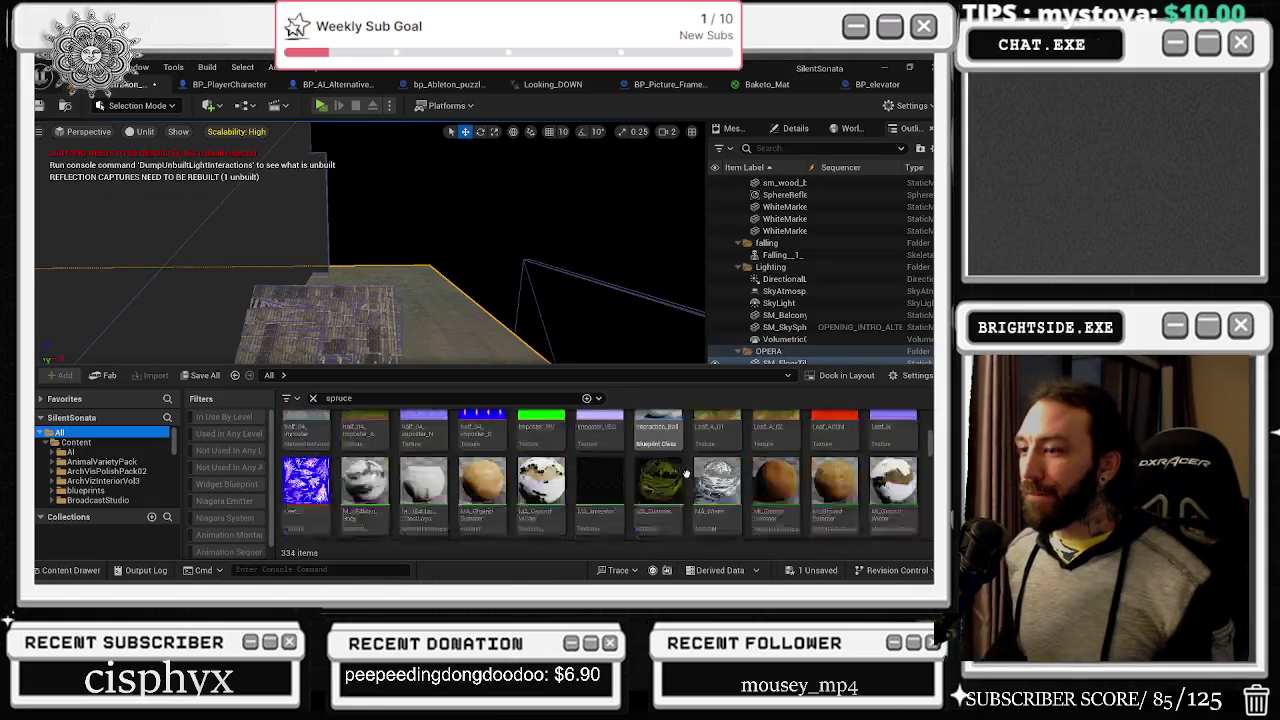
Step: Drag spruce_half_04 from the spruce-filtered Content Browser beside the cabin and focus on it
scroll(676, 481, "down", 1)
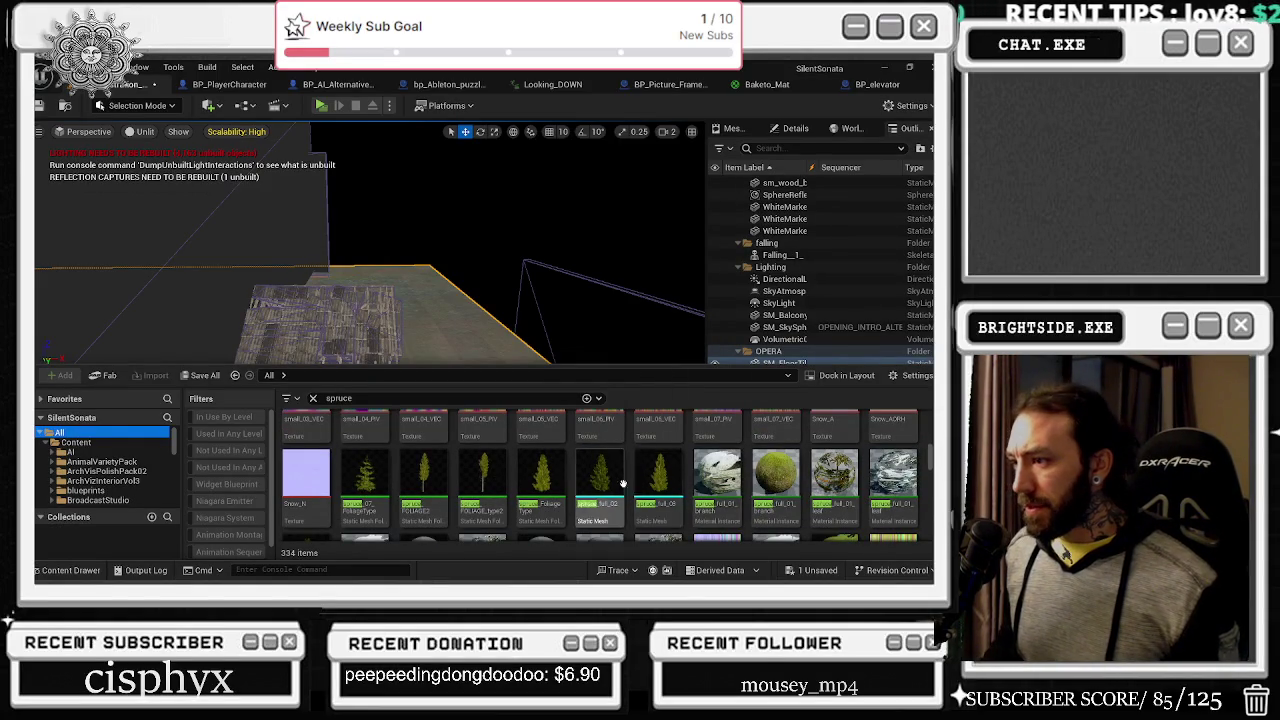
scroll(720, 465, "down", 3)
scroll(776, 463, "down", 3)
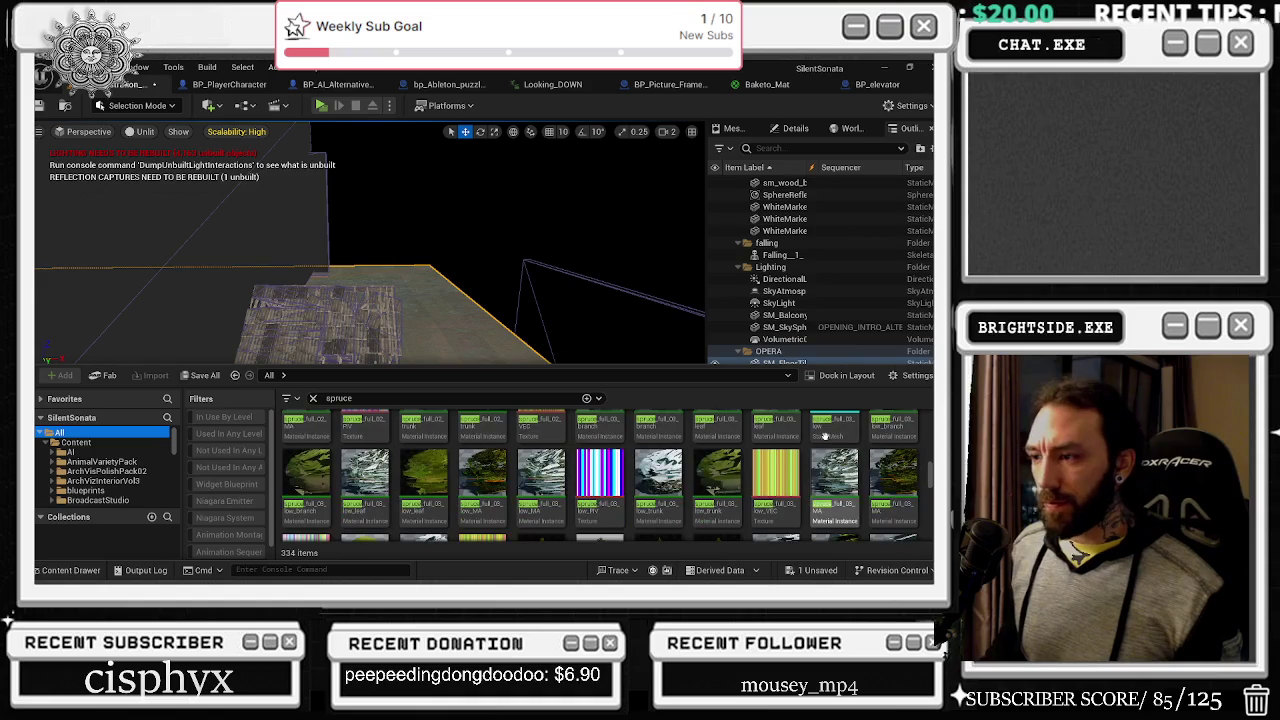
scroll(740, 486, "down", 3)
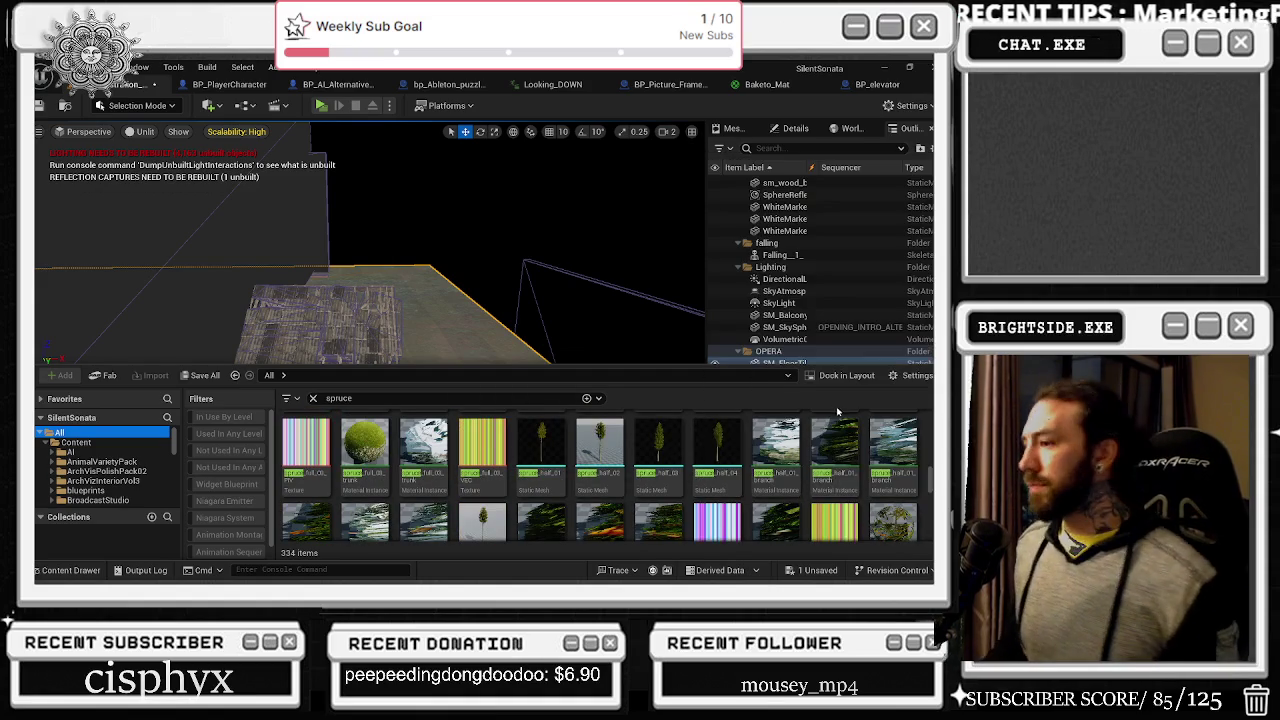
mouse_move(705, 480)
left_mouse_down()
mouse_move(446, 290)
mouse_move(314, 312)
mouse_move(458, 278)
mouse_move(457, 237)
mouse_move(476, 283)
mouse_move(449, 334)
left_mouse_up()
key("f")
scroll(370, 250, "down", 2)
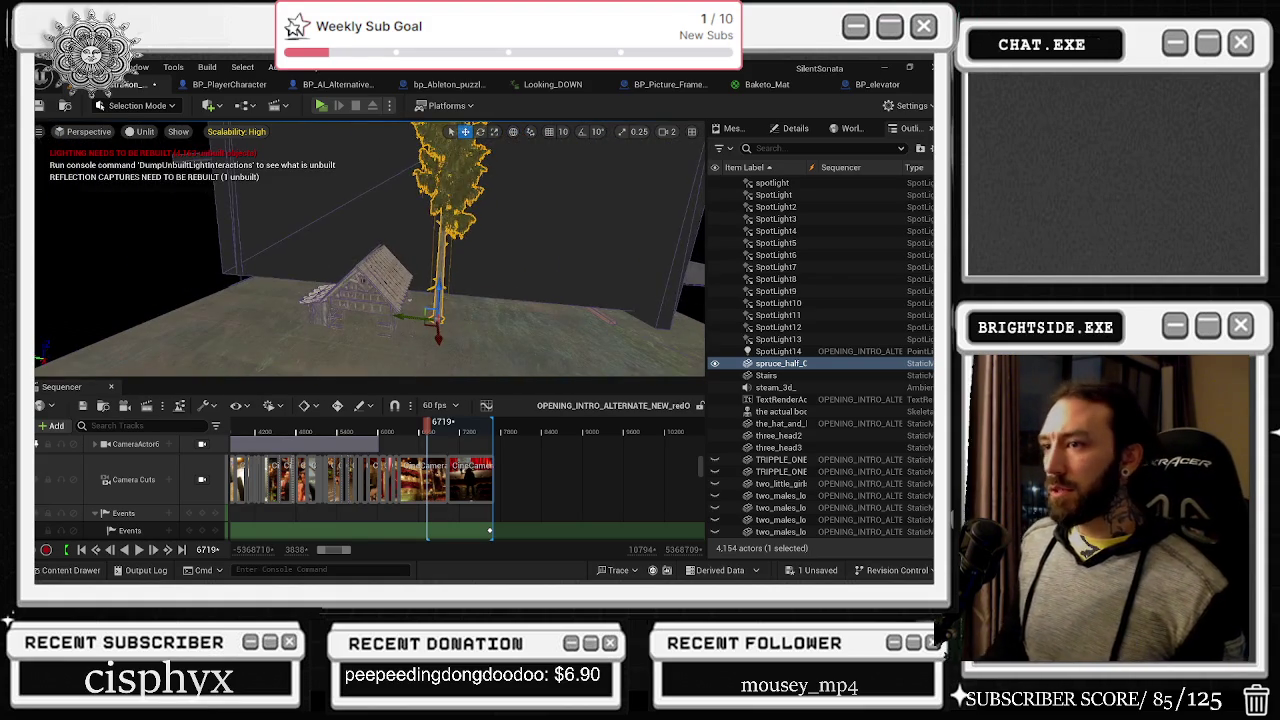
Step: Slide the spruce tree left next to the cabin, switch to Scale, and reopen the spruce assets
key("f")
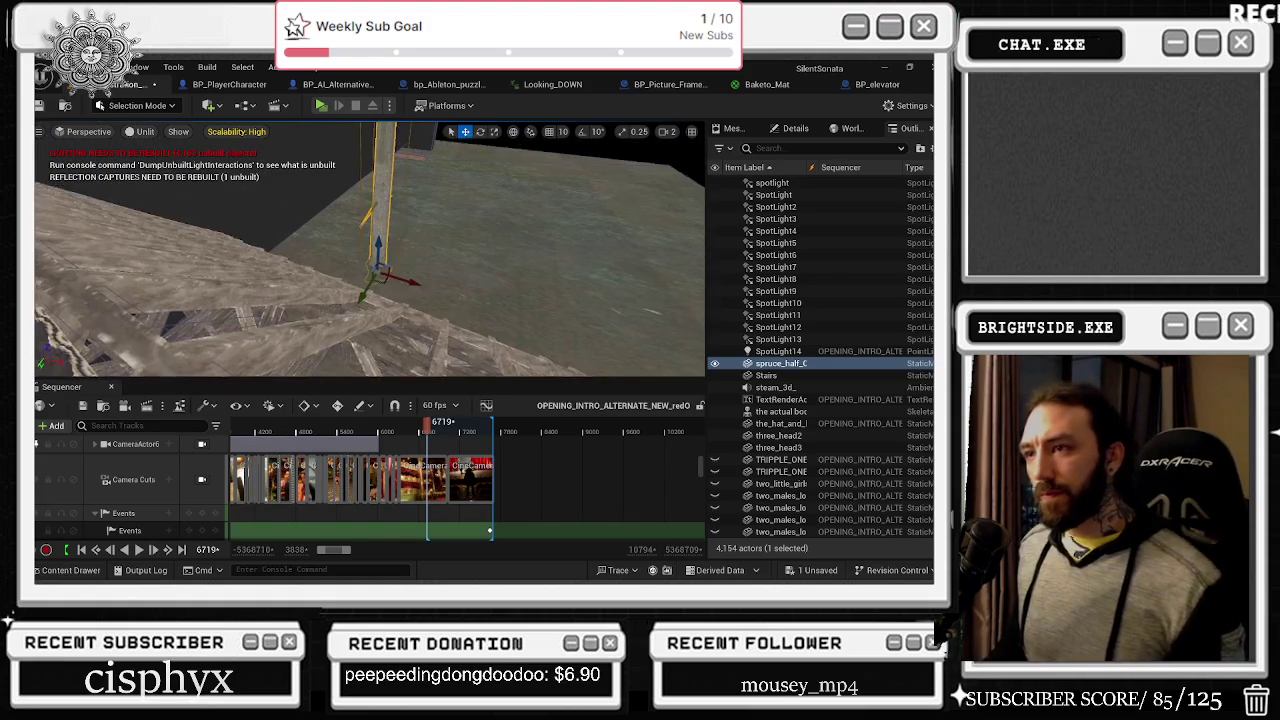
left_click_drag(393, 274, 316, 267)
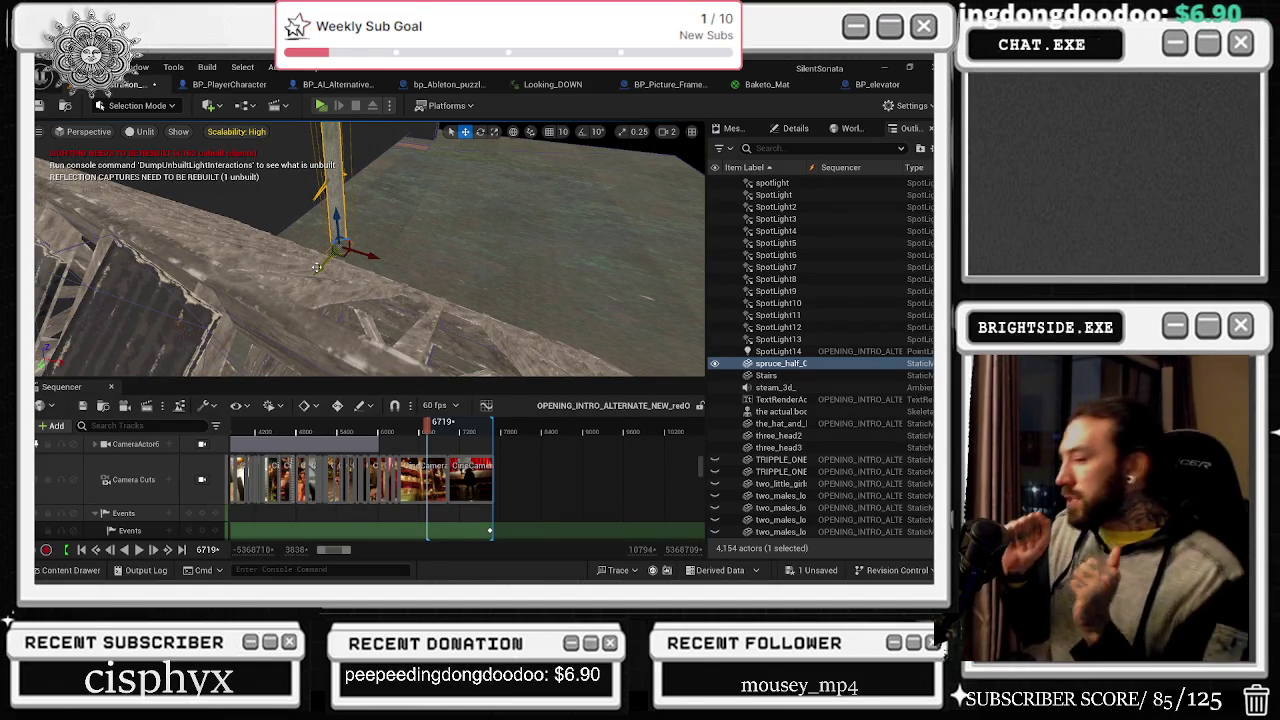
key("f")
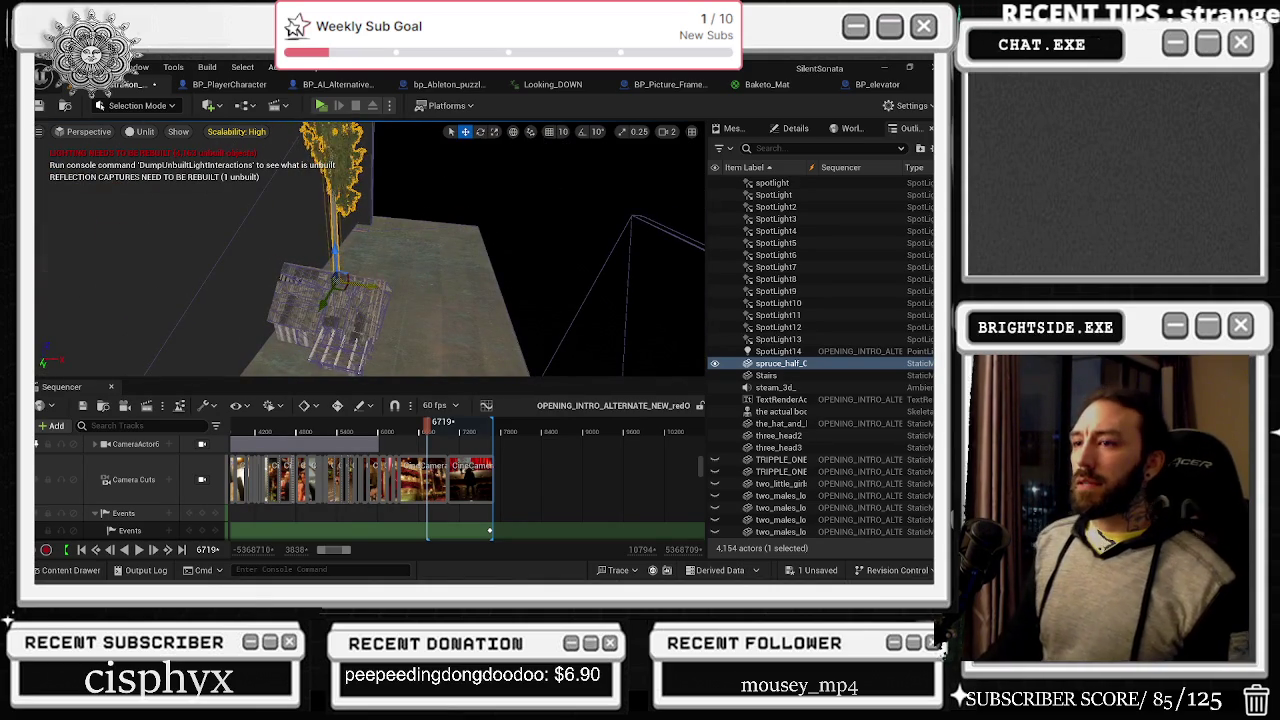
key("r")
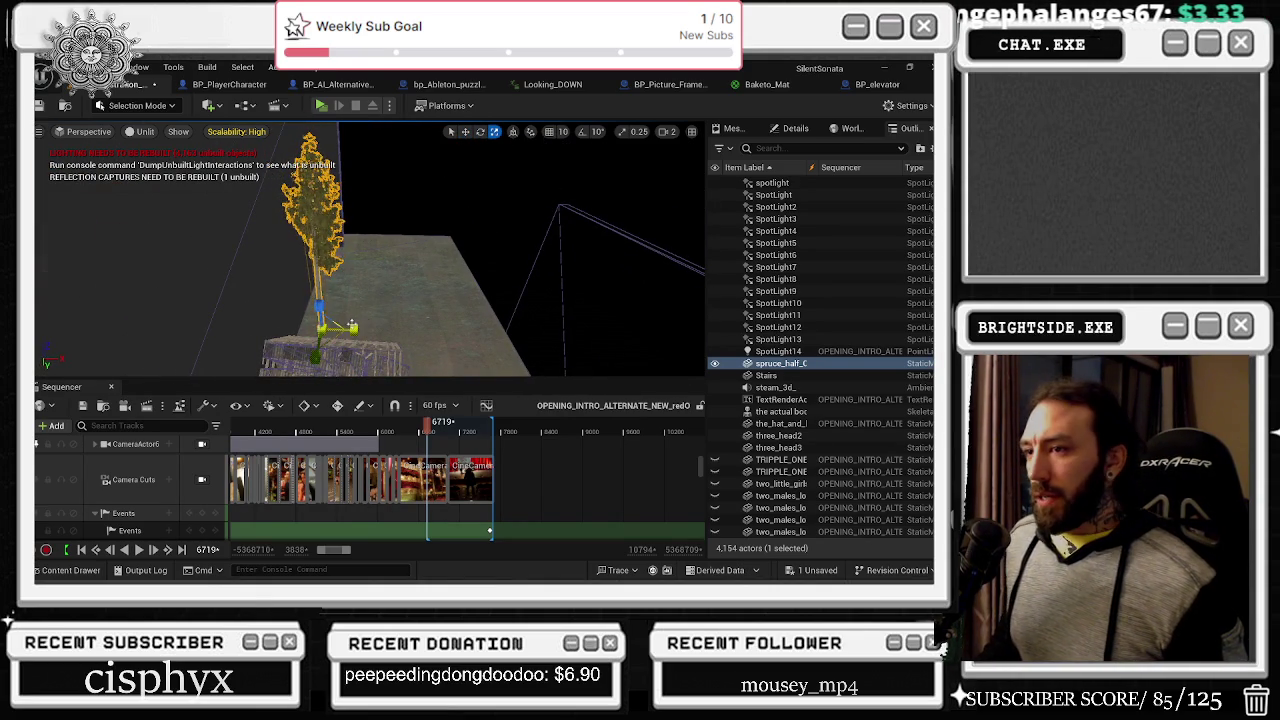
left_click(68, 570)
Step: Place a second spruce beside the first and rotate it about 26.86°
mouse_move(717, 474)
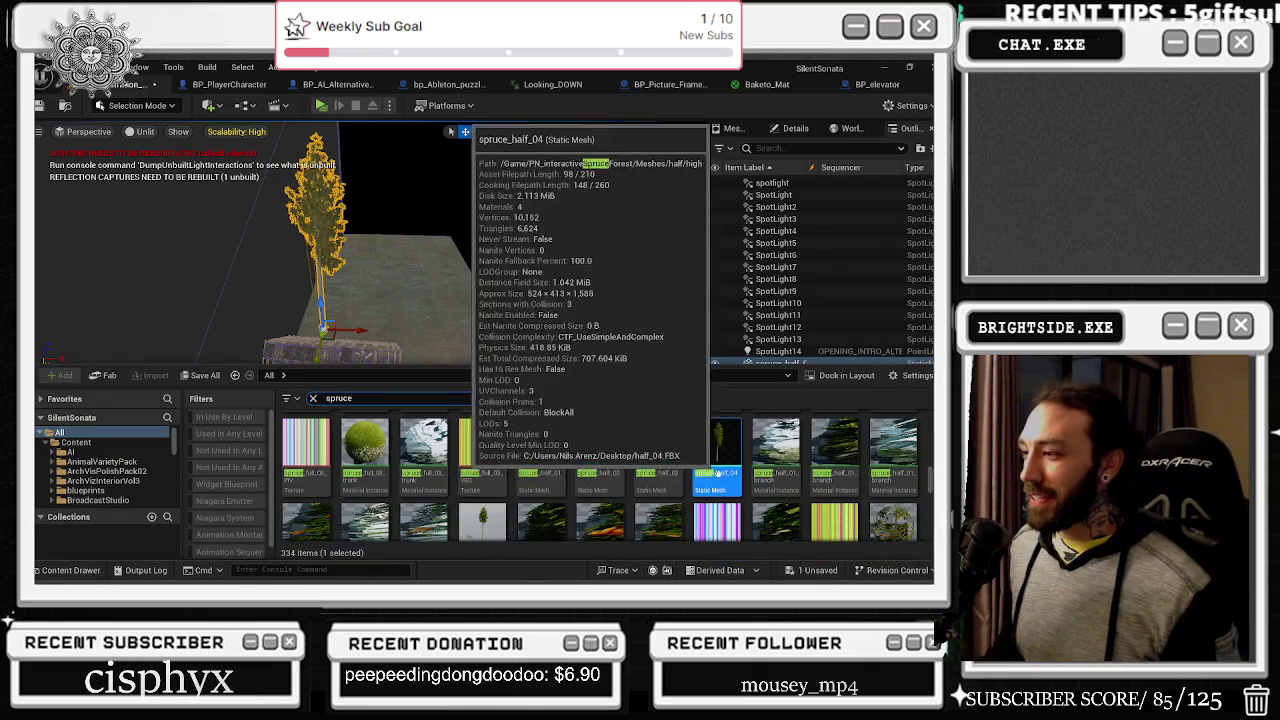
mouse_move(600, 476)
left_mouse_down()
mouse_move(364, 342)
mouse_move(310, 336)
left_mouse_up()
key("r")
left_click_drag(361, 277, 344, 273)
key("e")
left_click_drag(412, 364, 432, 352)
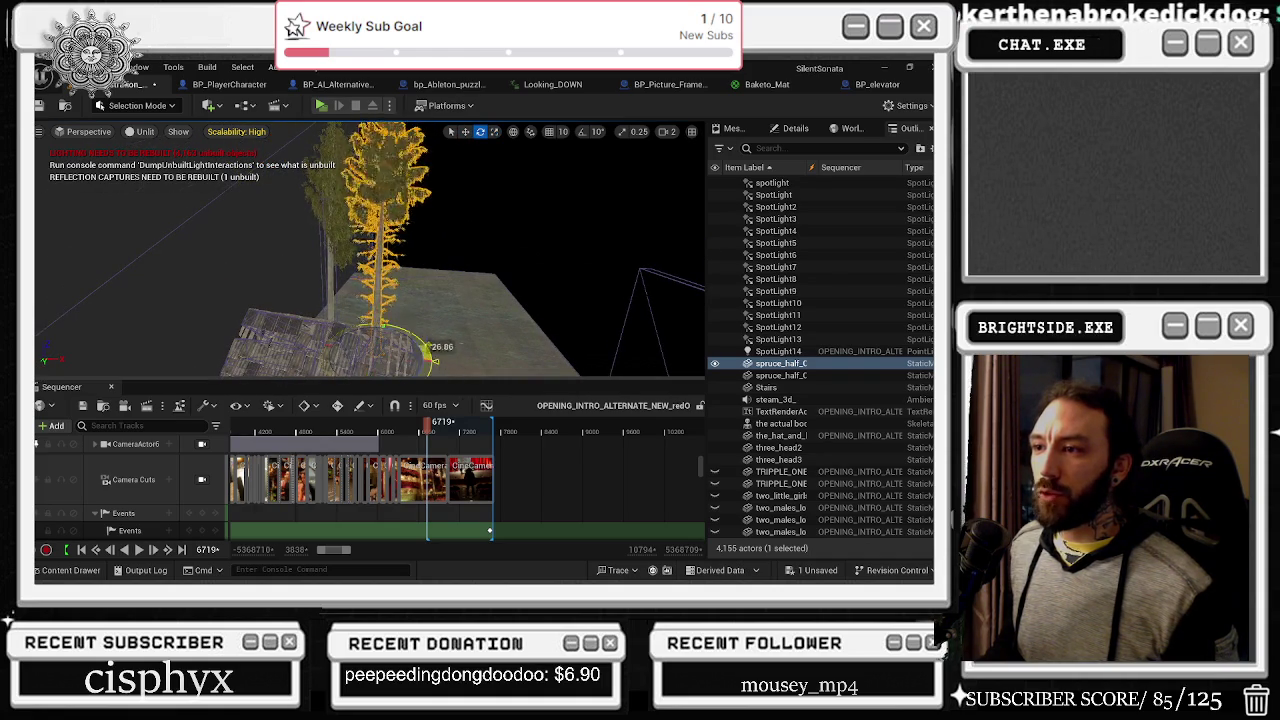
Step: Add a third spruce on the right, set it up for scaling, and start saving the level
left_click(66, 570)
mouse_move(675, 468)
left_mouse_down()
mouse_move(523, 249)
mouse_move(436, 355)
left_mouse_up()
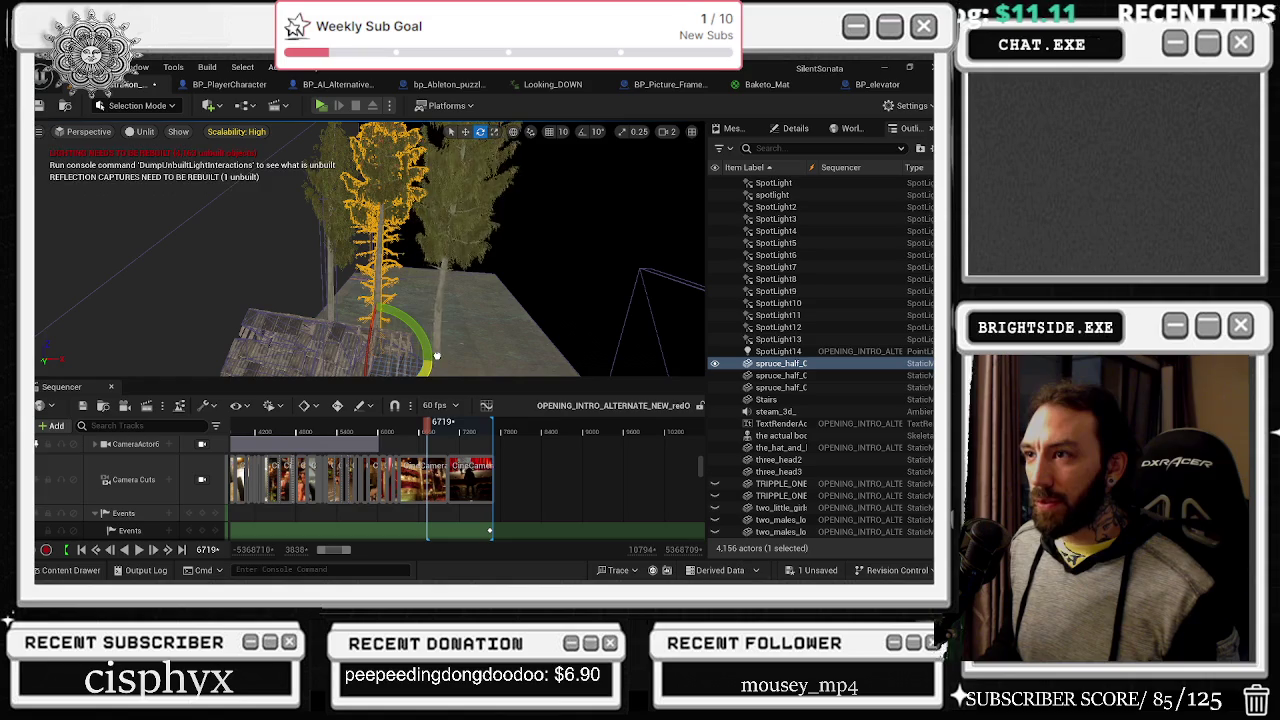
left_click(436, 355)
key("r")
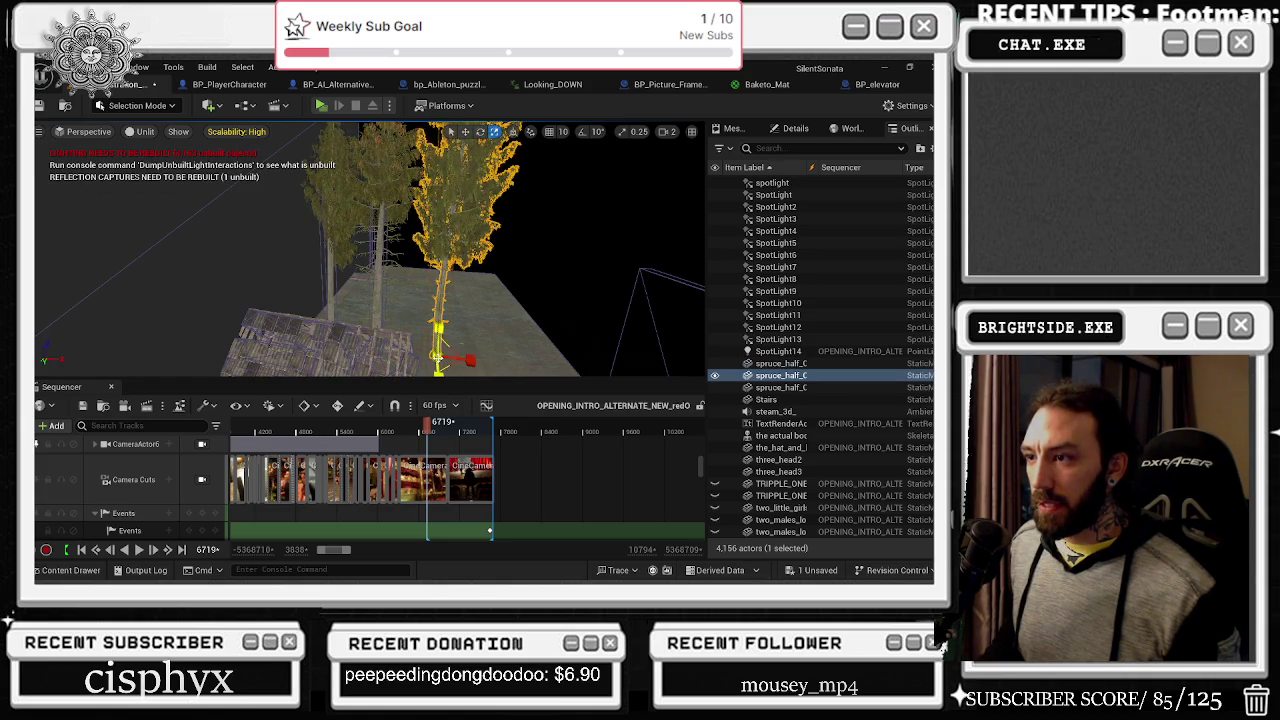
scroll(436, 355, "down", 5)
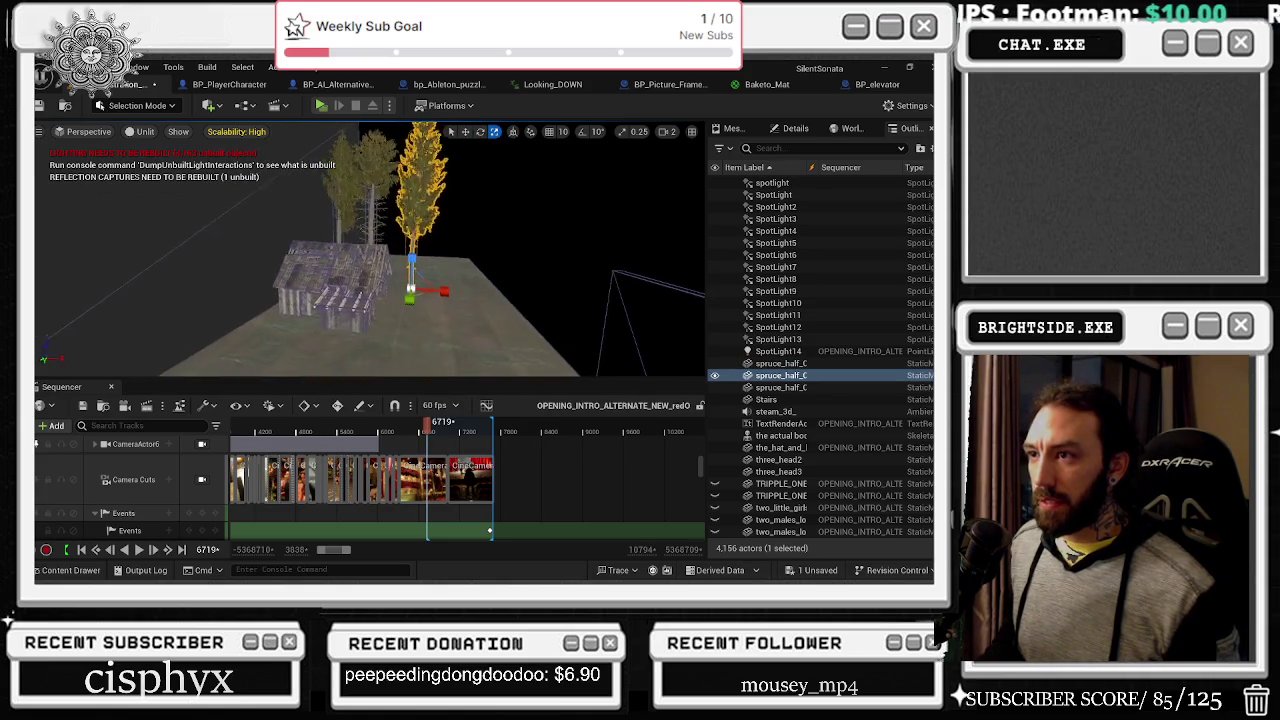
key("ctrl+shift+s")
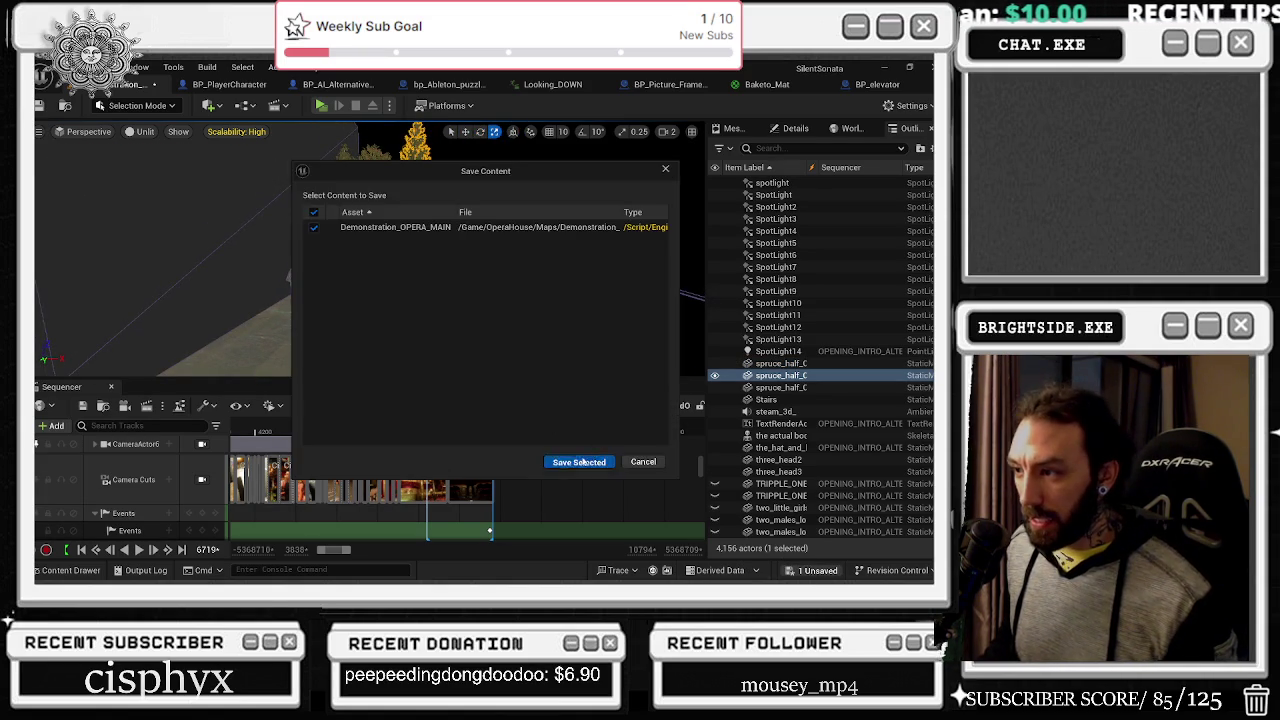
Step: Confirm saving the Demonstration_OPERA_MAIN map
left_click(582, 461)
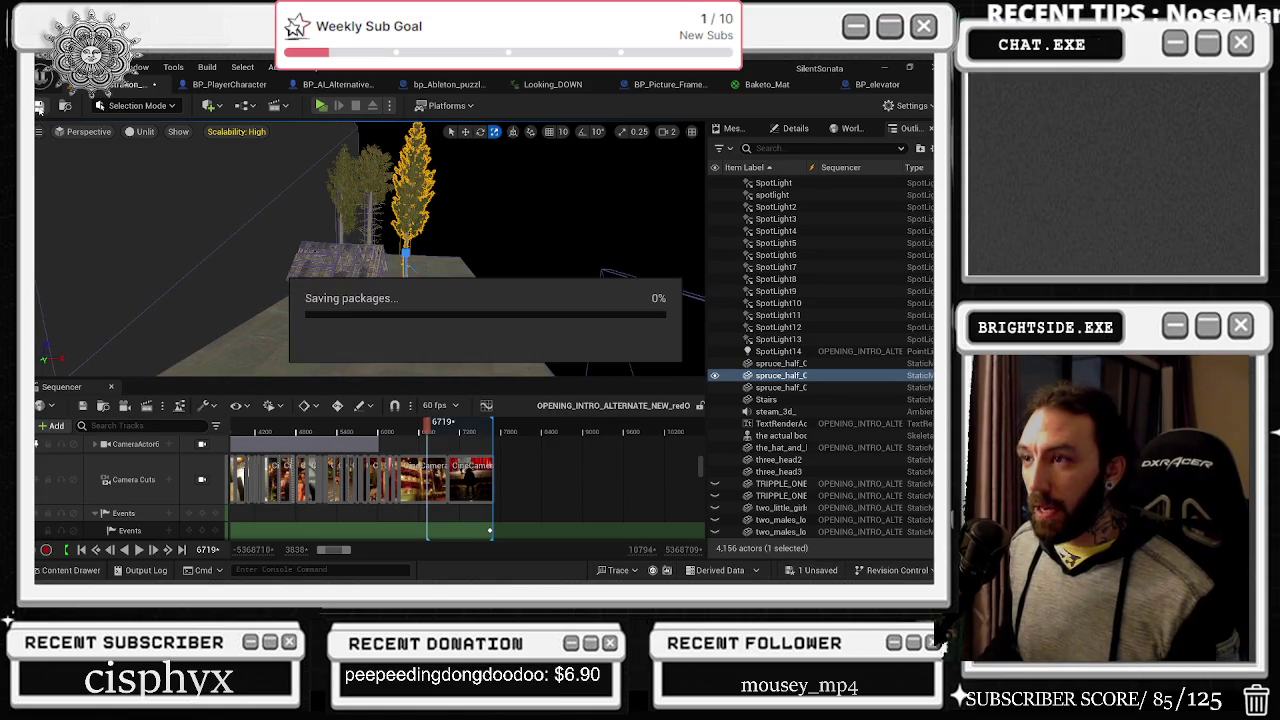
left_click(40, 107)
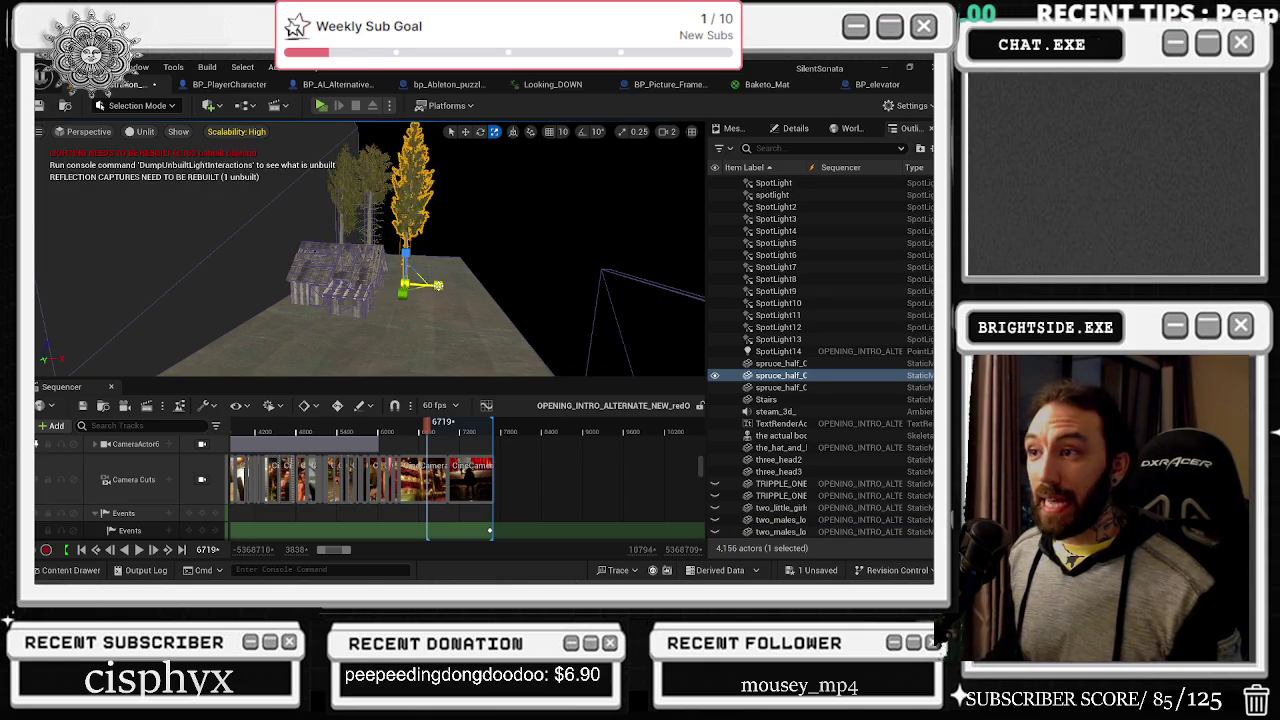
key("d")
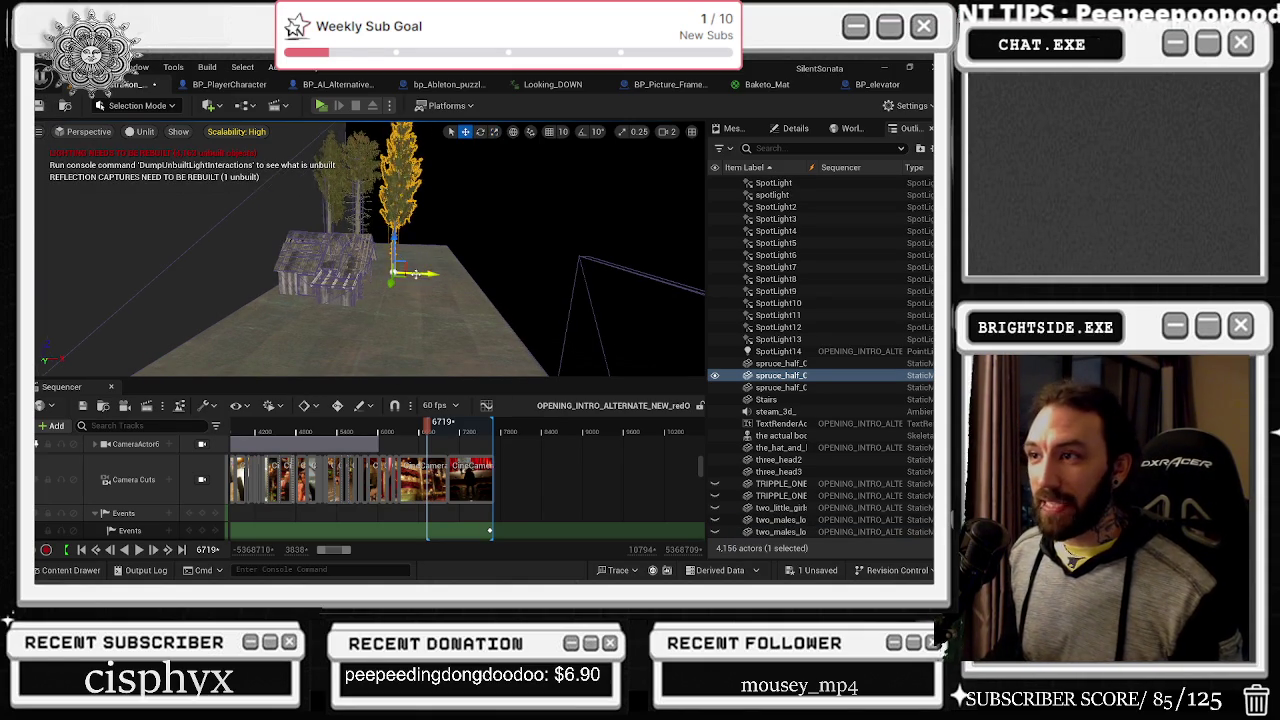
Step: Save all remaining unsaved packages and reopen the asset list
key("ctrl+s")
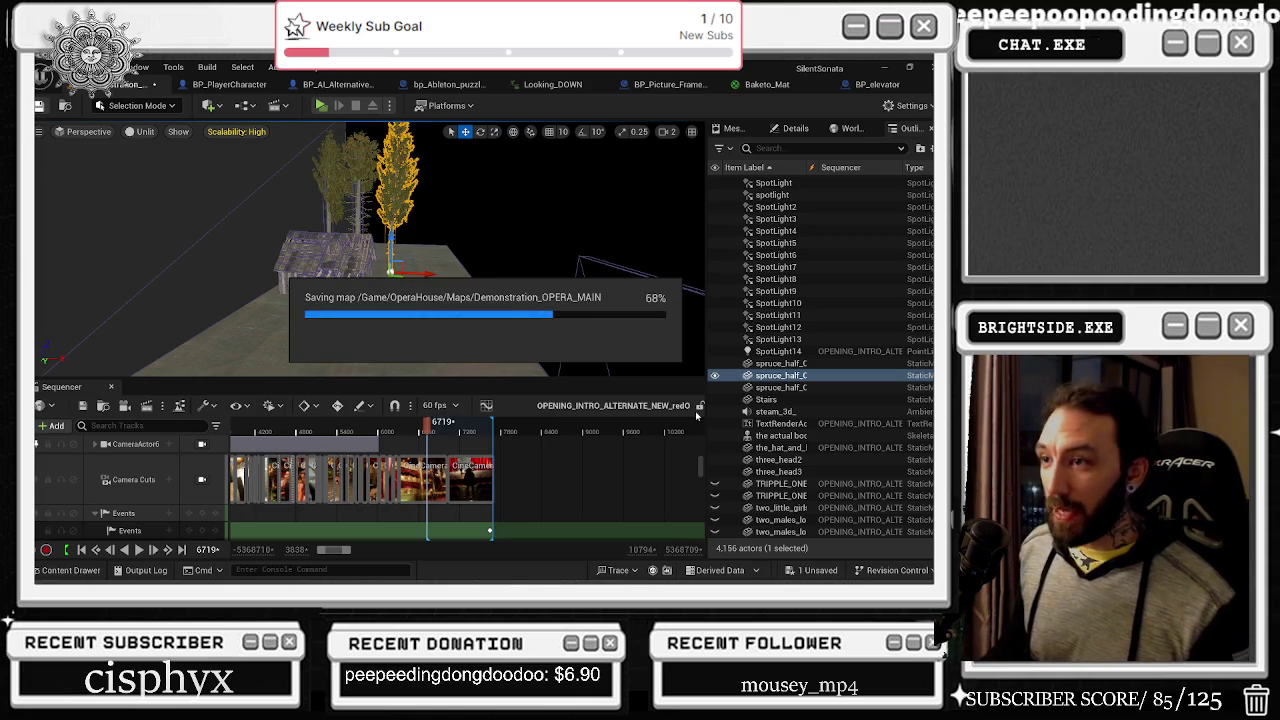
left_click(84, 407)
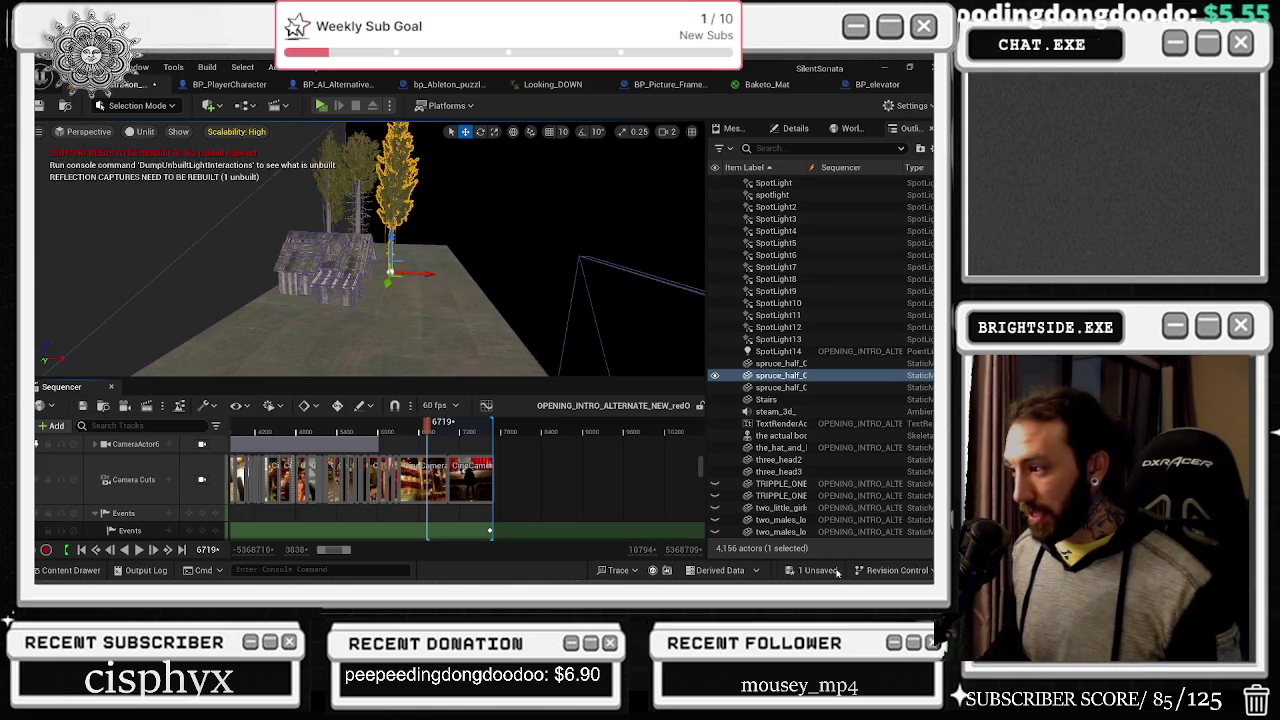
left_click(567, 460)
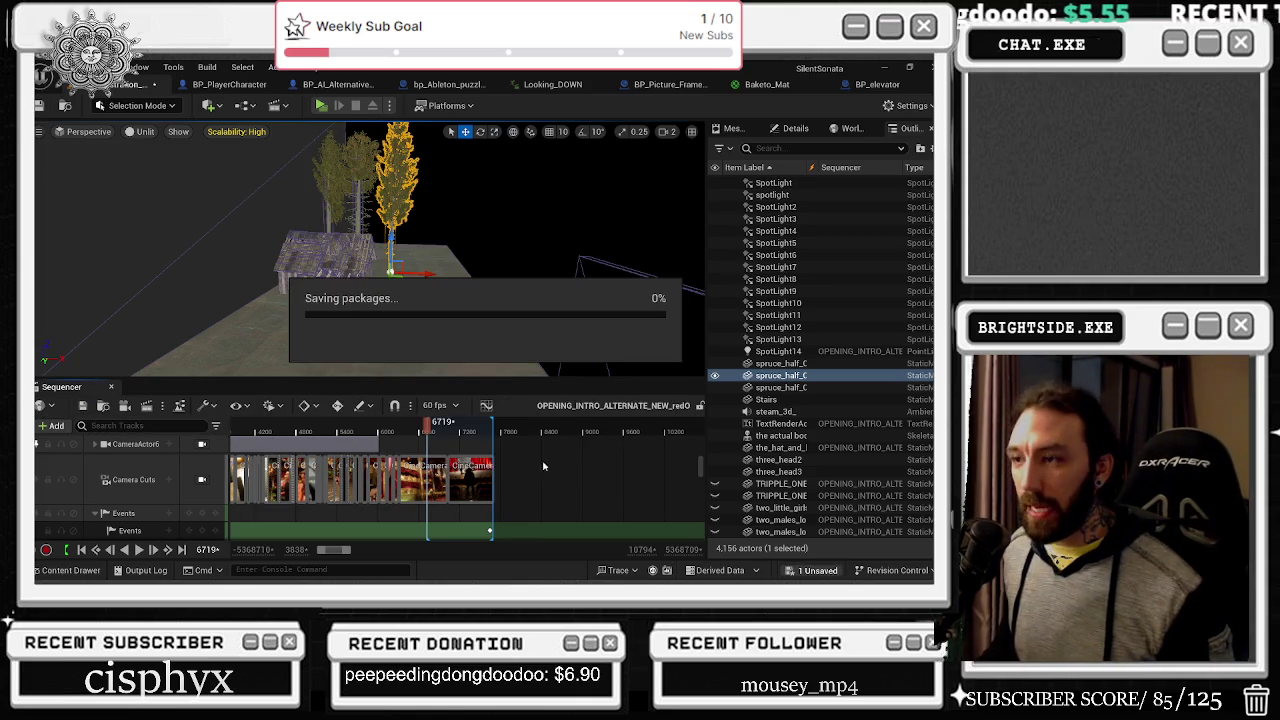
left_click(74, 575)
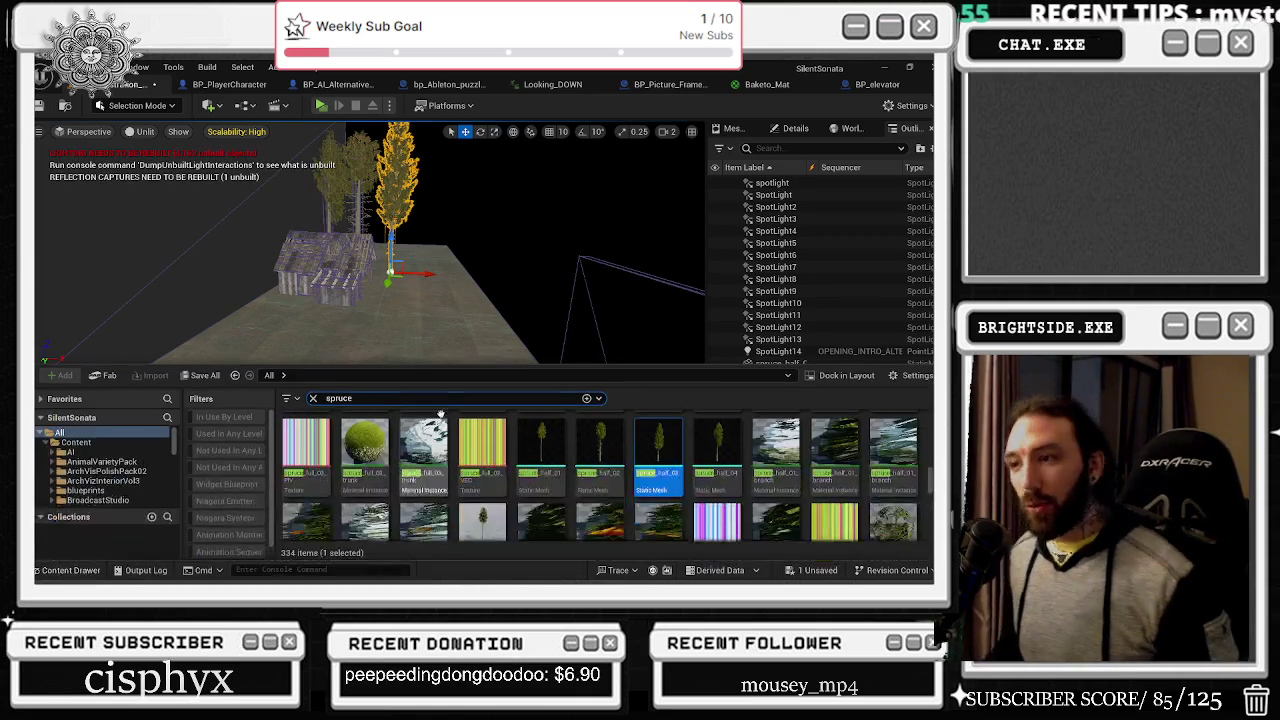
Step: Search assets for 'com', place the ONE_CORN plant, and open its static mesh for editing
scroll(680, 470, "down", 1)
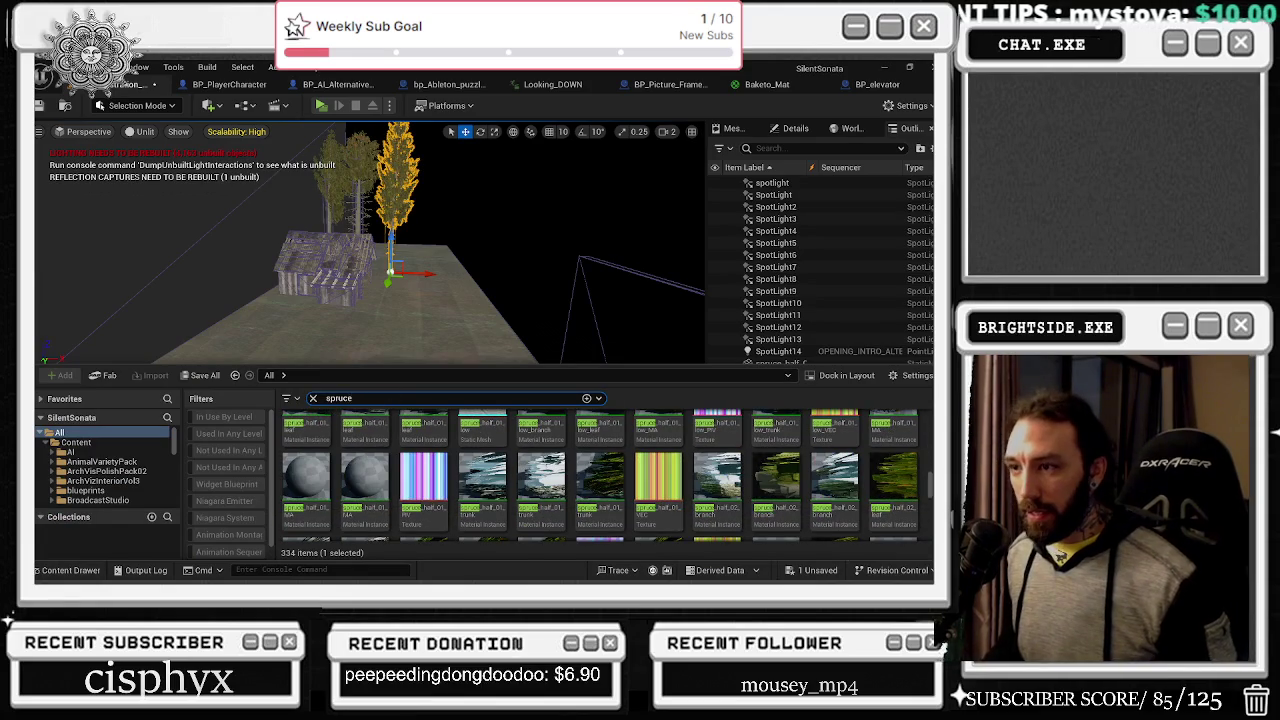
type("c")
left_click(313, 398)
type("com")
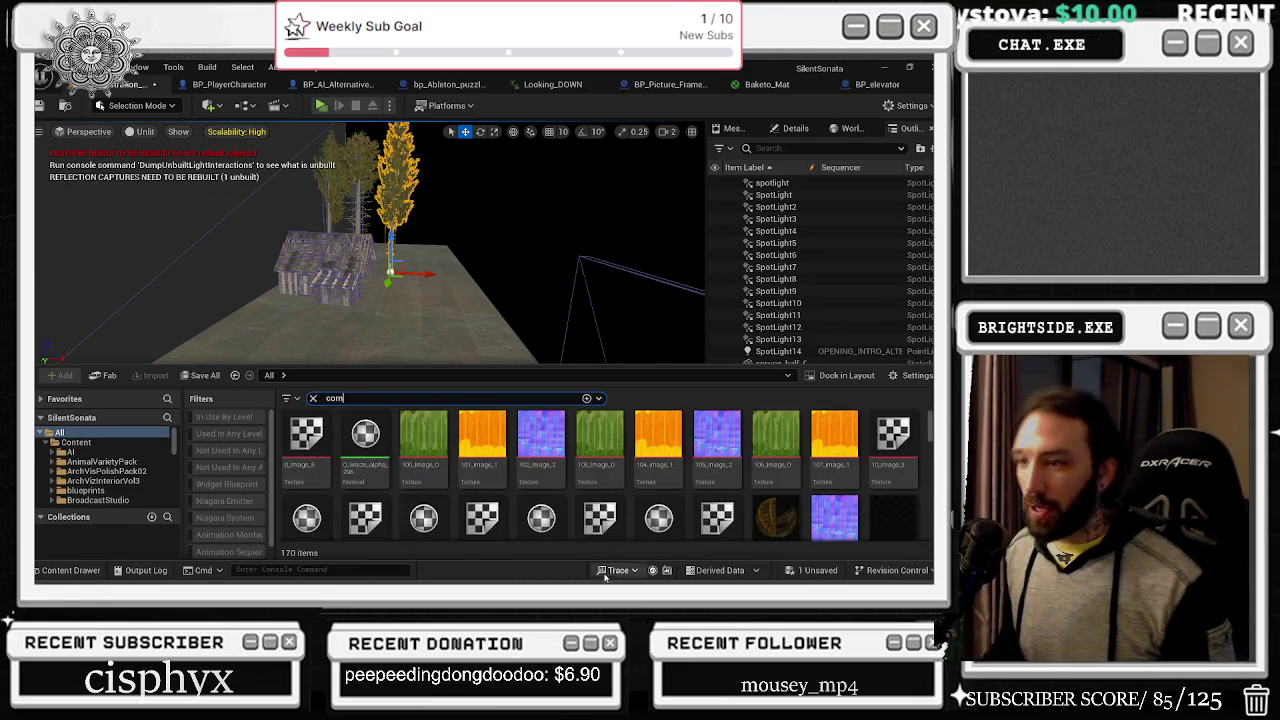
scroll(742, 484, "down", 2)
scroll(742, 484, "down", 6)
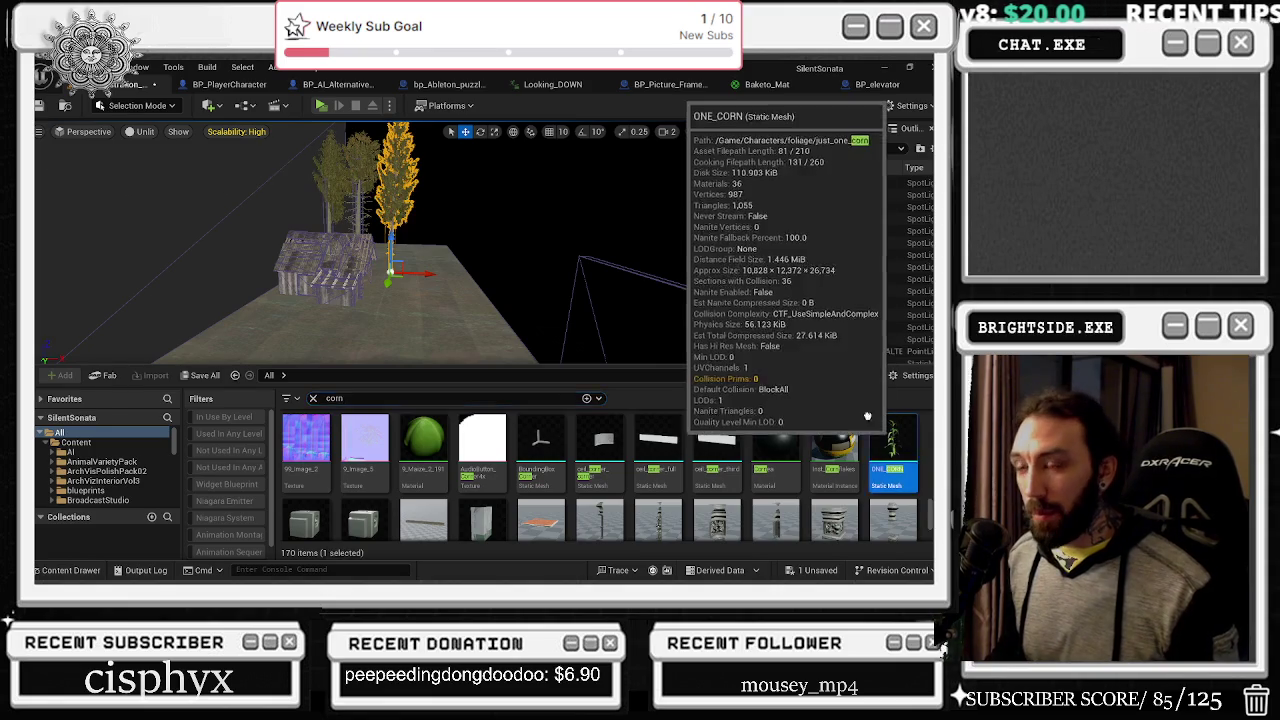
key("ctrl+space")
left_click(319, 364)
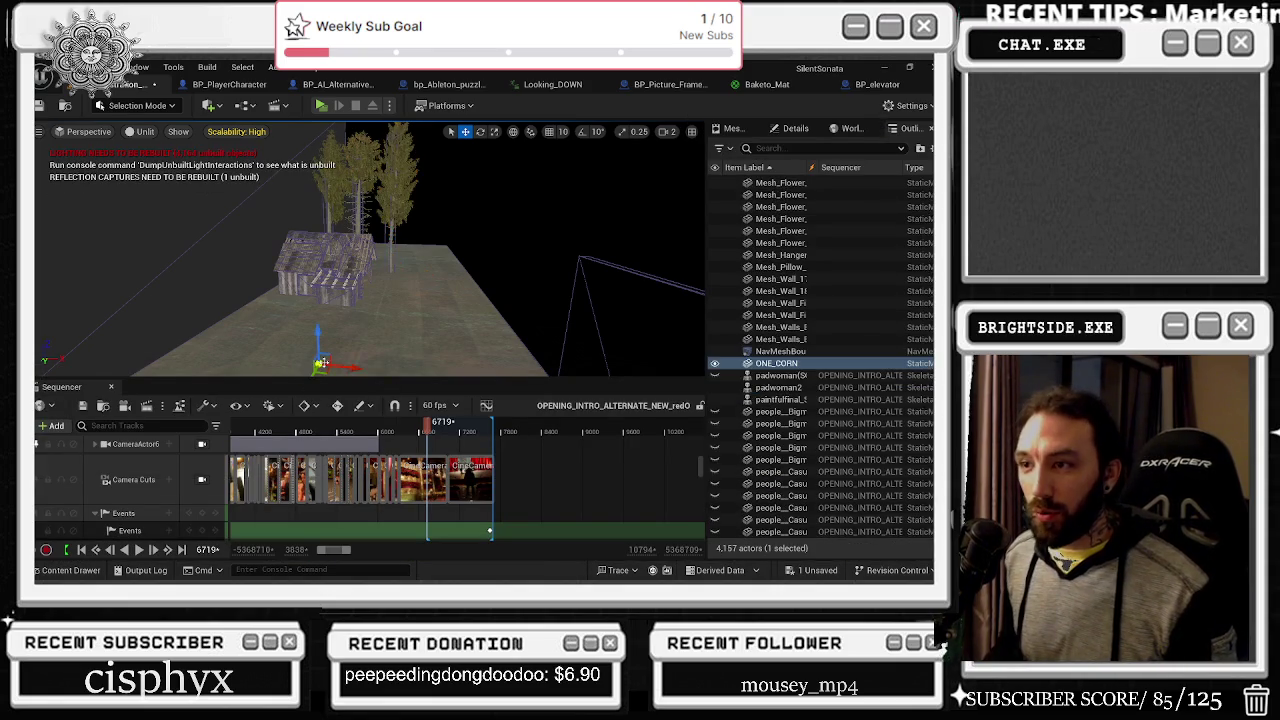
key("ctrl+e")
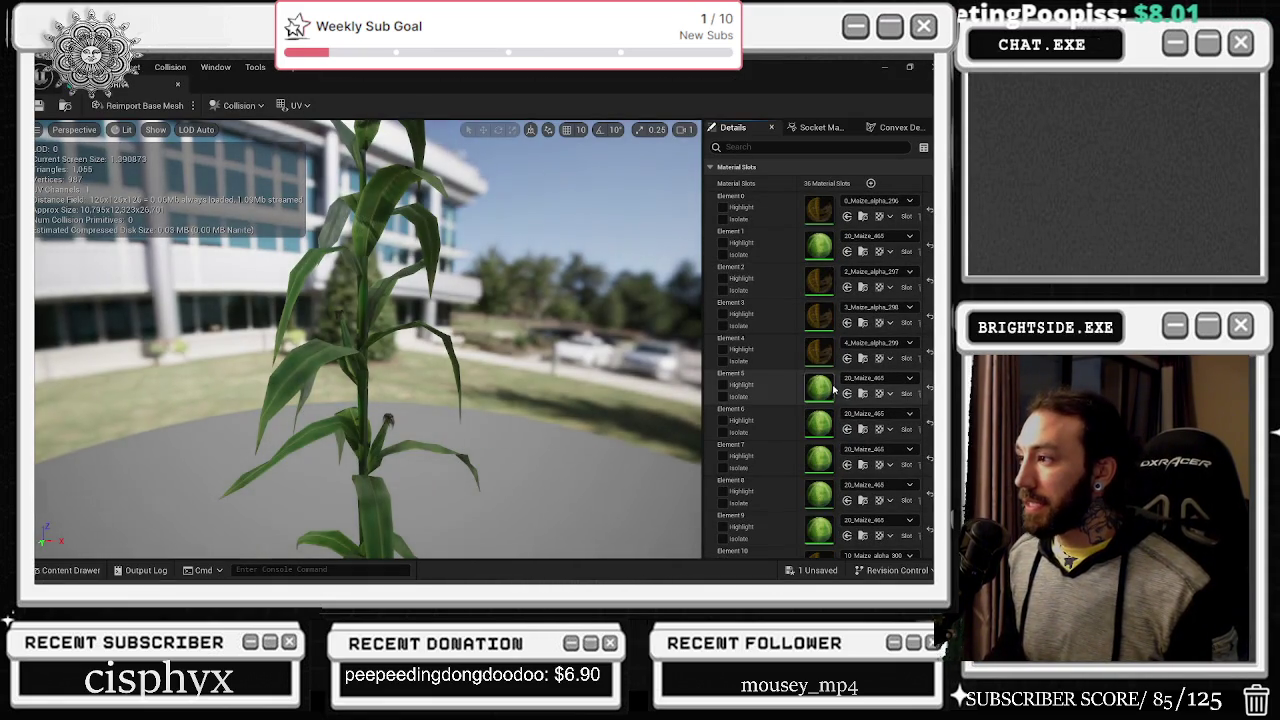
Step: Assign 0_Maize_alpha_296 to material Element 2 and Elements 10–12 of the corn mesh
scroll(814, 330, "down", 1)
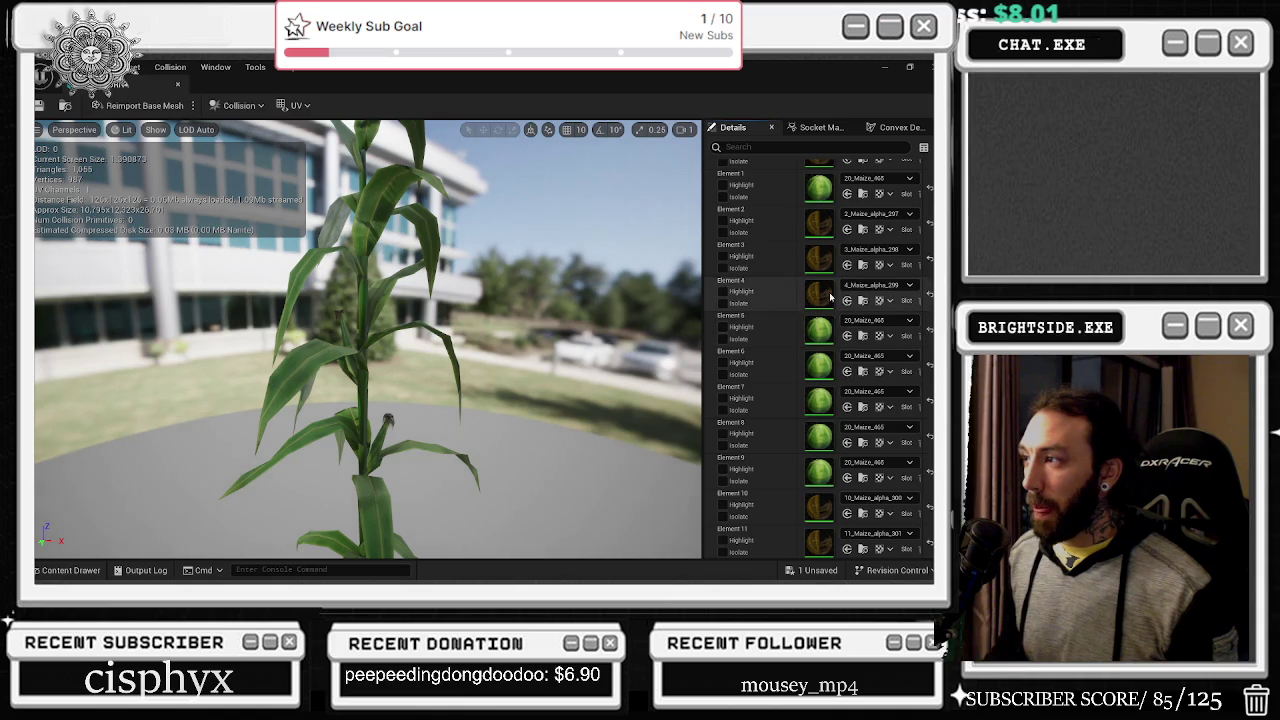
scroll(862, 258, "up", 1)
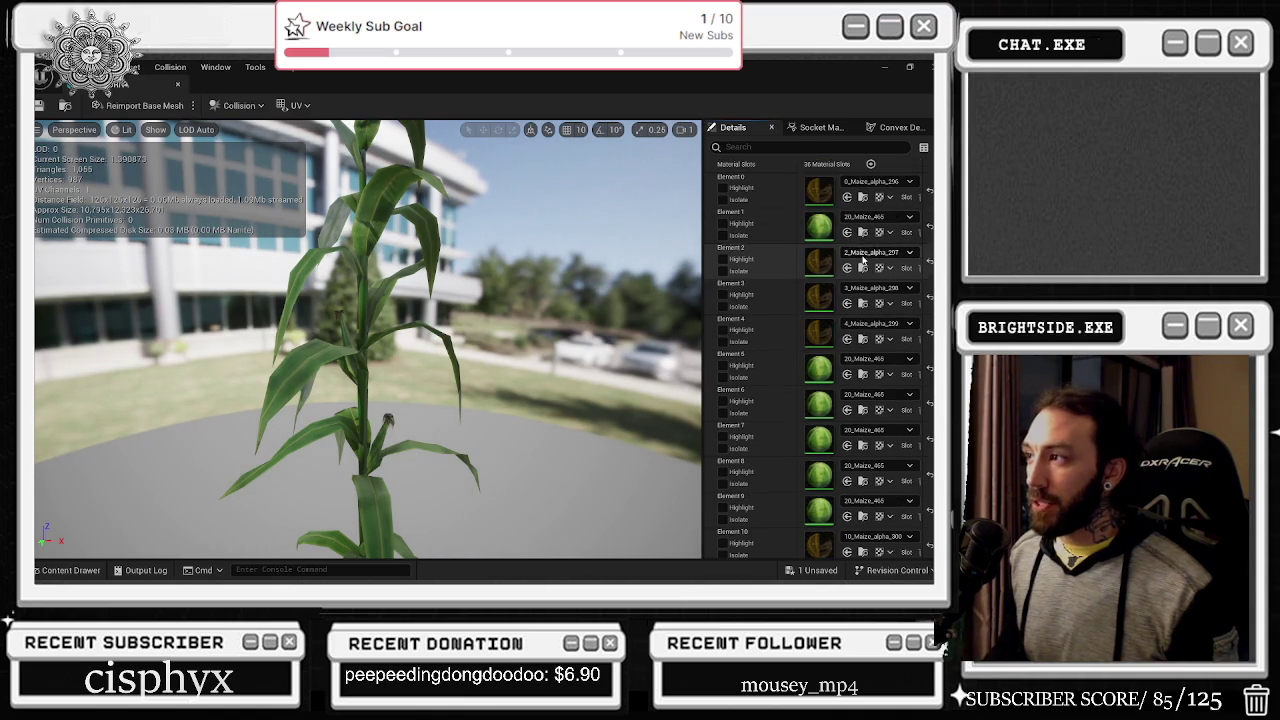
left_click(864, 197)
left_click(847, 268)
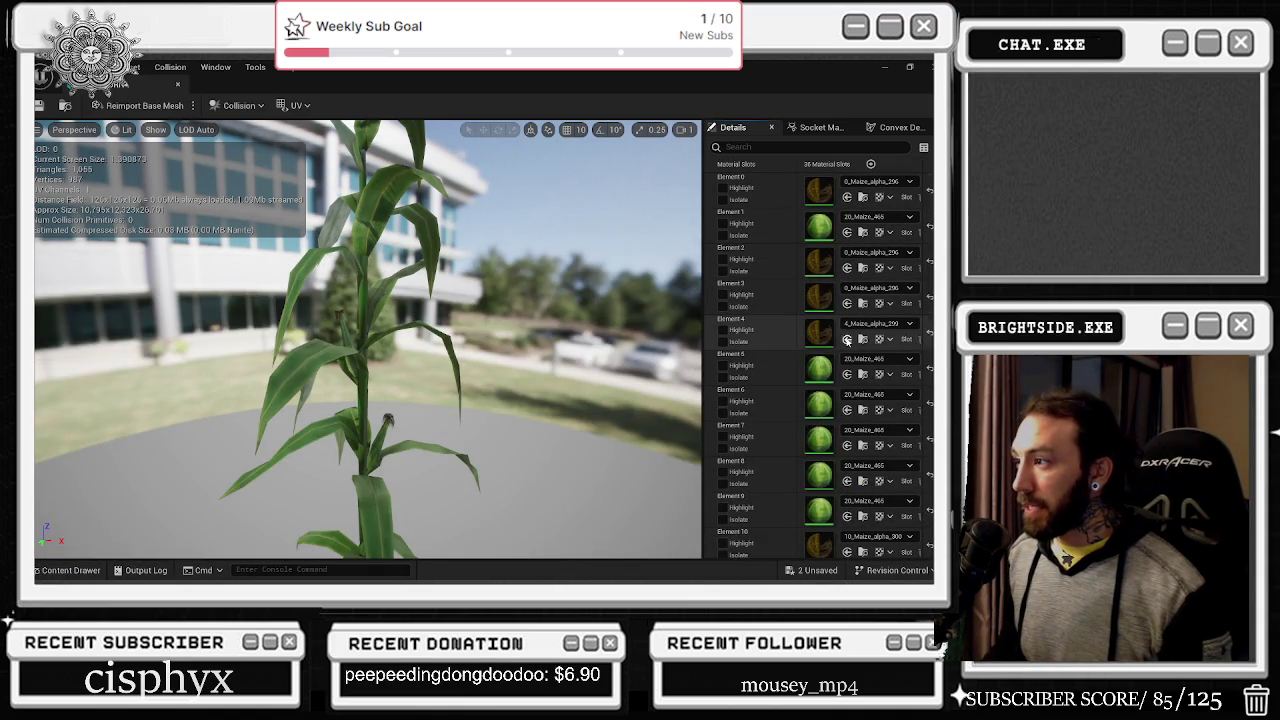
scroll(852, 400, "down", 3)
left_click(847, 379)
left_click(847, 414)
left_click(847, 450)
Step: Assign 0_Maize_alpha_296 to Elements 13 through 19, then close the mesh editor
scroll(840, 440, "down", 2)
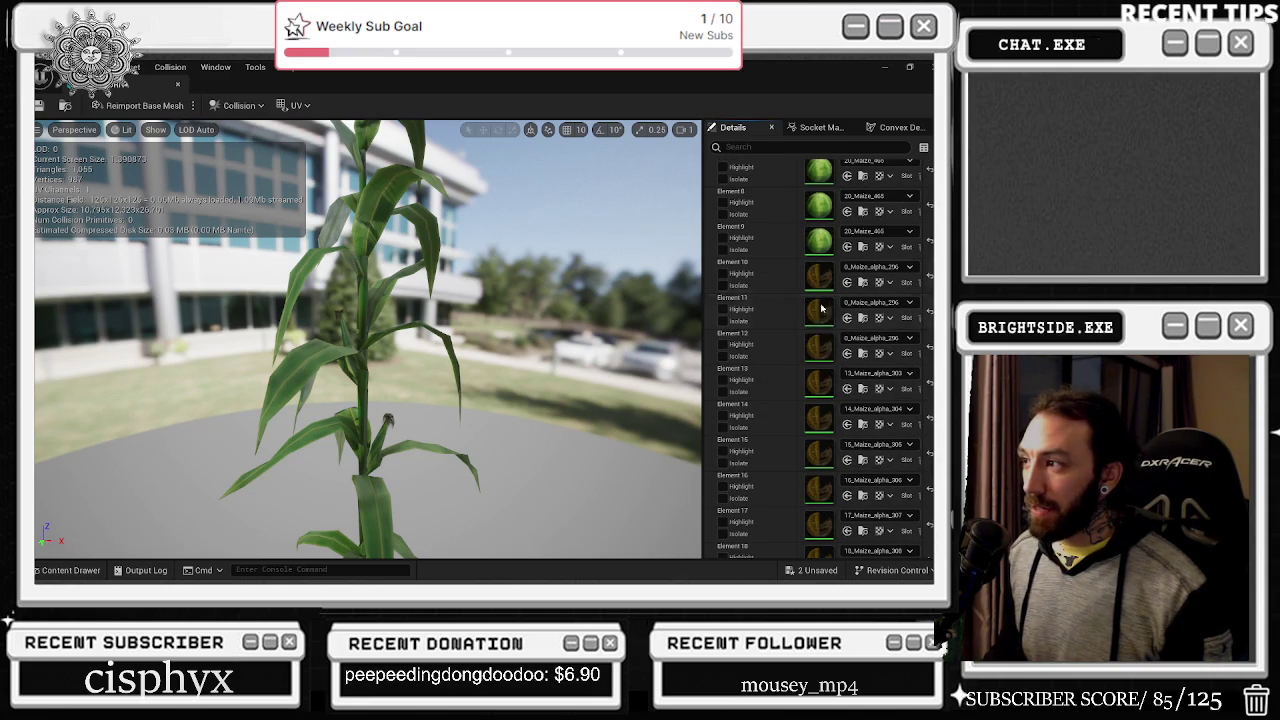
left_click(847, 389)
left_click(847, 424)
left_click(847, 459)
left_click(847, 495)
scroll(850, 492, "down", 1)
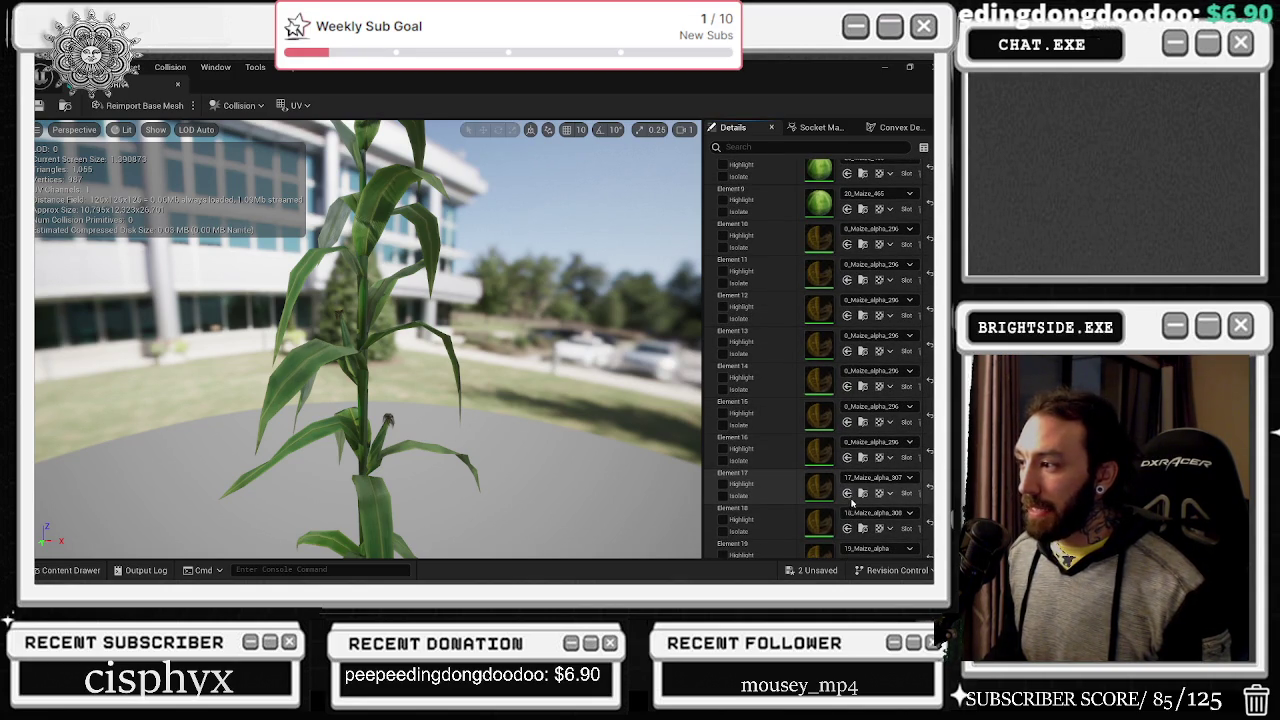
scroll(860, 495, "down", 1)
left_click(847, 473)
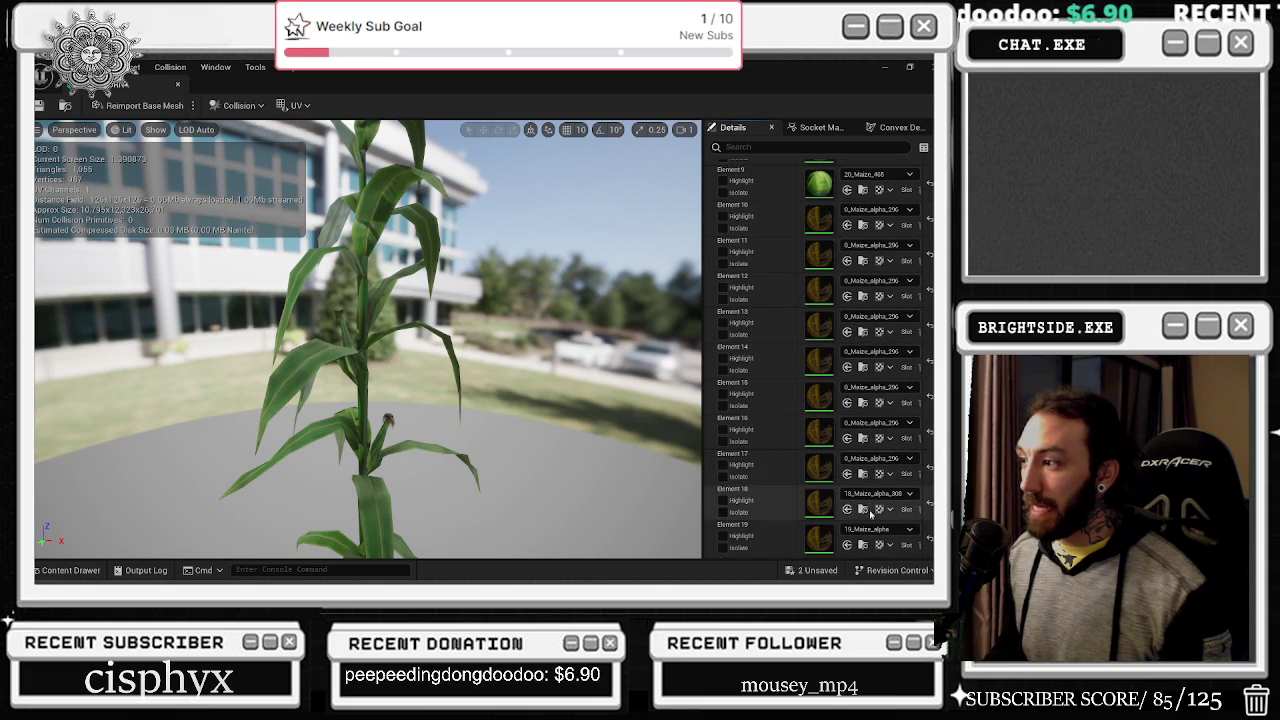
left_click(847, 509)
scroll(869, 484, "down", 1)
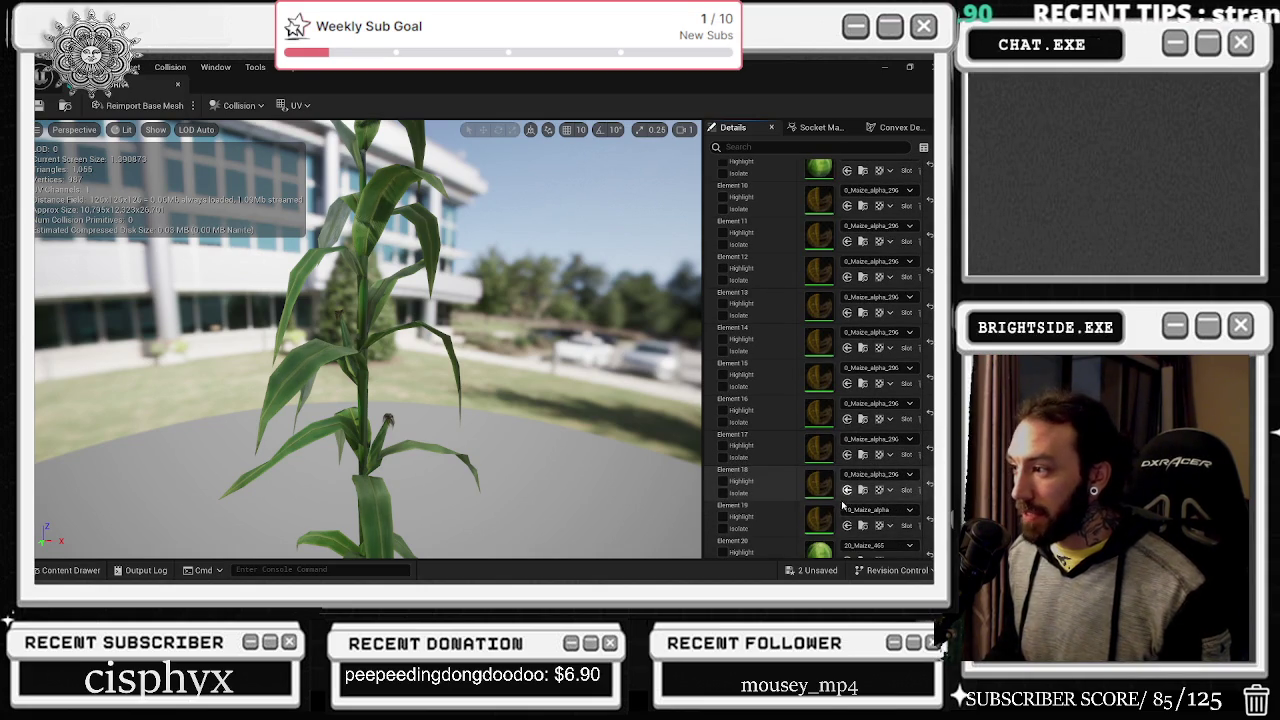
left_click(847, 525)
scroll(903, 473, "down", 5)
scroll(903, 473, "down", 10)
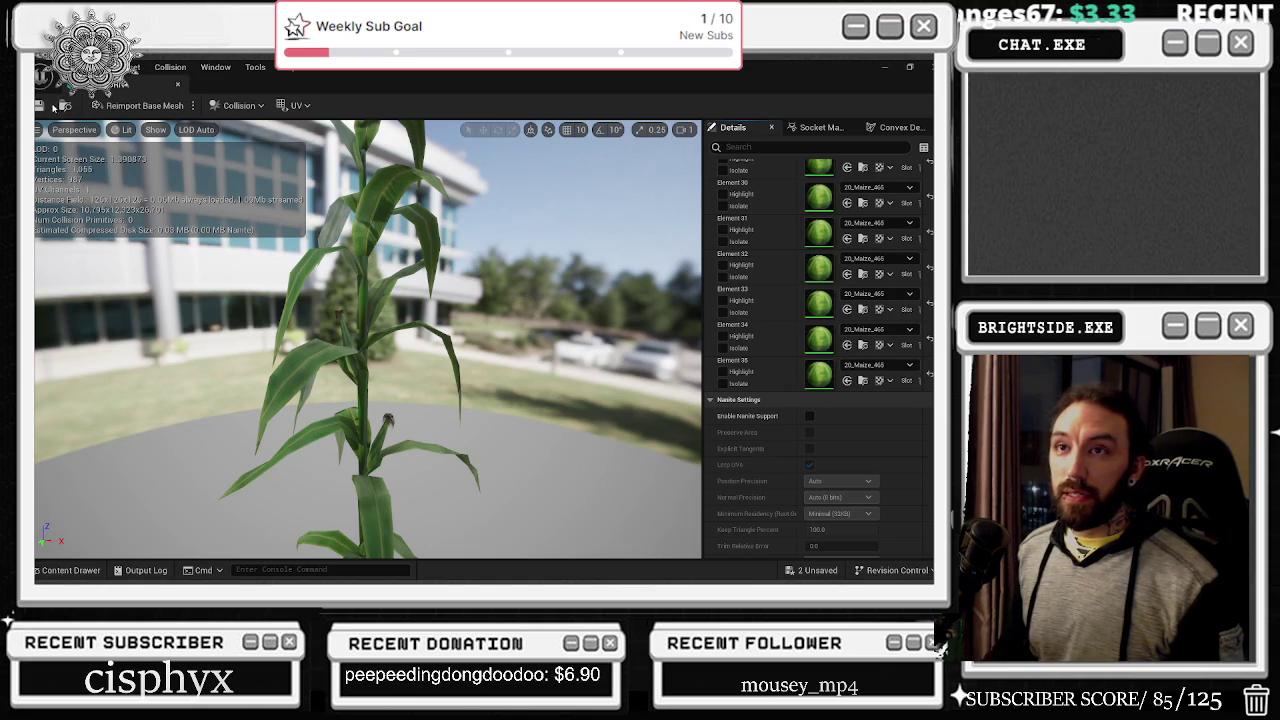
left_click(177, 85)
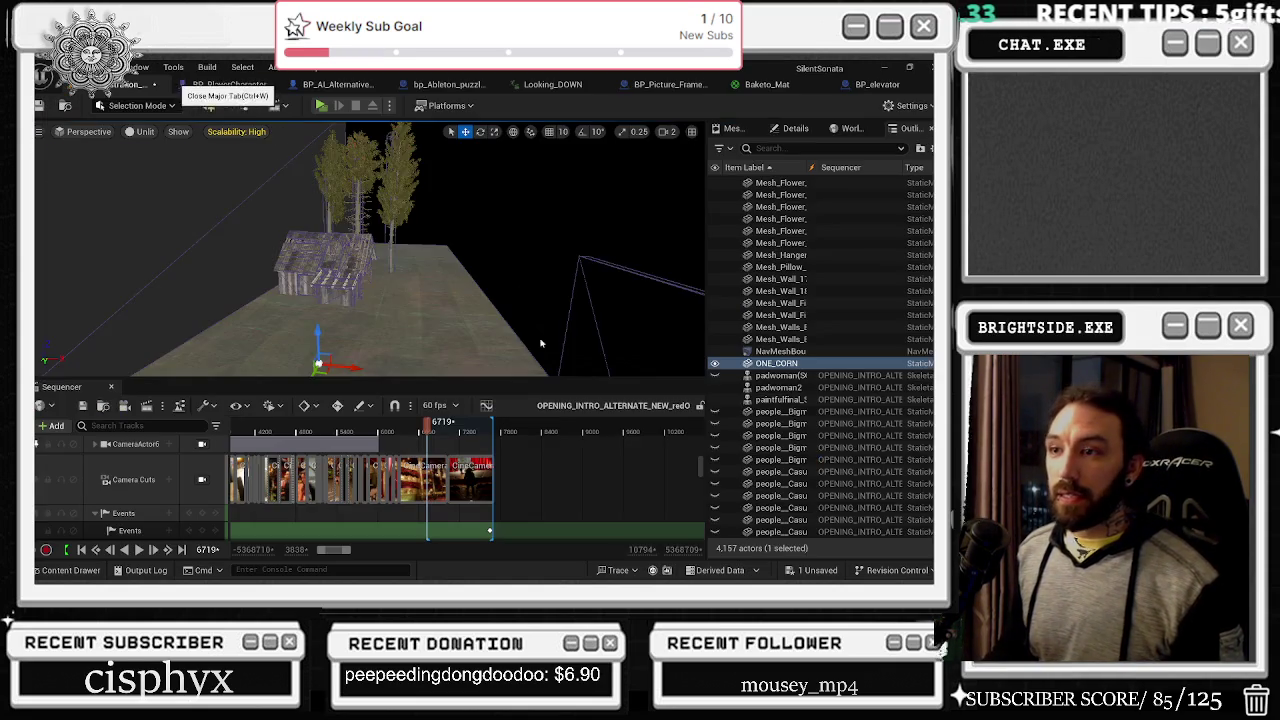
Step: Focus on ONE_CORN and set its locked Scale to 0.0056 in the Details panel
key("f")
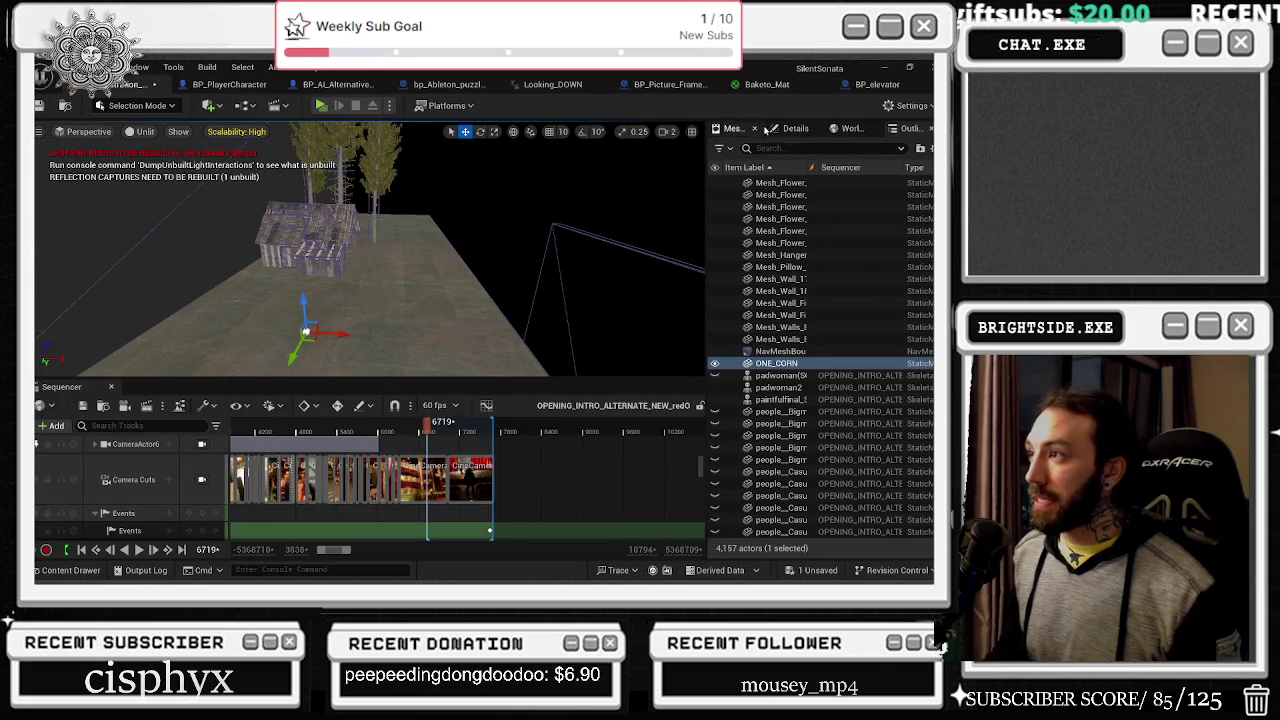
left_click(790, 128)
left_click(818, 332)
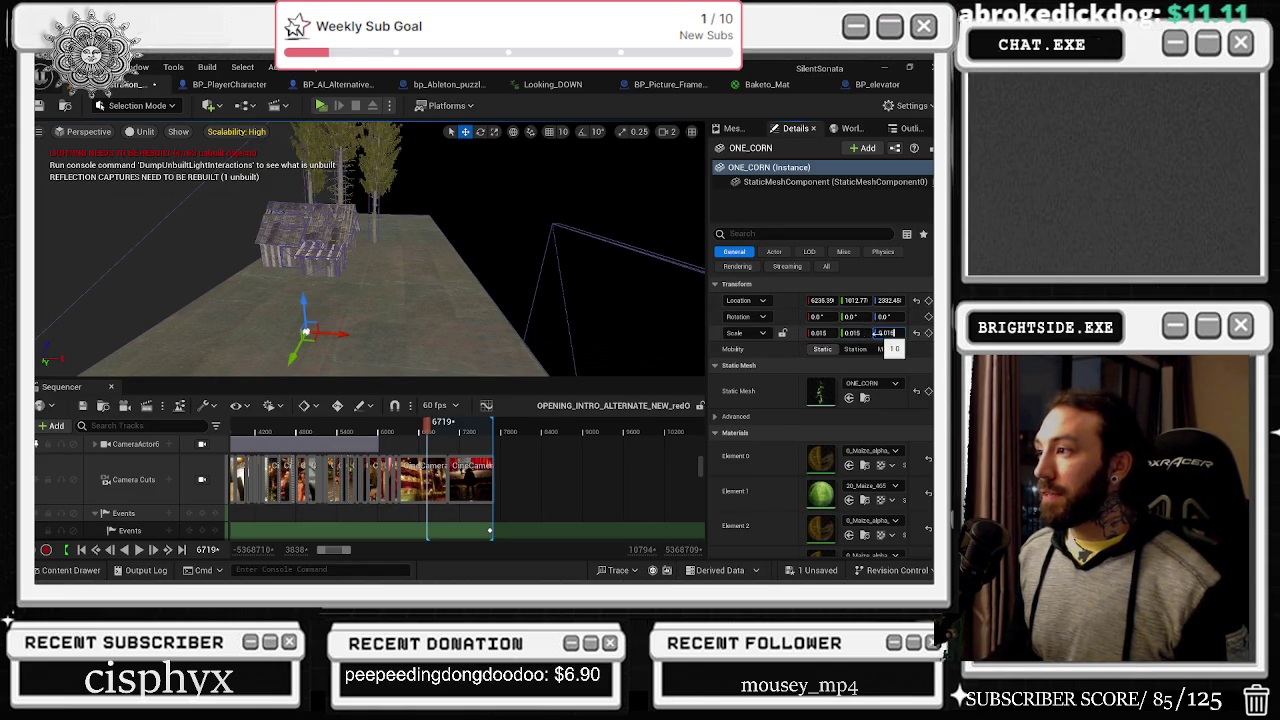
key("Return")
mouse_move(306, 330)
left_mouse_down()
mouse_move(330, 280)
mouse_move(290, 320)
left_mouse_up()
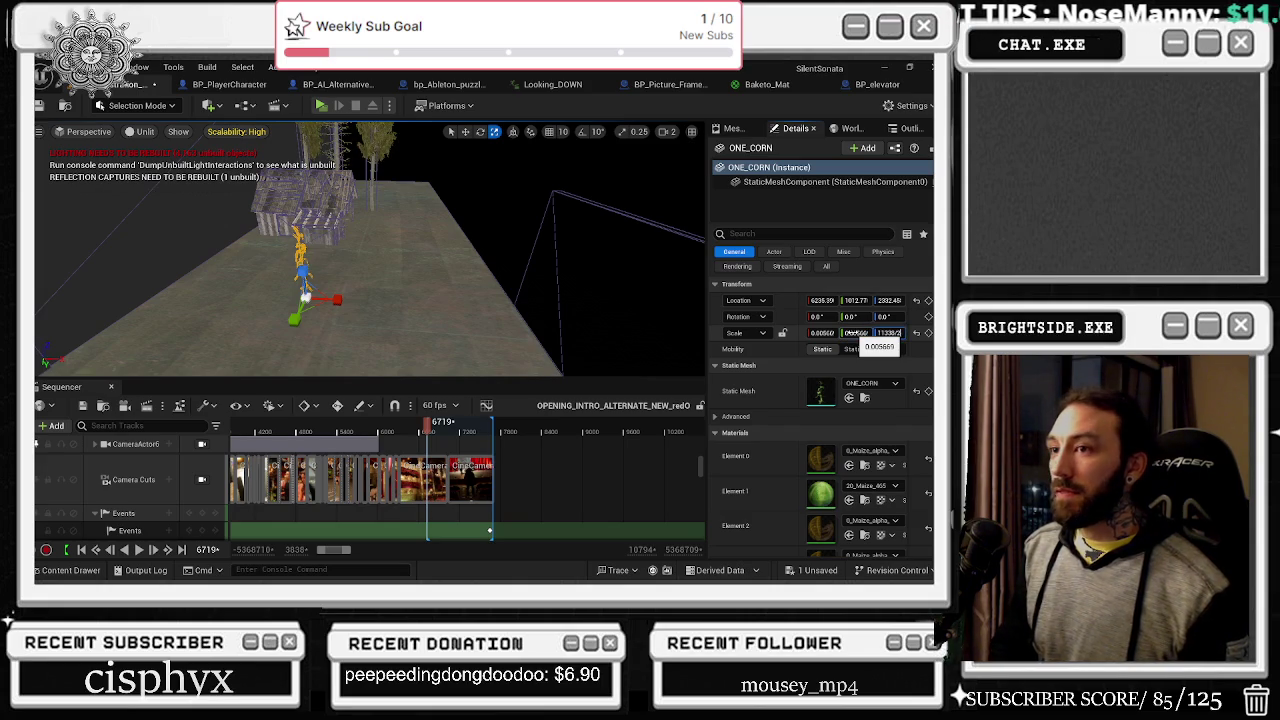
left_click_drag(474, 277, 474, 277)
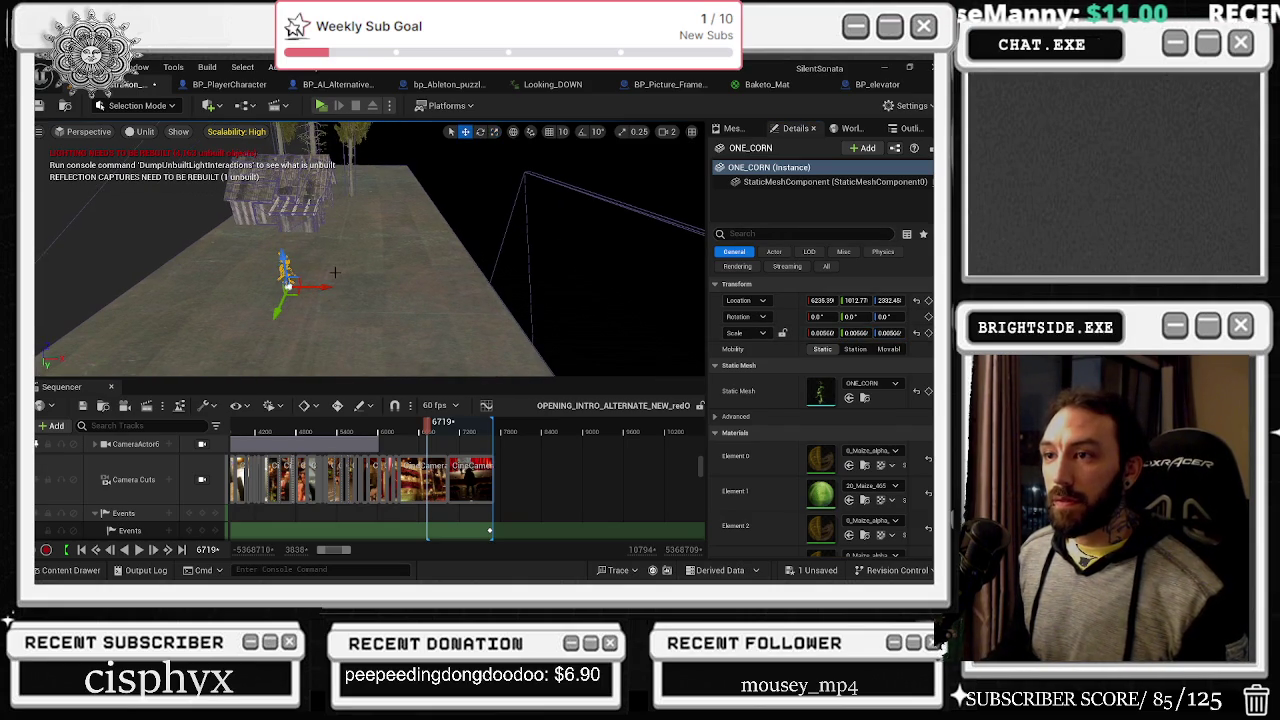
Step: Duplicate the corn plant beside the original and turn ONE_CORN2 further around its vertical axis
left_click_drag(320, 286, 328, 287)
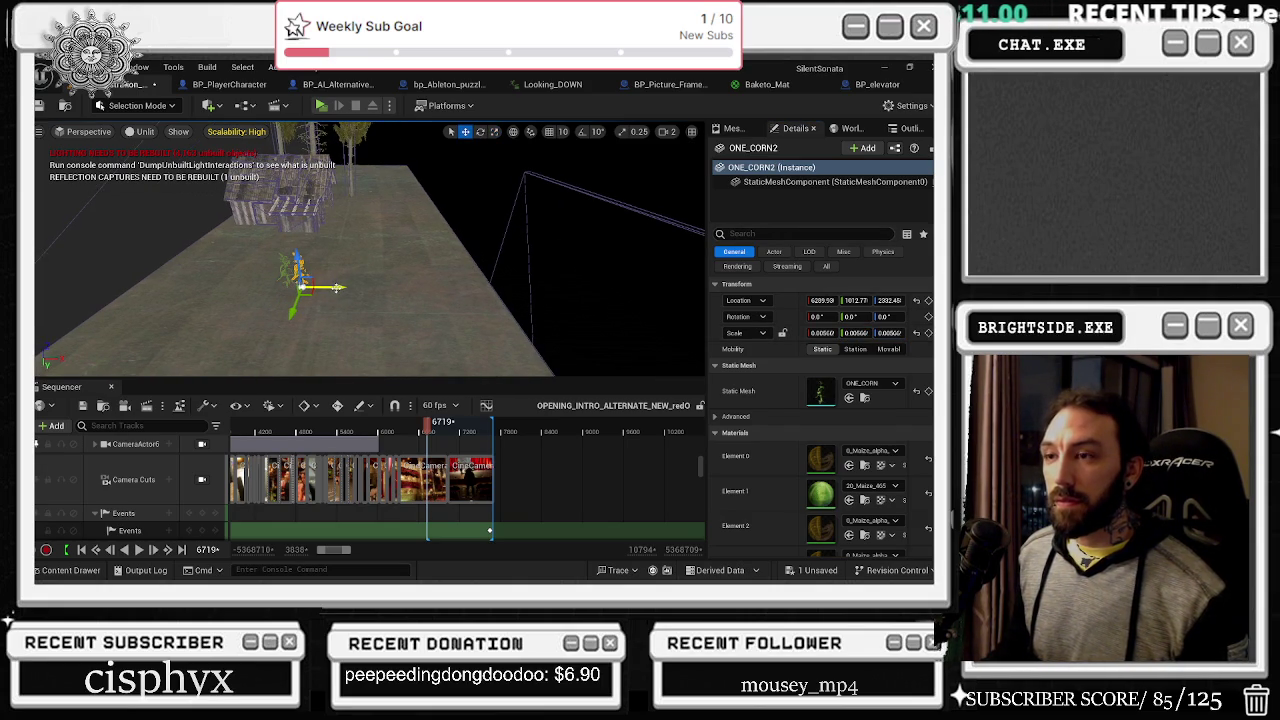
mouse_move(348, 288)
left_mouse_down()
mouse_move(378, 272)
mouse_move(322, 283)
left_mouse_up()
key("e")
key("ctrl+z")
key("ctrl+z")
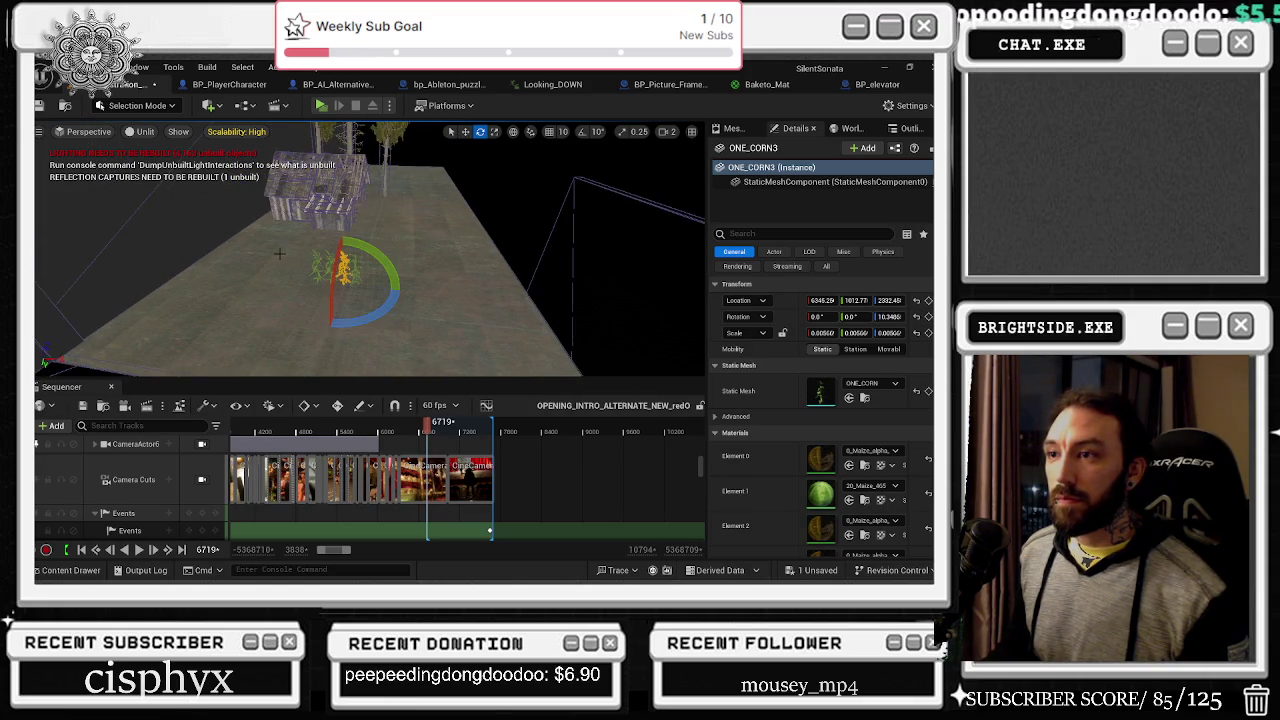
left_click(334, 268)
left_click(333, 268)
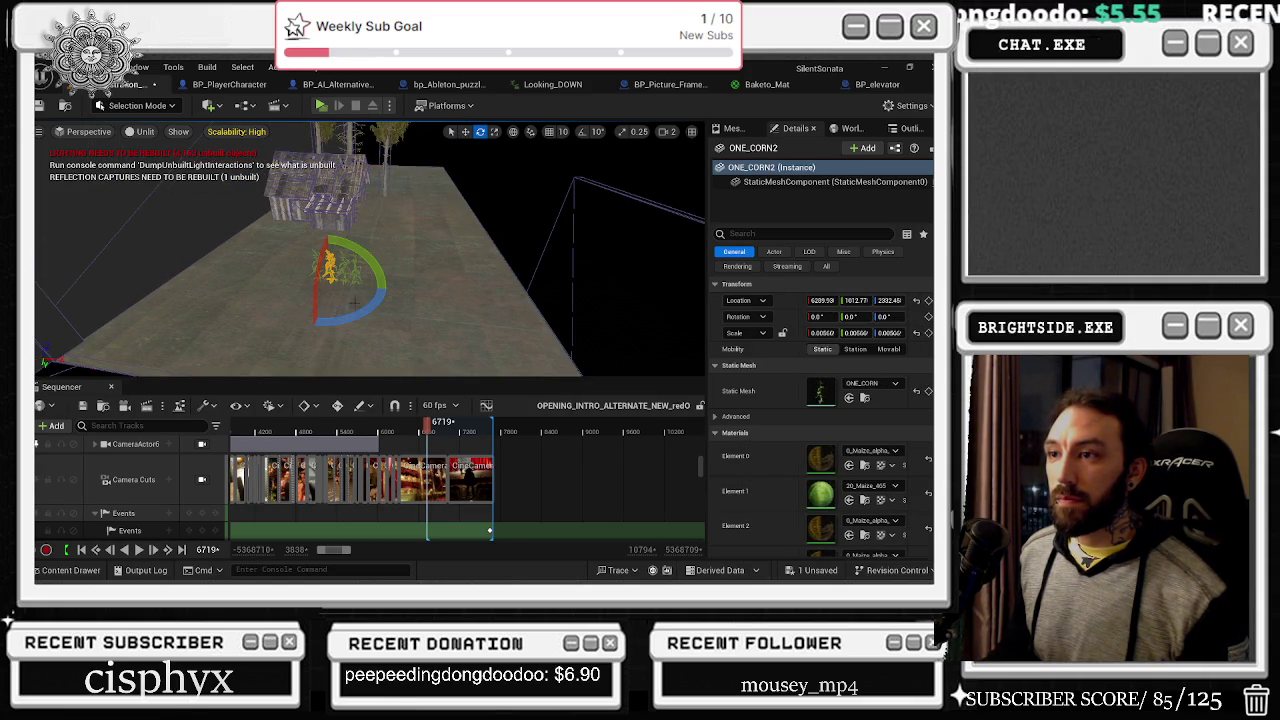
left_click_drag(387, 288, 312, 259)
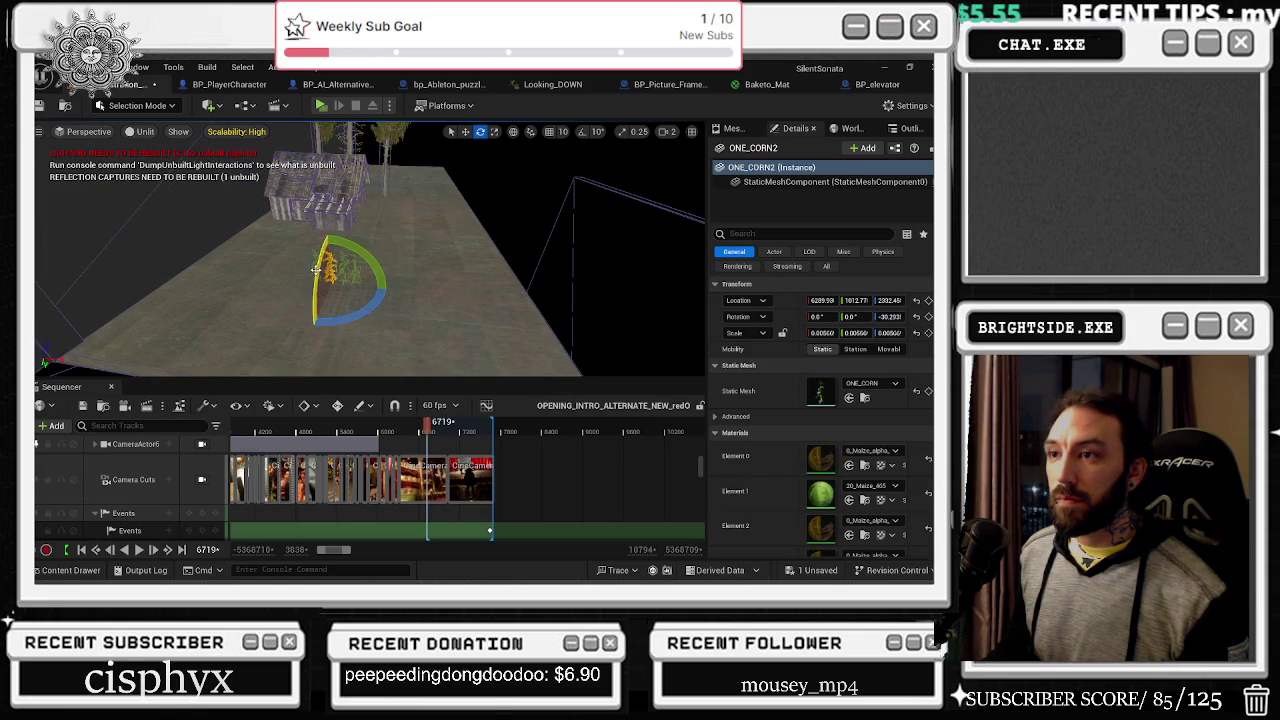
left_click(315, 268)
Step: Add more corn copies, rotate ONE_CORN5 to about -18.85°, key its rotation, and select the cluster
scroll(305, 262, "up", 3)
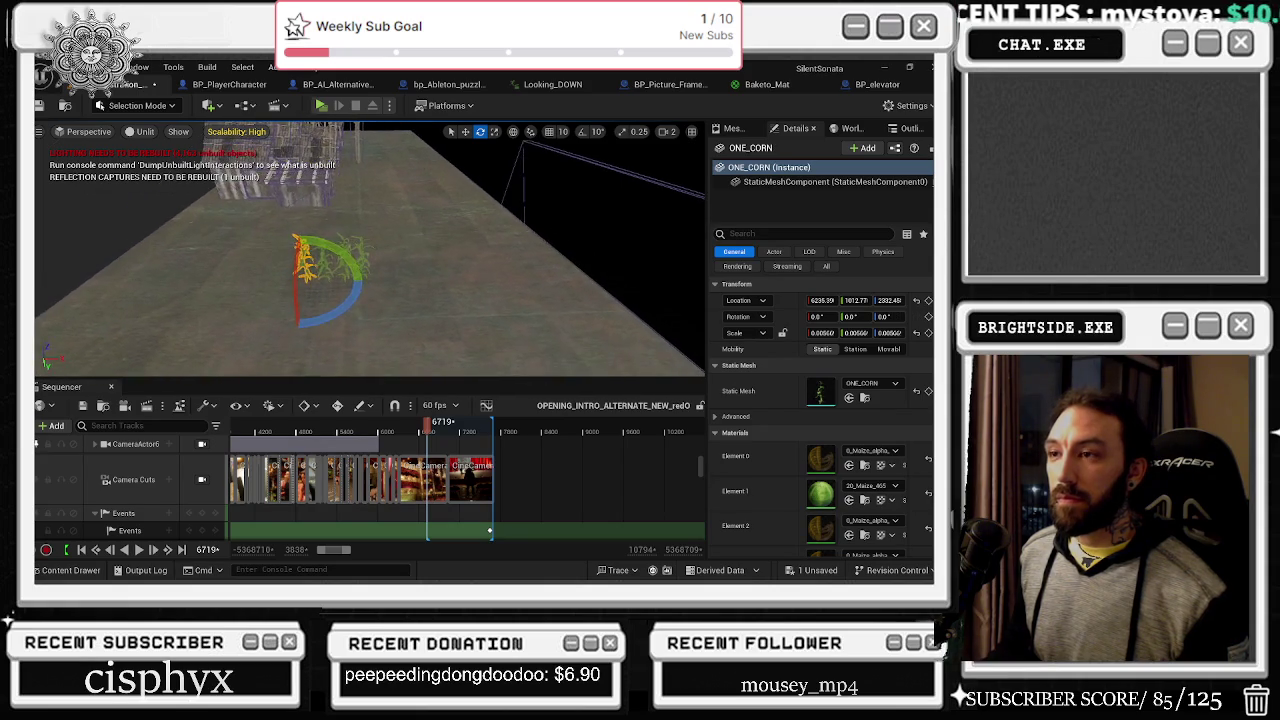
key("ctrl+v")
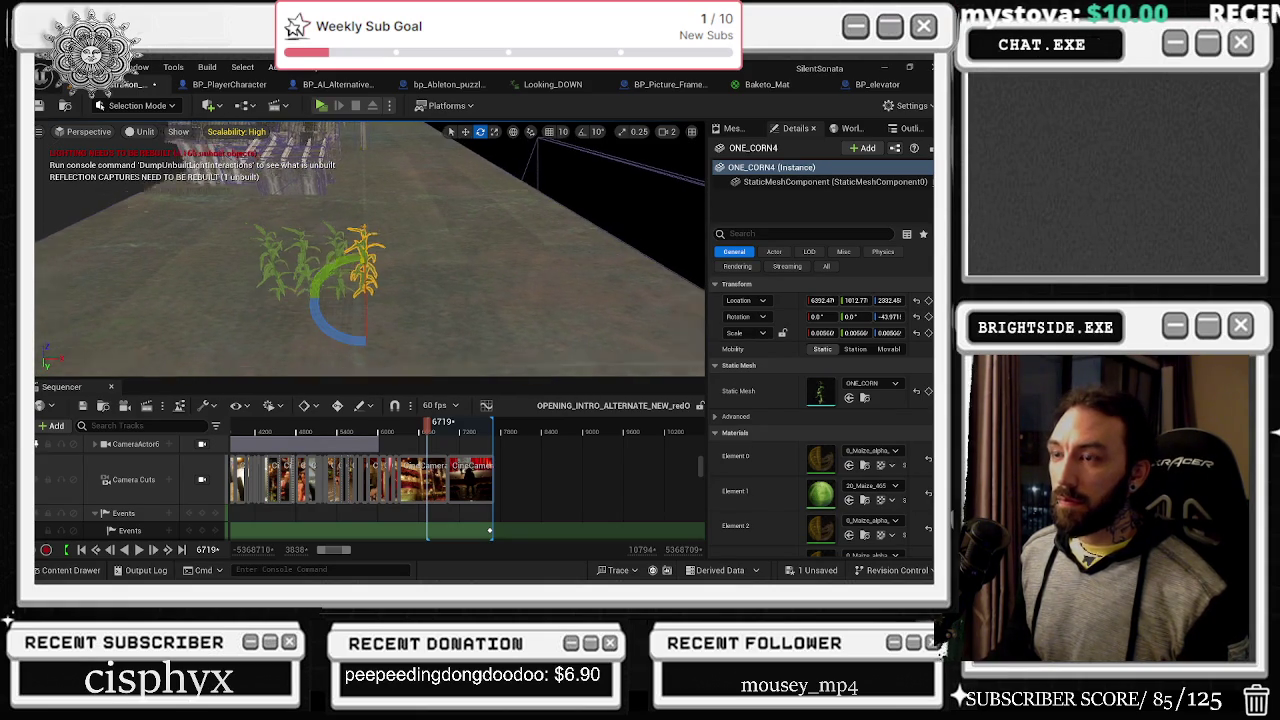
scroll(392, 264, "down", 2)
key("r")
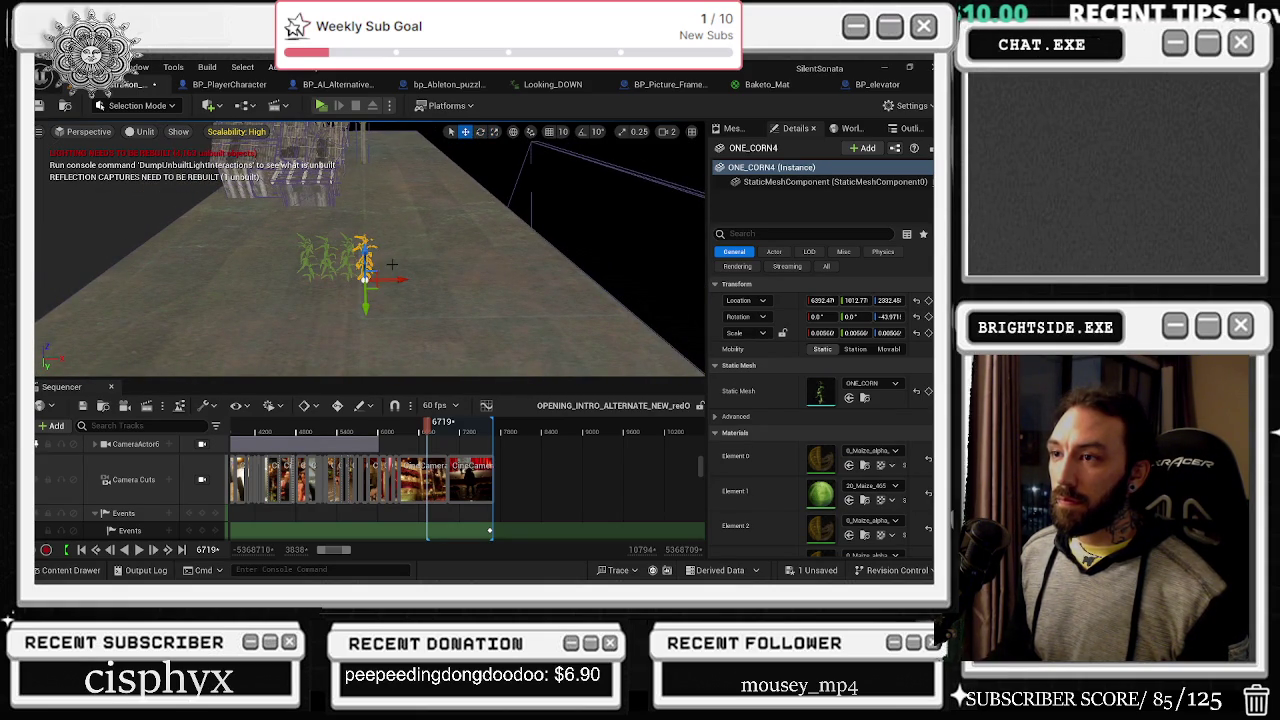
key("ctrl+v")
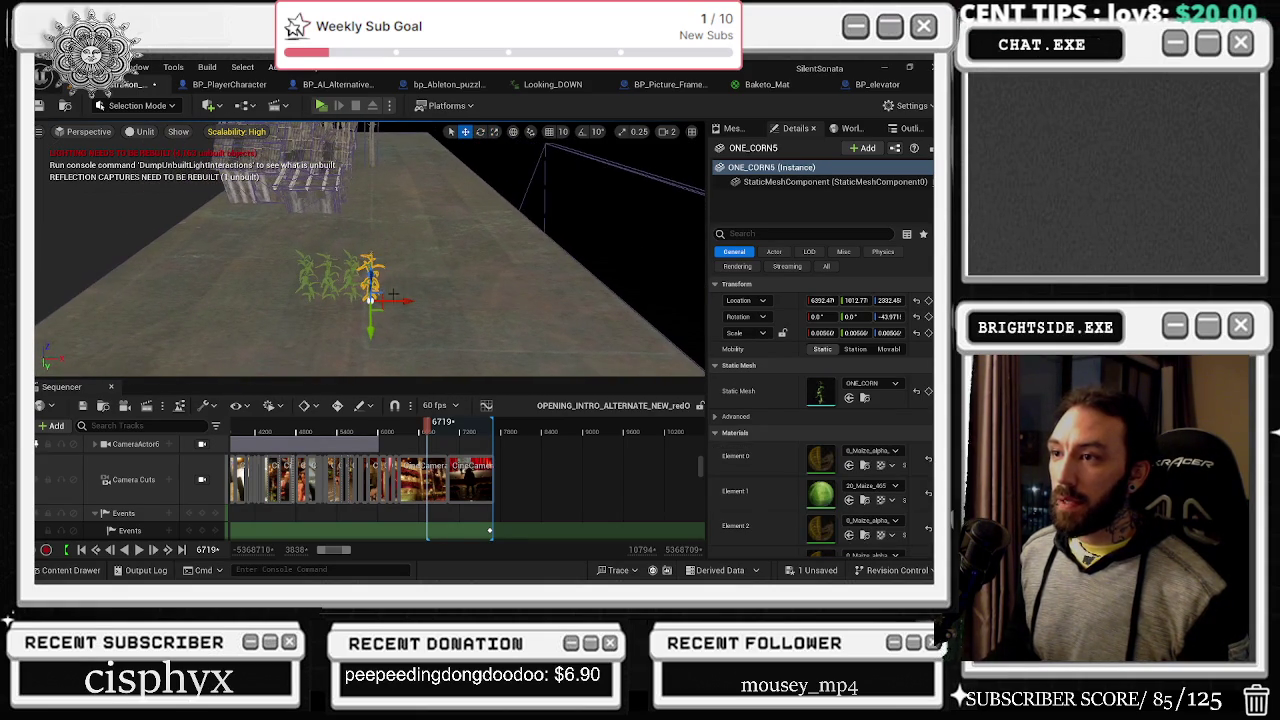
key("e")
left_click_drag(362, 341, 385, 318)
key("r")
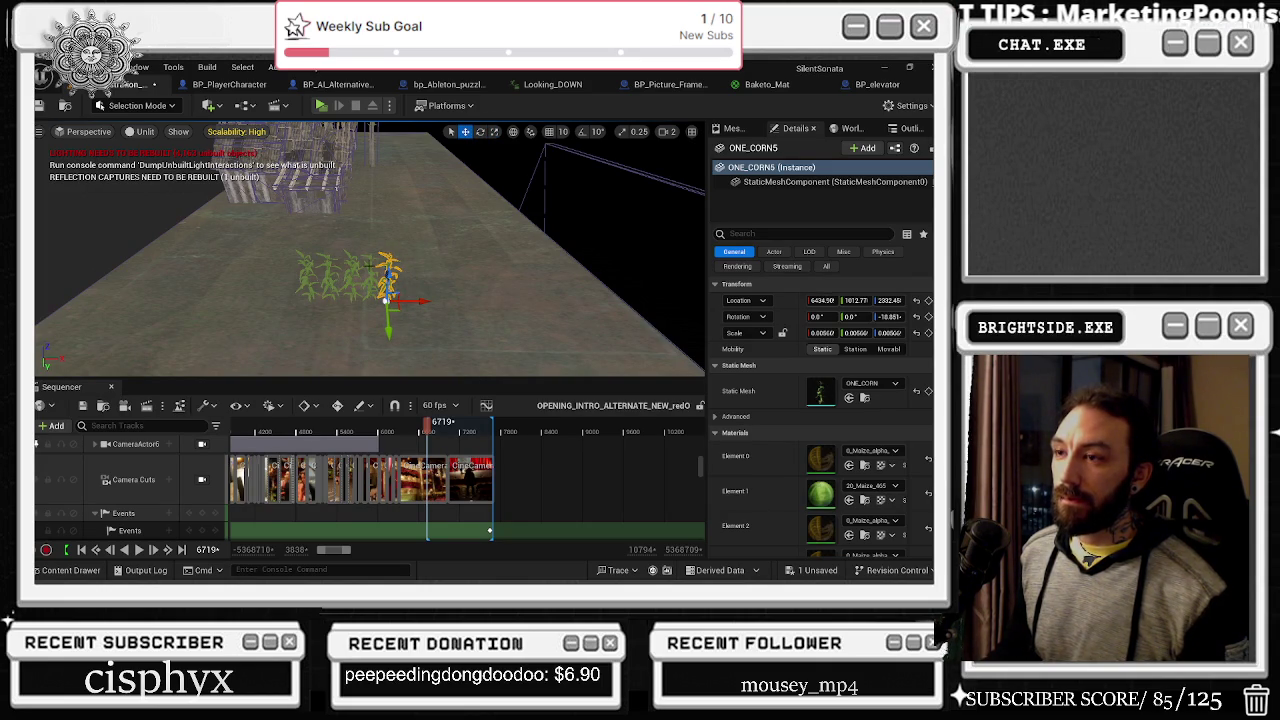
key("shift+e")
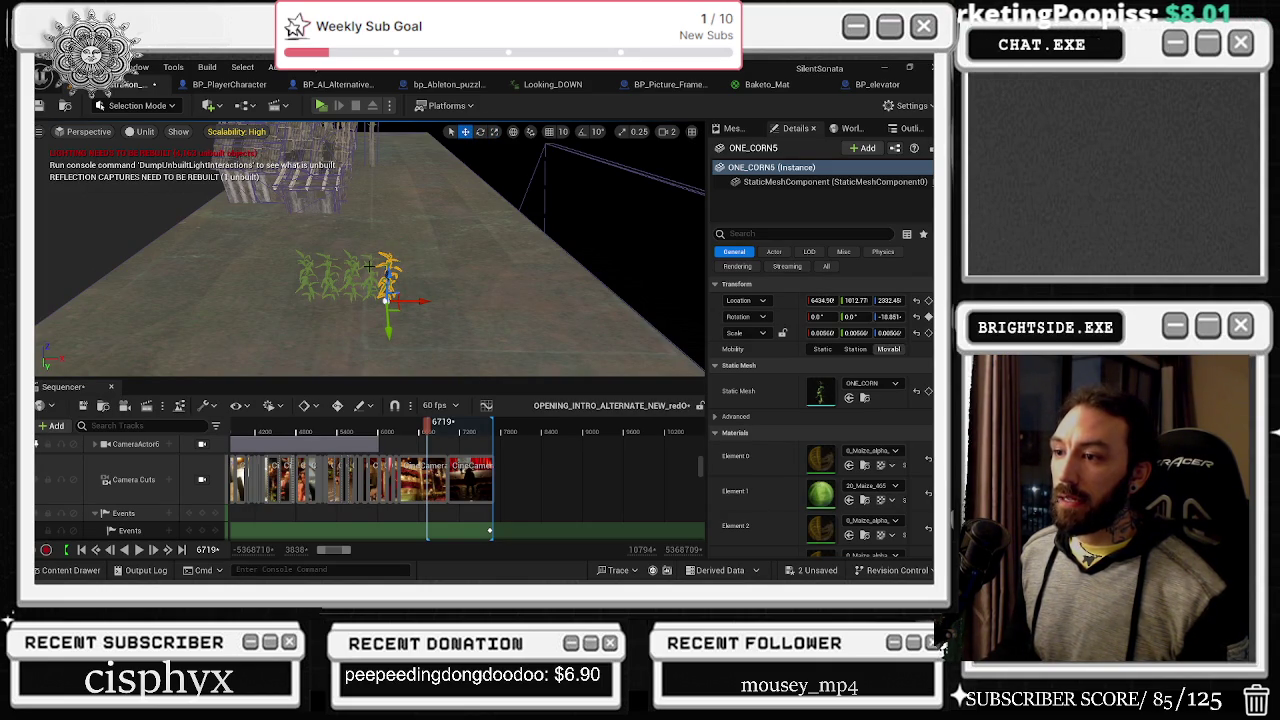
left_click(369, 265)
left_click(348, 268, "ctrl")
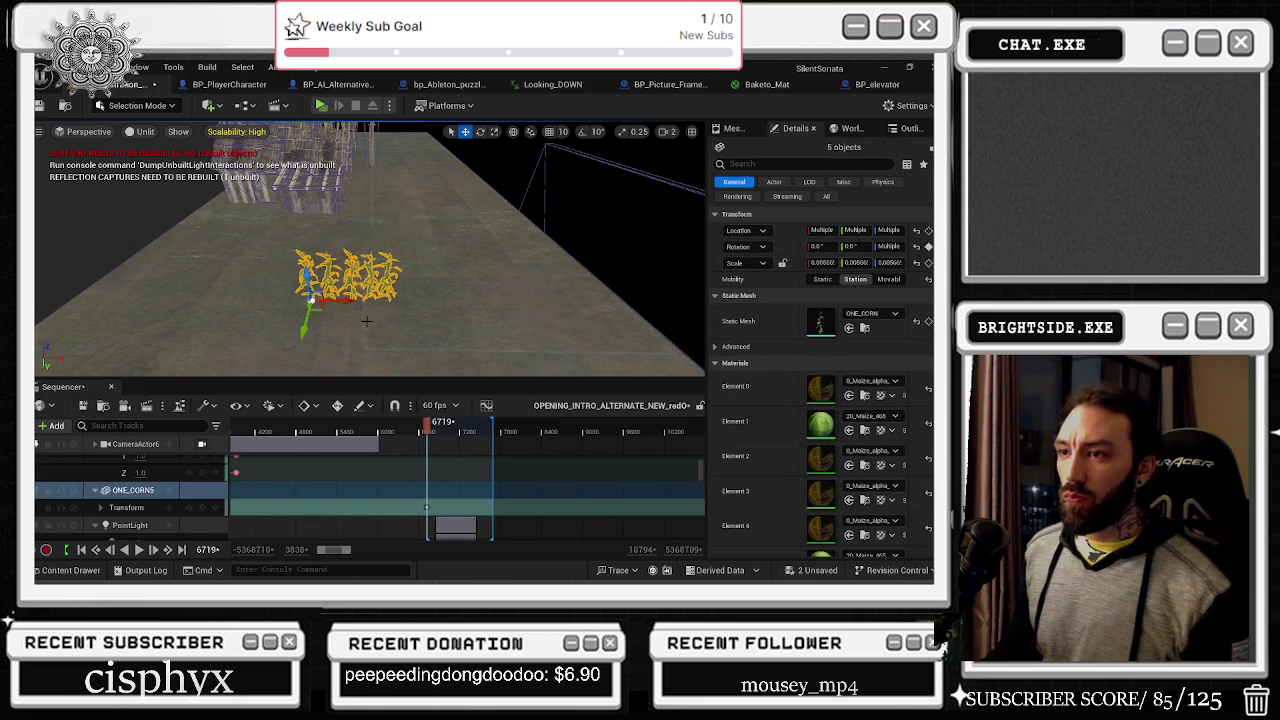
Step: Reposition the corn cluster, then select the ONE_CORN5 plant
mouse_move(303, 325)
left_mouse_down()
mouse_move(294, 357)
mouse_move(312, 300)
mouse_move(304, 328)
left_mouse_up()
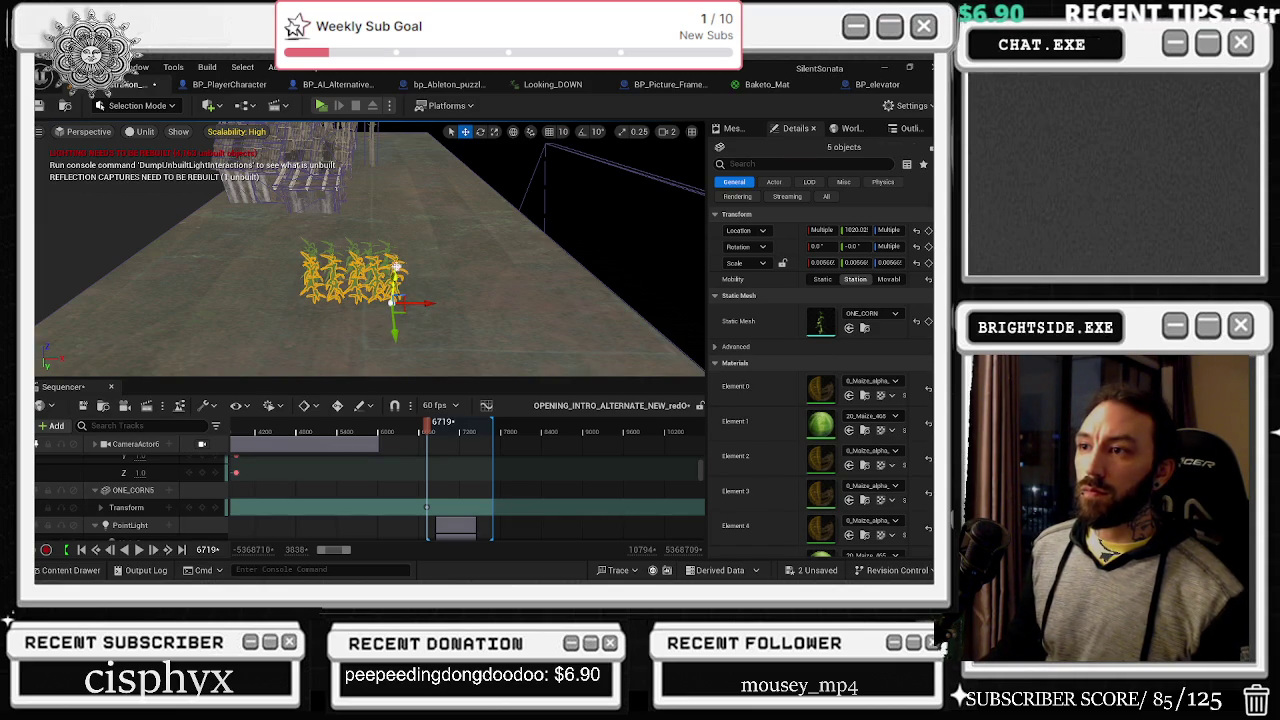
left_click(396, 265)
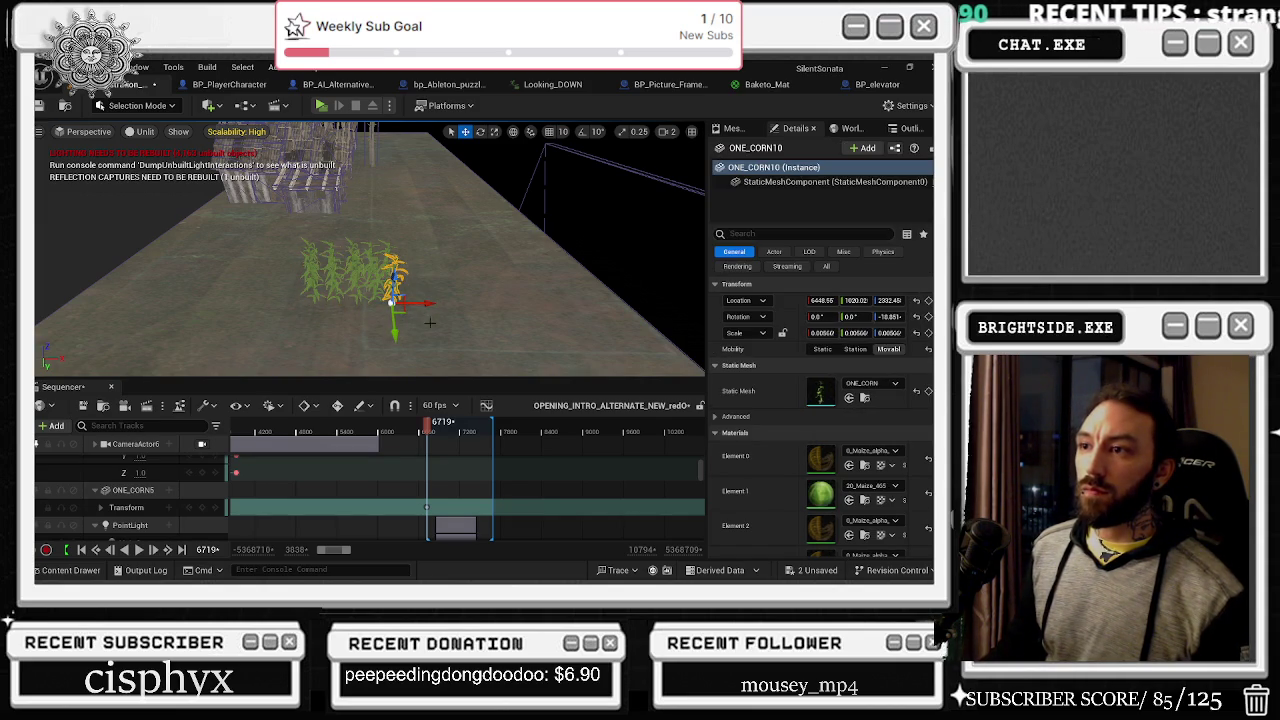
left_click(391, 250)
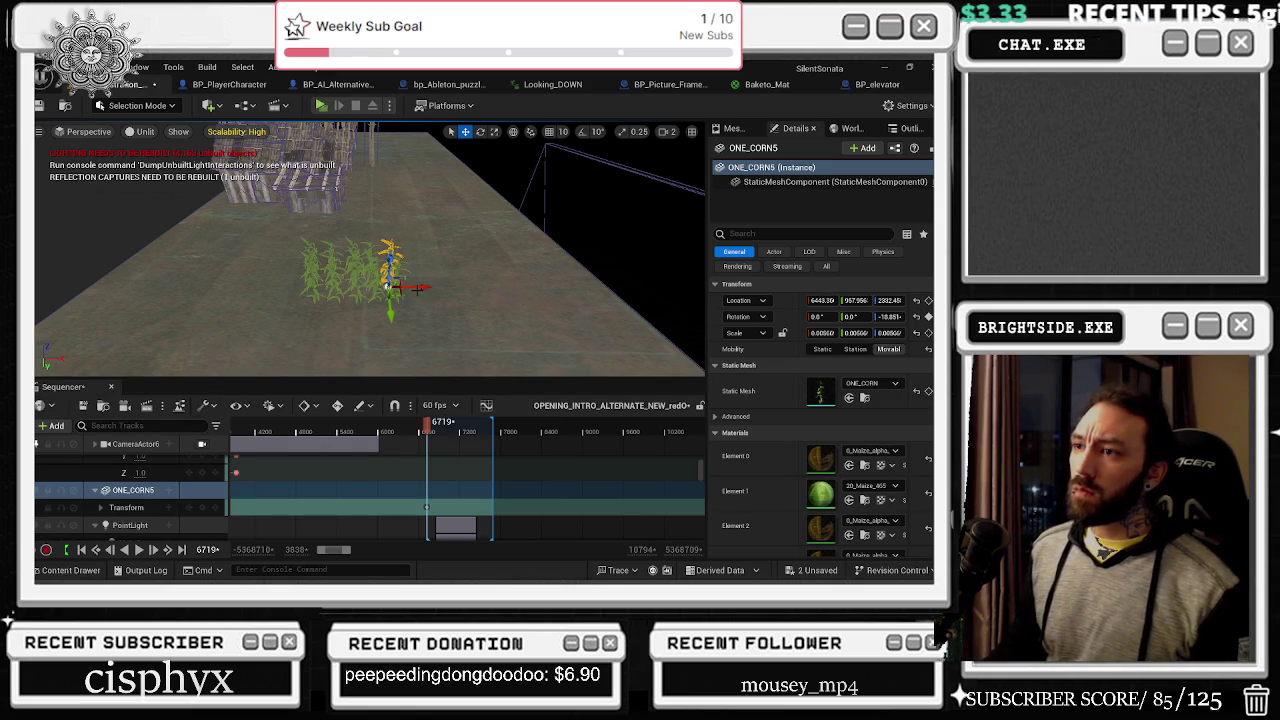
left_click(418, 290)
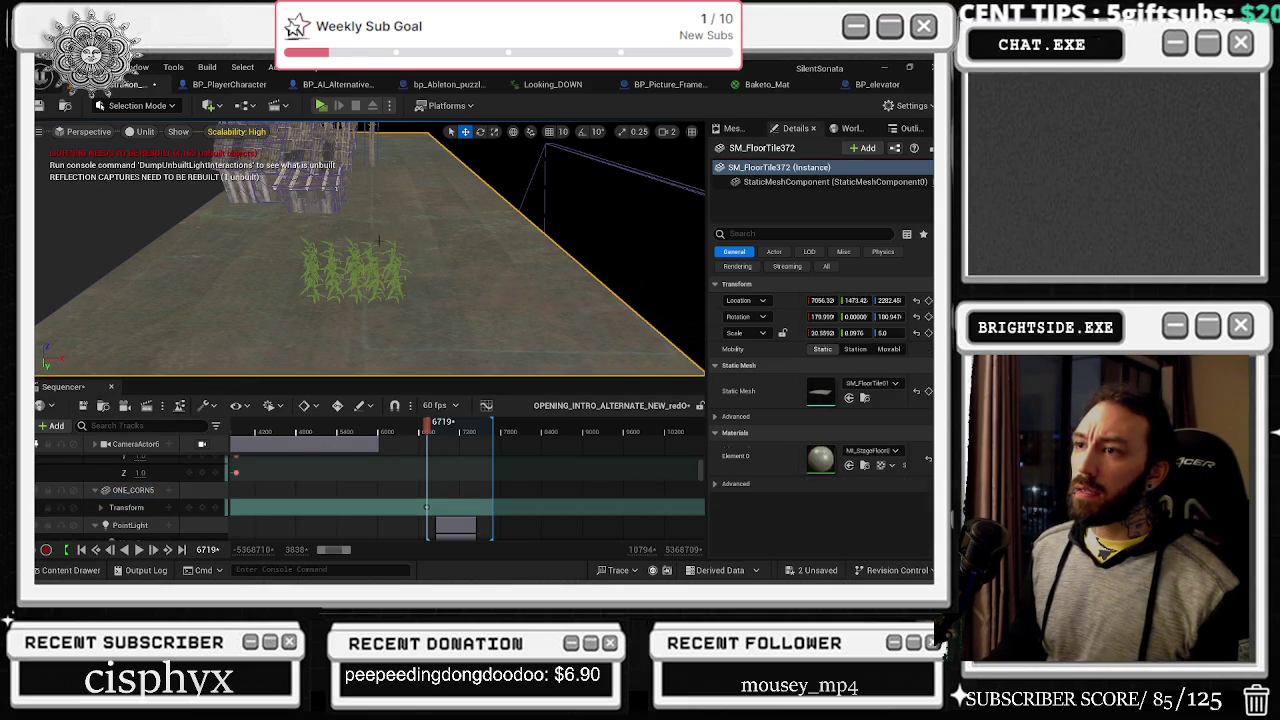
left_click(393, 245)
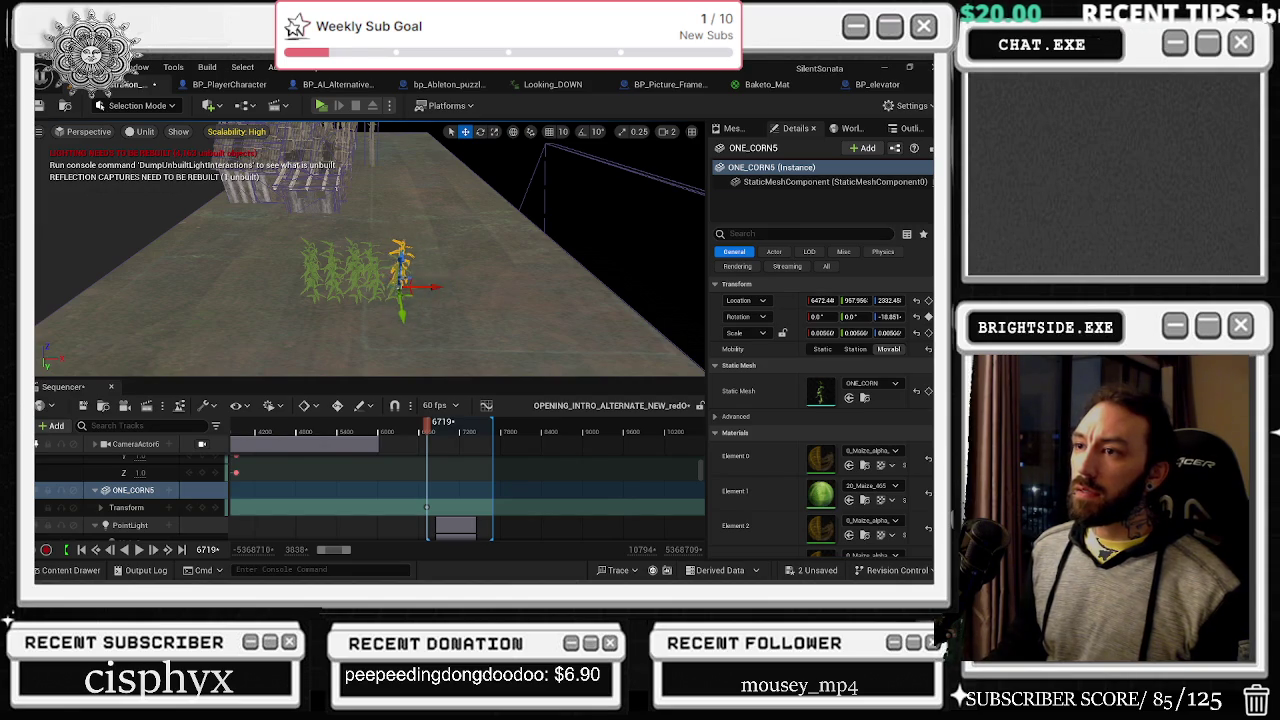
scroll(370, 250, "up", 5)
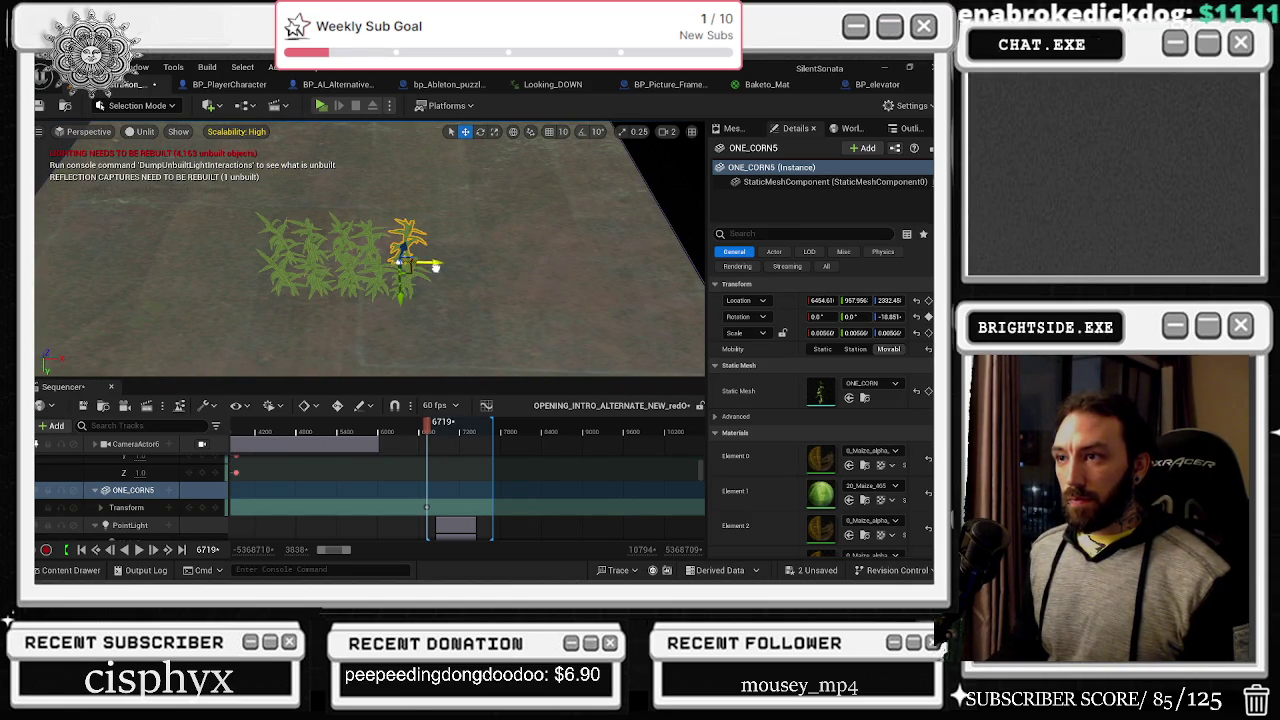
Step: Duplicate the corn plant with Ctrl+D and offset the copy along the Y axis
left_click_drag(428, 263, 479, 272, "alt")
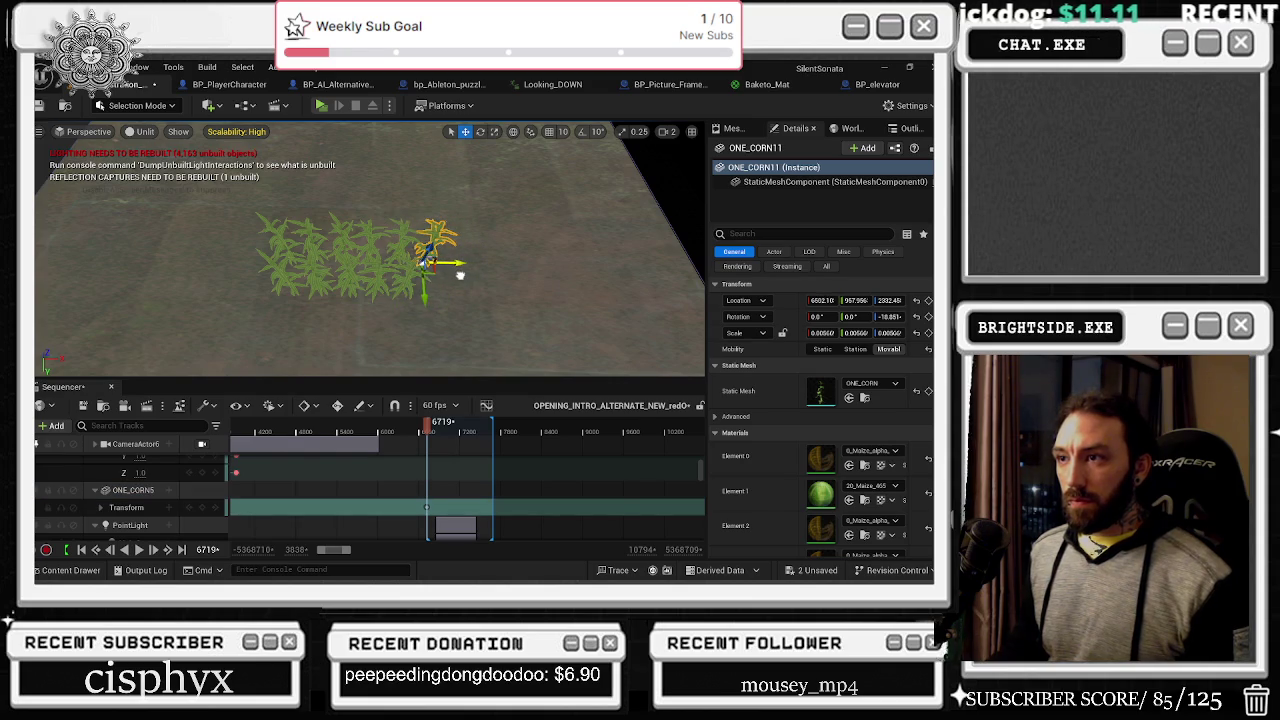
key("ctrl+d")
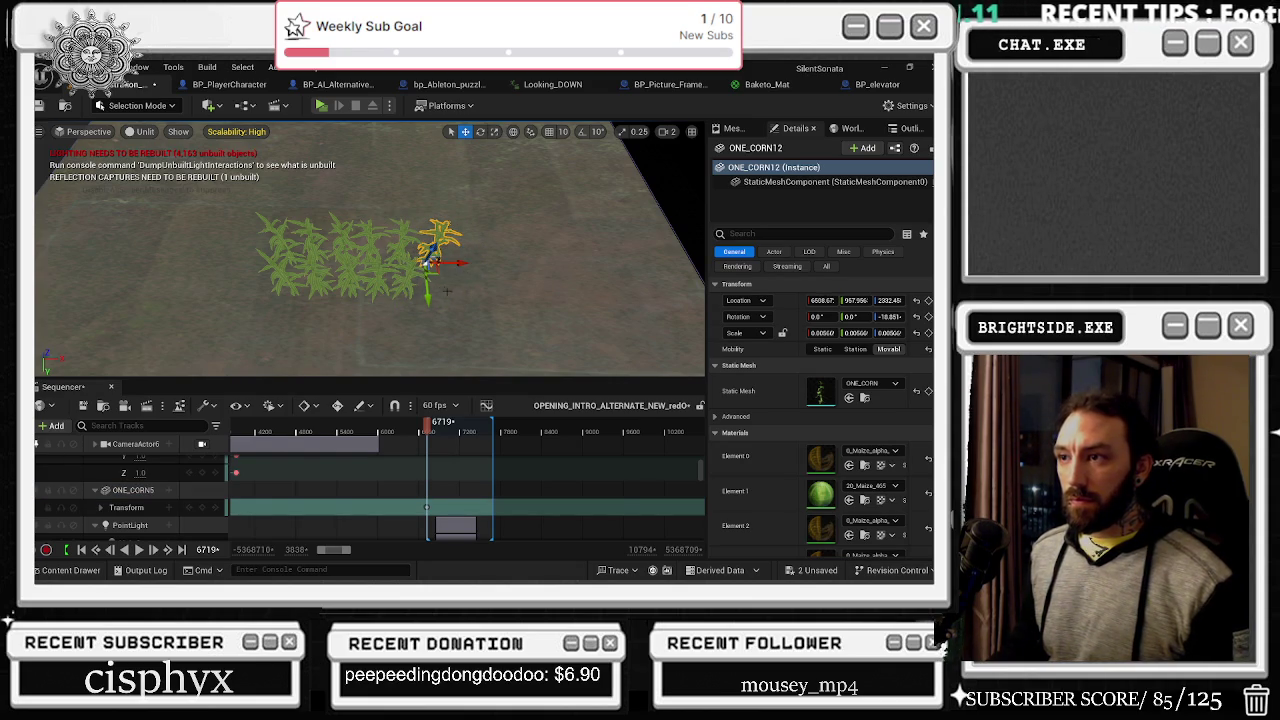
left_click_drag(428, 296, 428, 320, "alt")
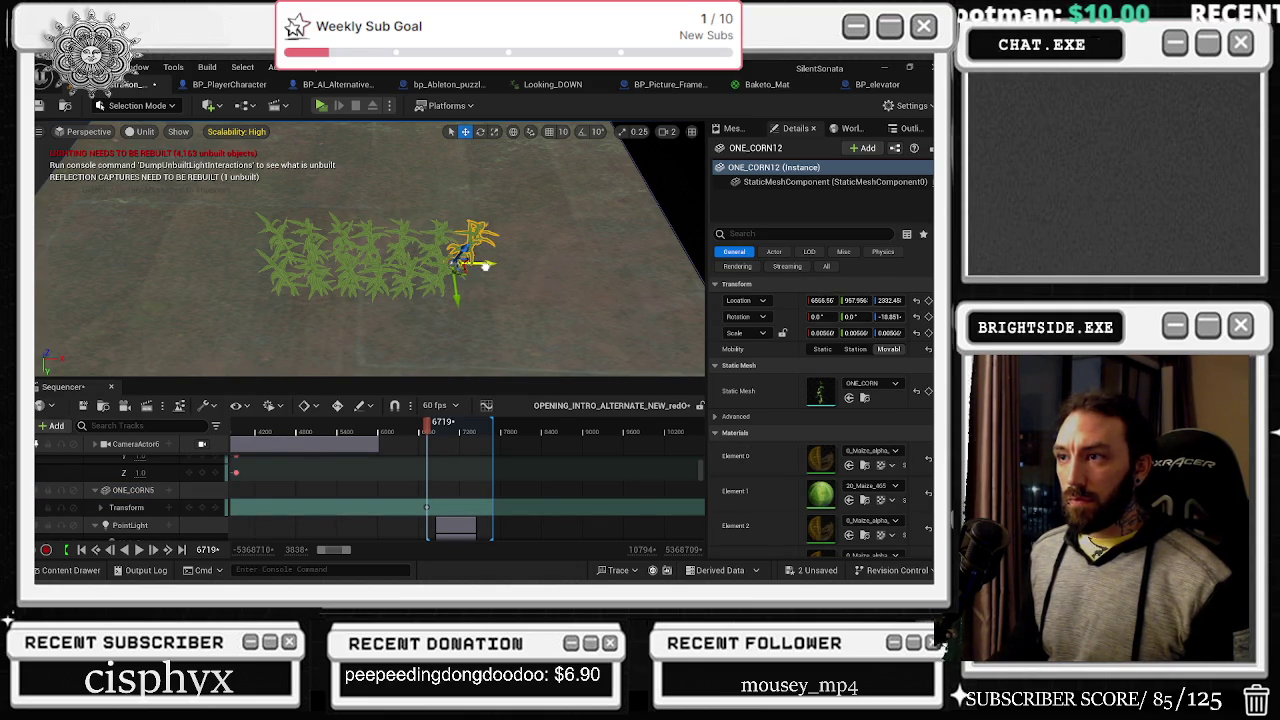
scroll(464, 297, "down", 5)
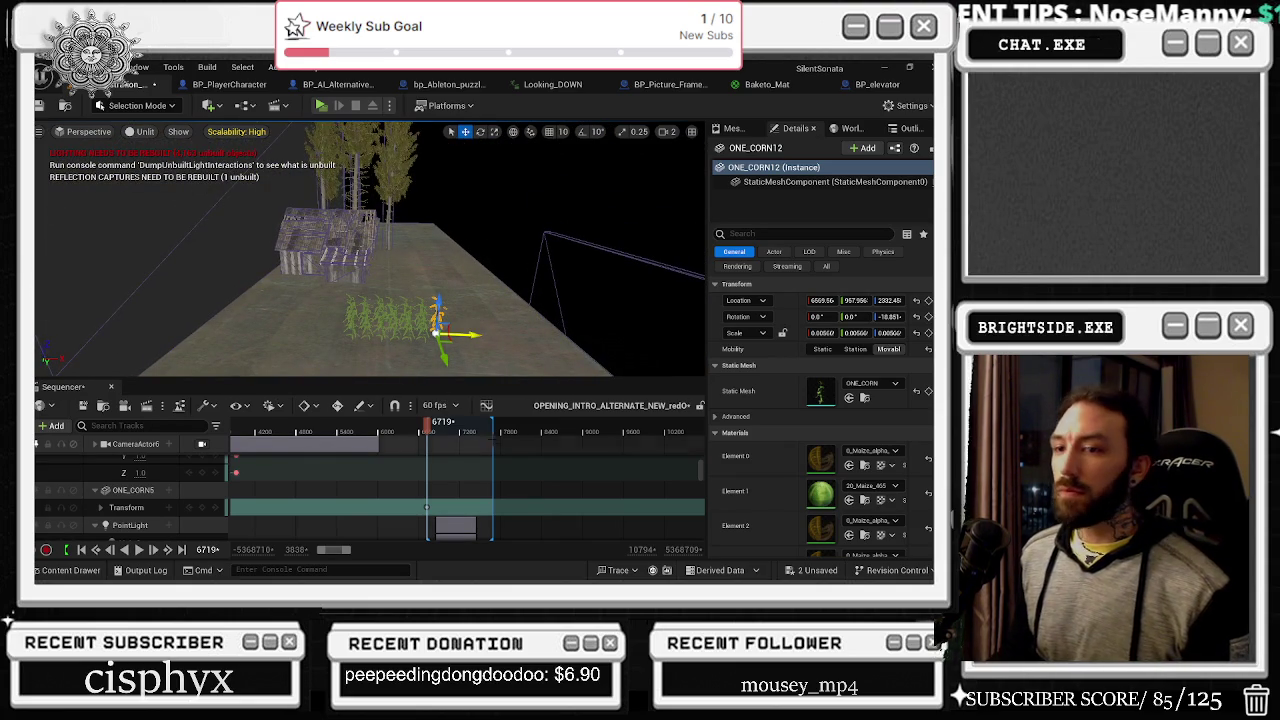
Step: Scroll to the Camera Cuts track, pan the timeline to earlier frames, and play the piano shots
scroll(650, 490, "up", 5)
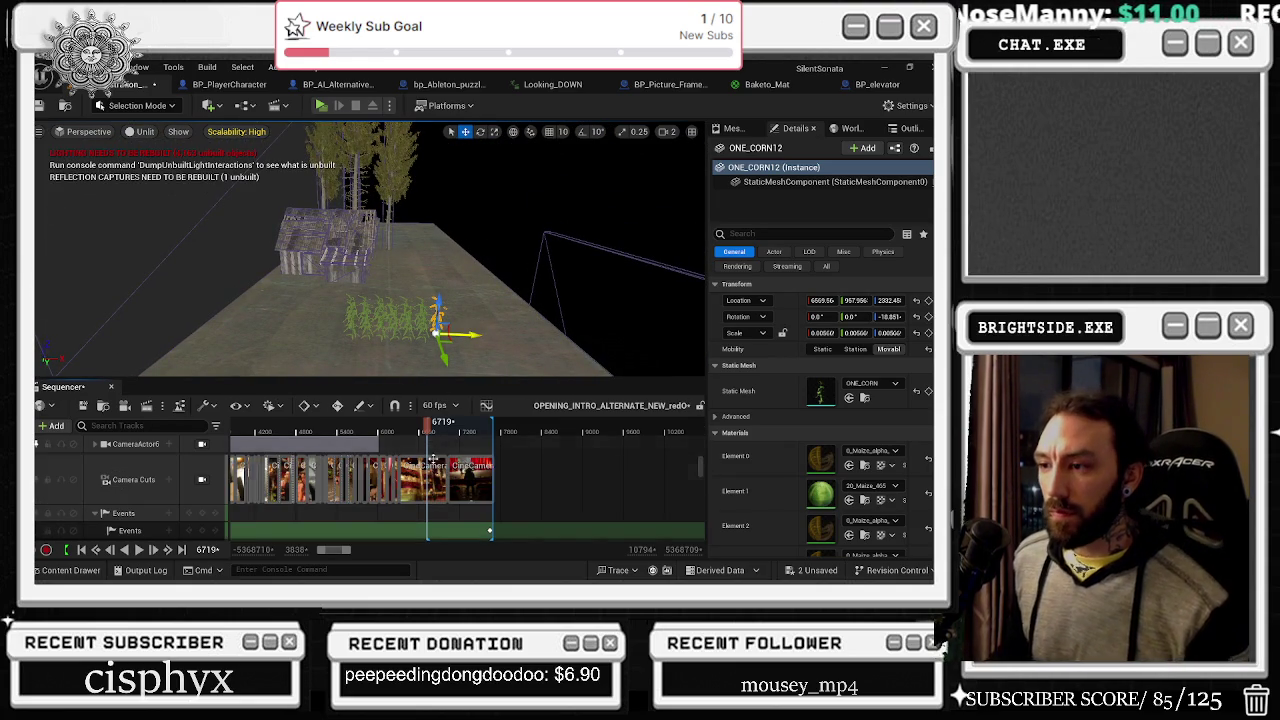
scroll(357, 459, "up", 6)
mouse_move(357, 432)
left_mouse_down()
mouse_move(250, 432)
mouse_move(385, 440)
mouse_move(350, 465)
mouse_move(300, 470)
mouse_move(370, 472)
mouse_move(355, 476)
mouse_move(376, 487)
mouse_move(348, 497)
left_mouse_up()
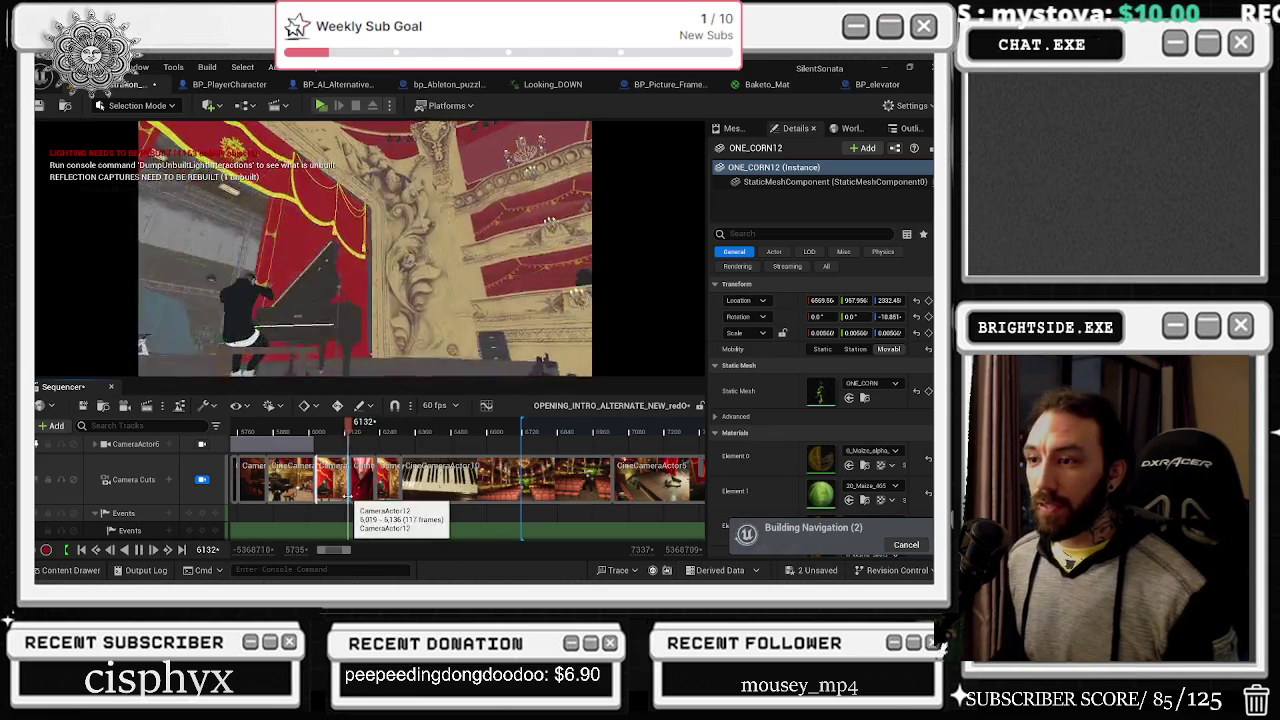
key("space")
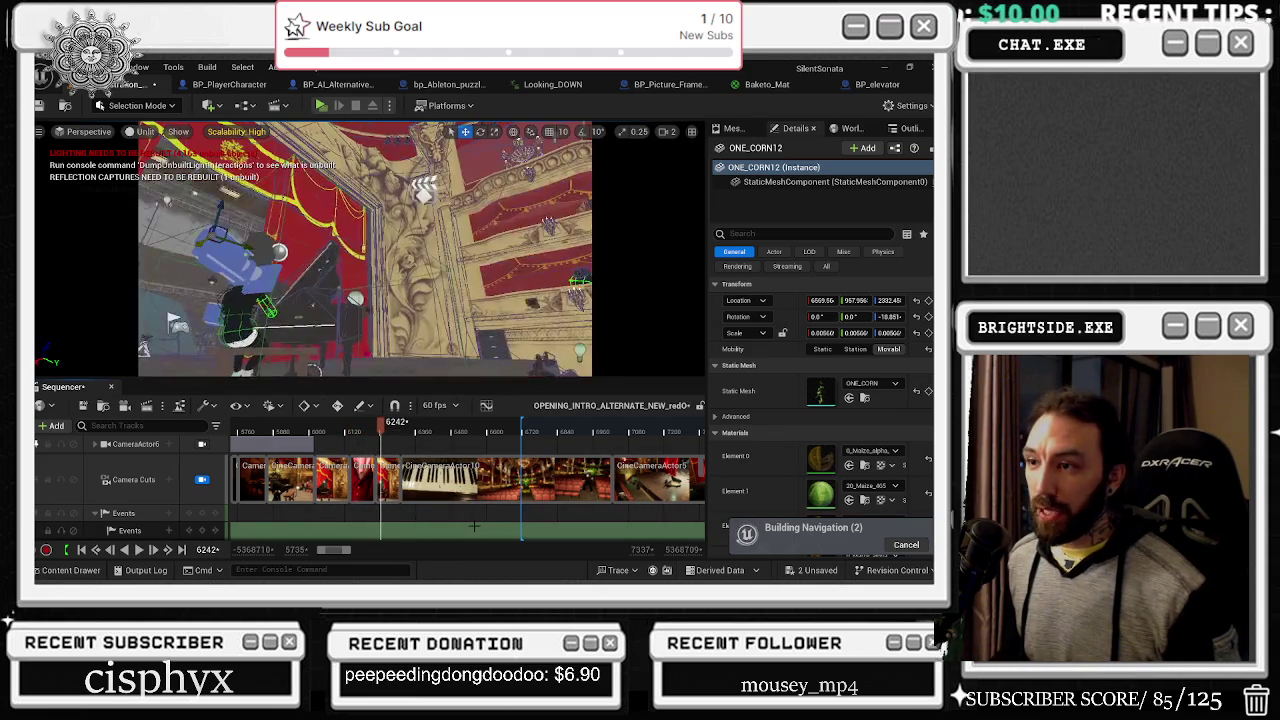
Step: Move the playhead to frame 6400 within the piano camera cut
right_click(365, 487)
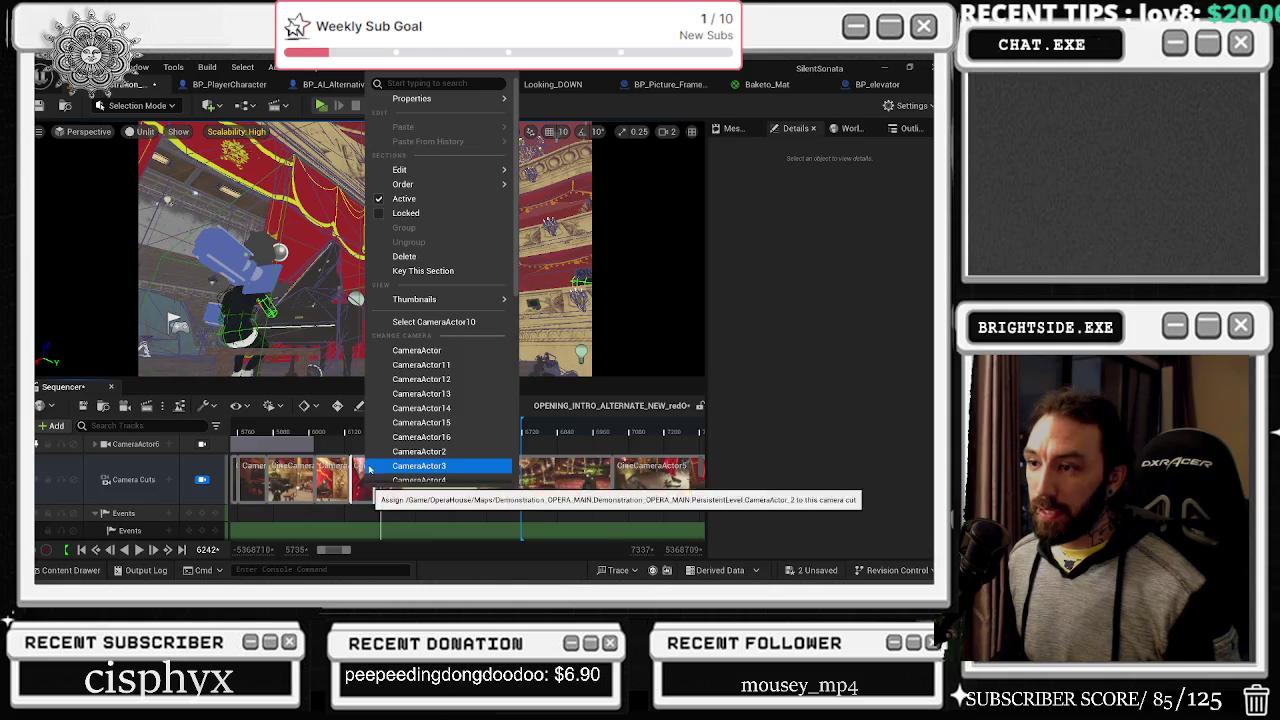
left_click(390, 466)
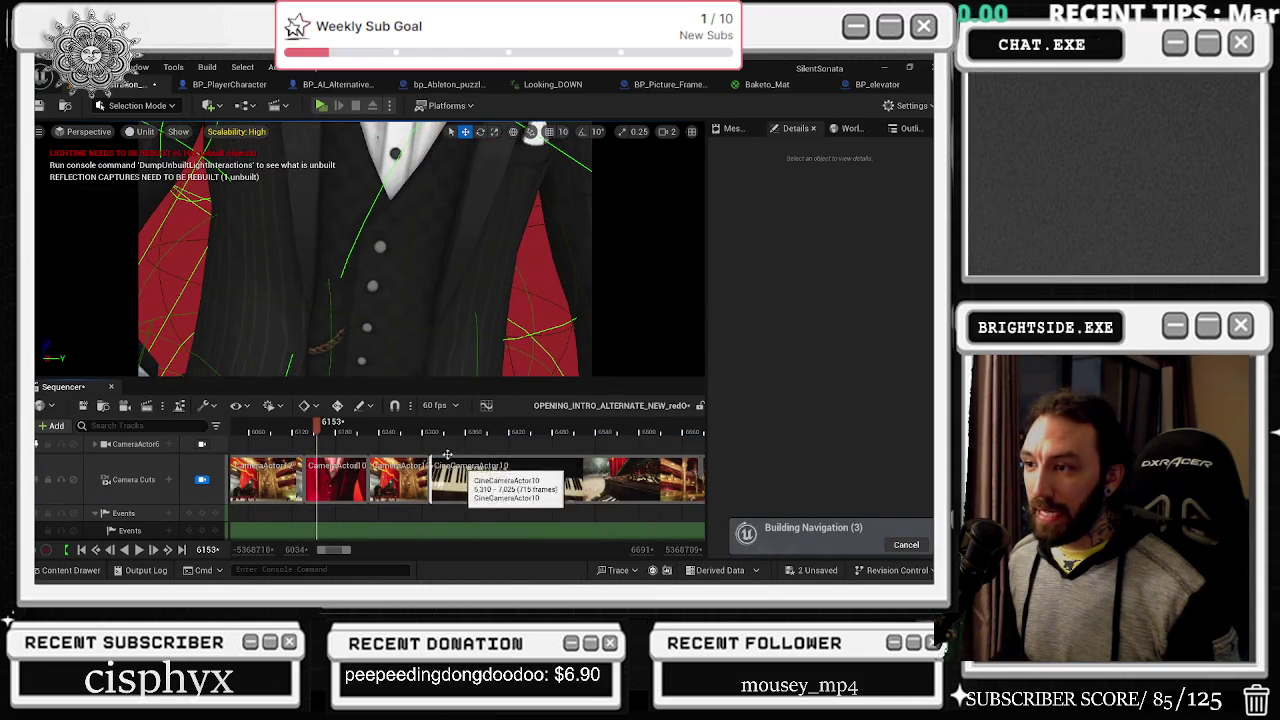
left_click(430, 431)
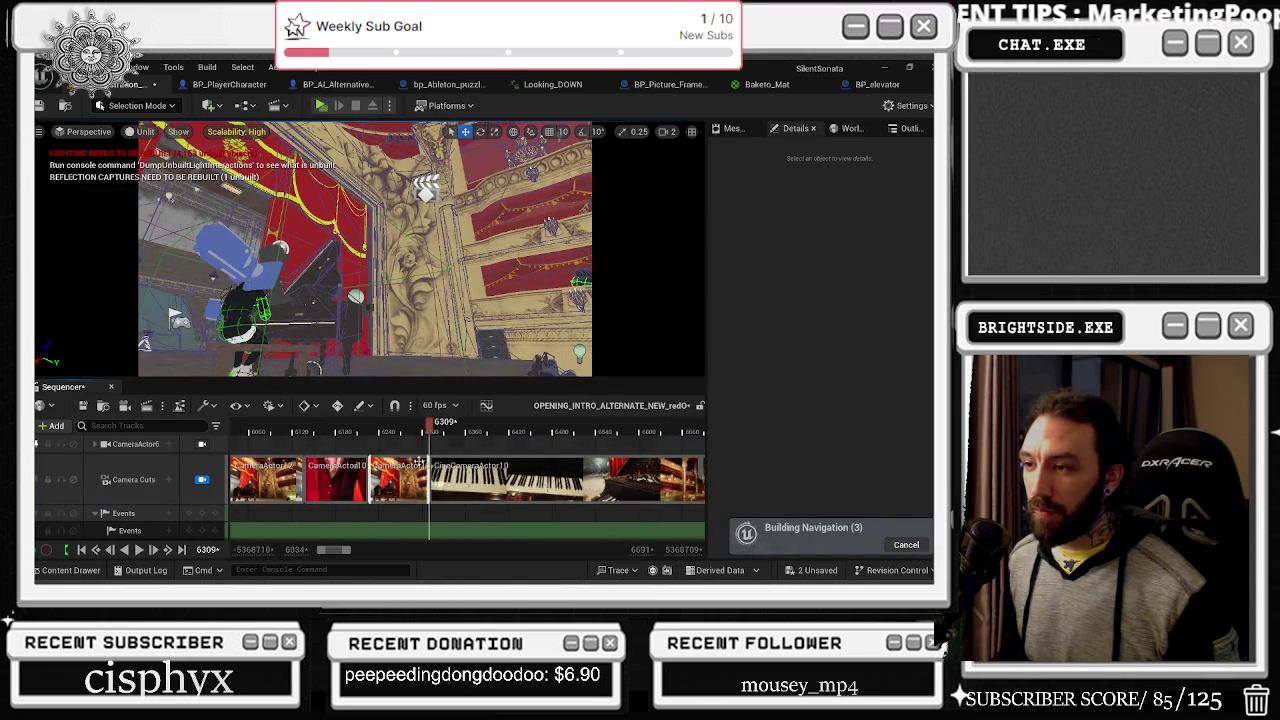
left_click(489, 435)
left_click(494, 433)
Step: Split the CineCameraActor10 piano cut at frame 6400
right_click(510, 480)
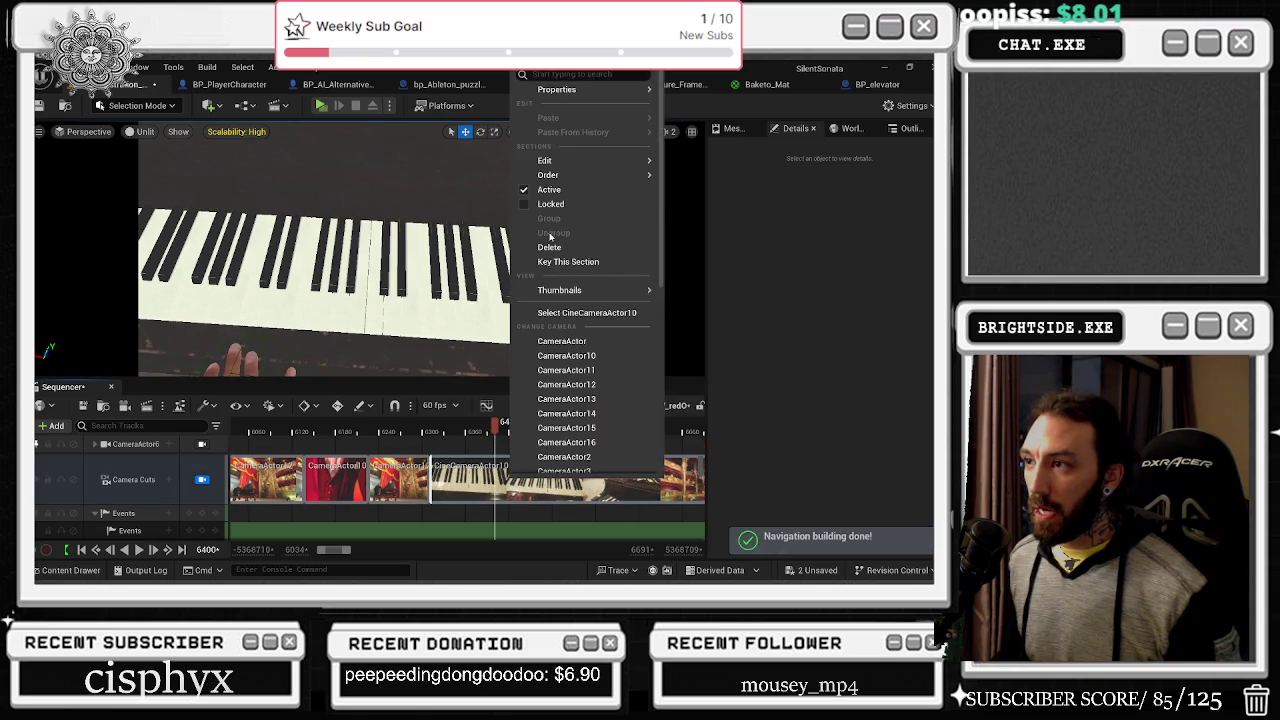
mouse_move(600, 175)
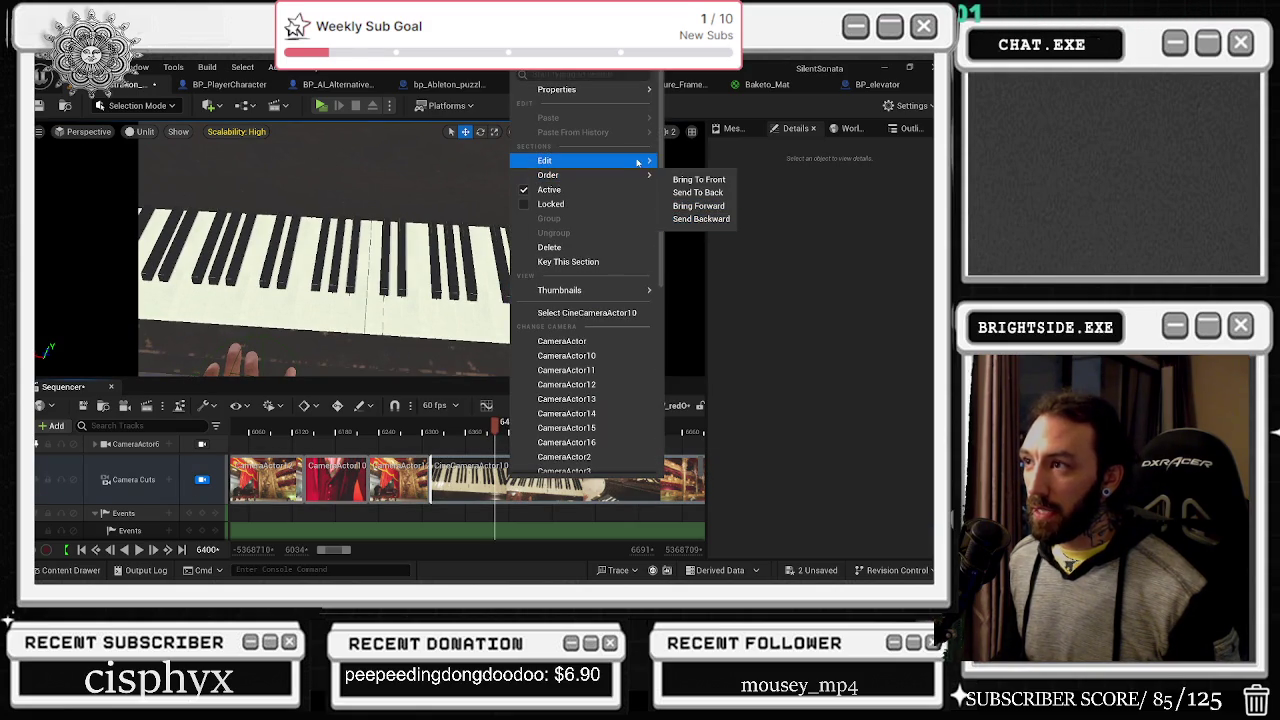
mouse_move(637, 162)
left_click(718, 224)
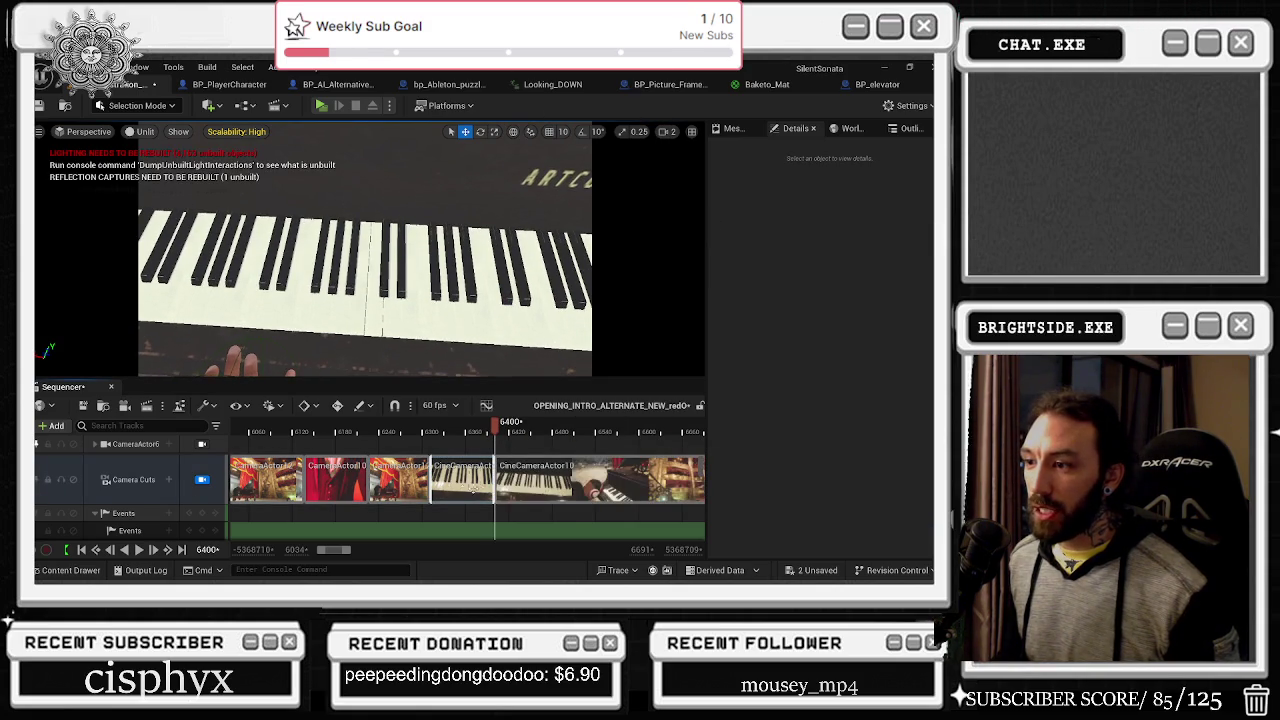
Step: Assign CameraActor10 to the left split cut, check it at frame 6327, and select that camera
right_click(472, 480)
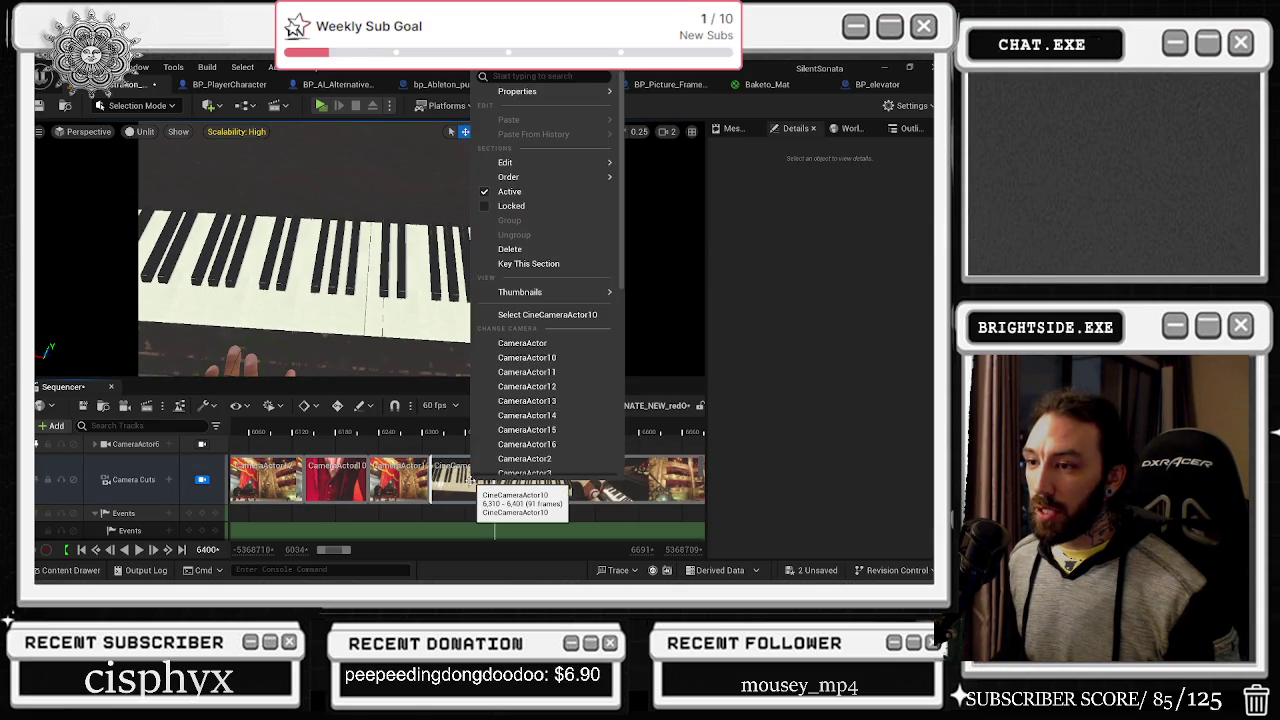
left_click(560, 358)
left_click_drag(490, 430, 433, 438)
right_click(456, 480)
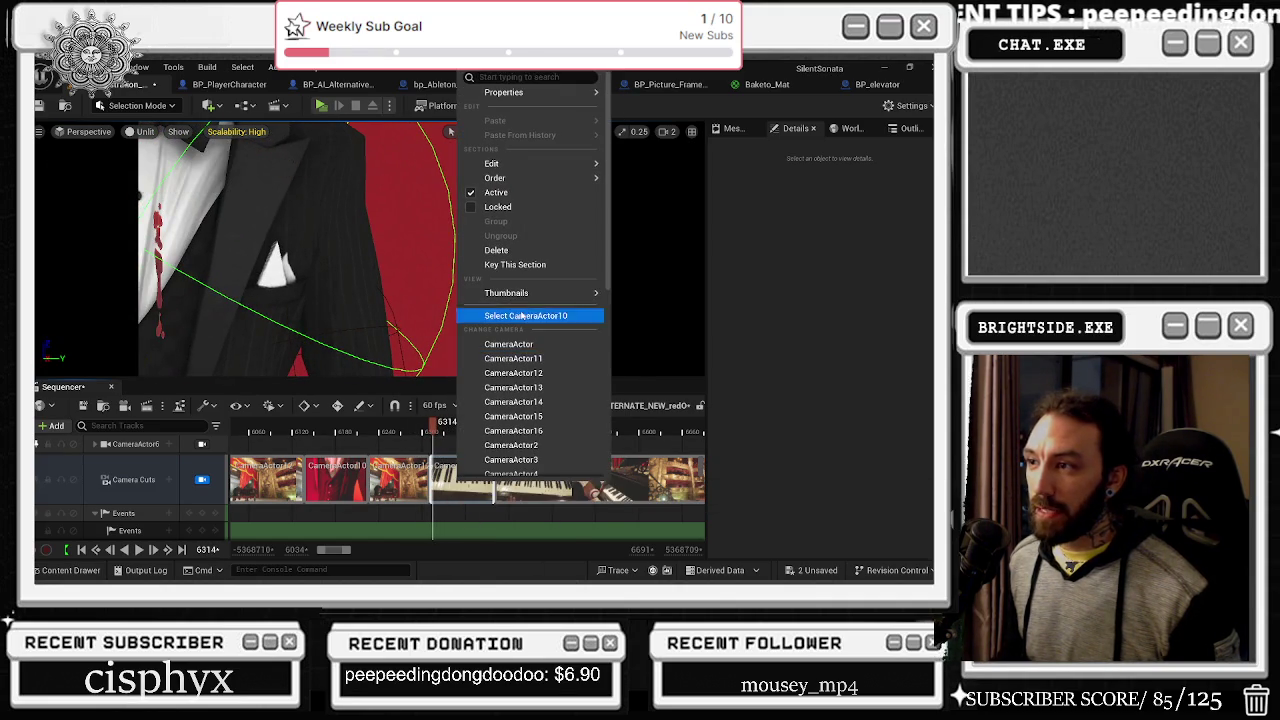
left_click(521, 315)
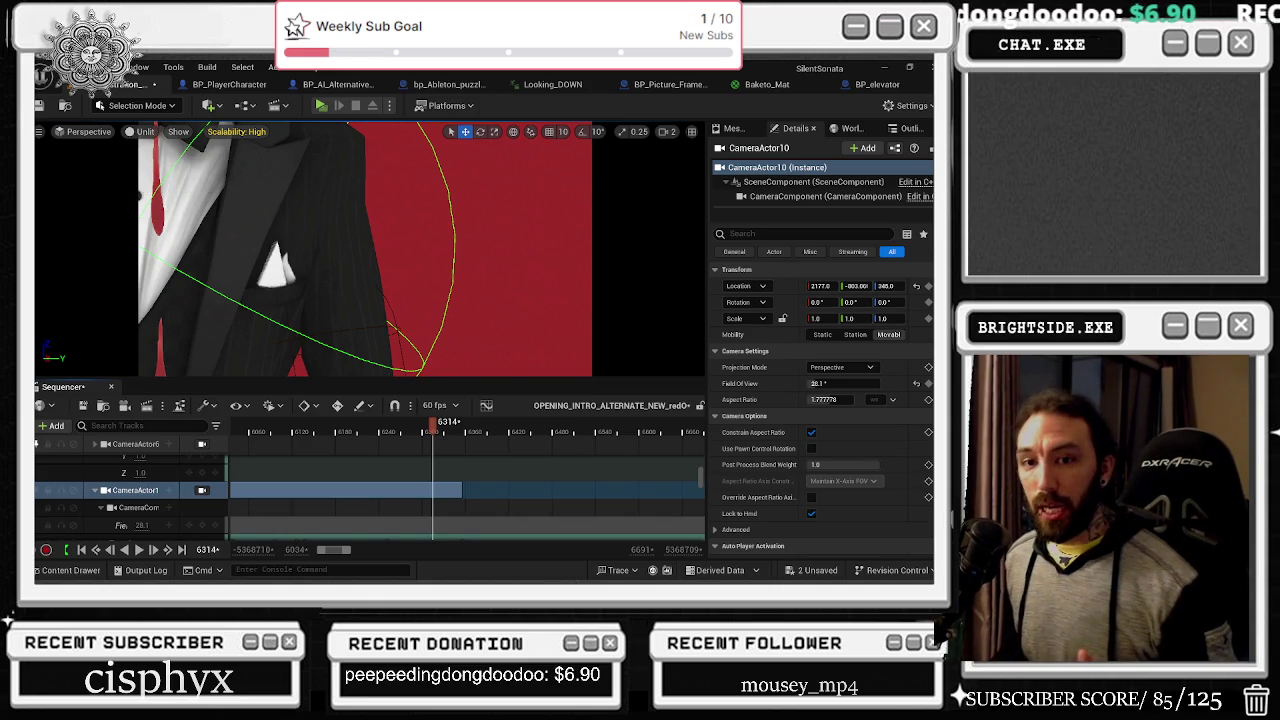
Step: Select CameraActor10 from the cut, add a transform key at frame 6306, and delete the unwanted key
scroll(400, 495, "down", 1)
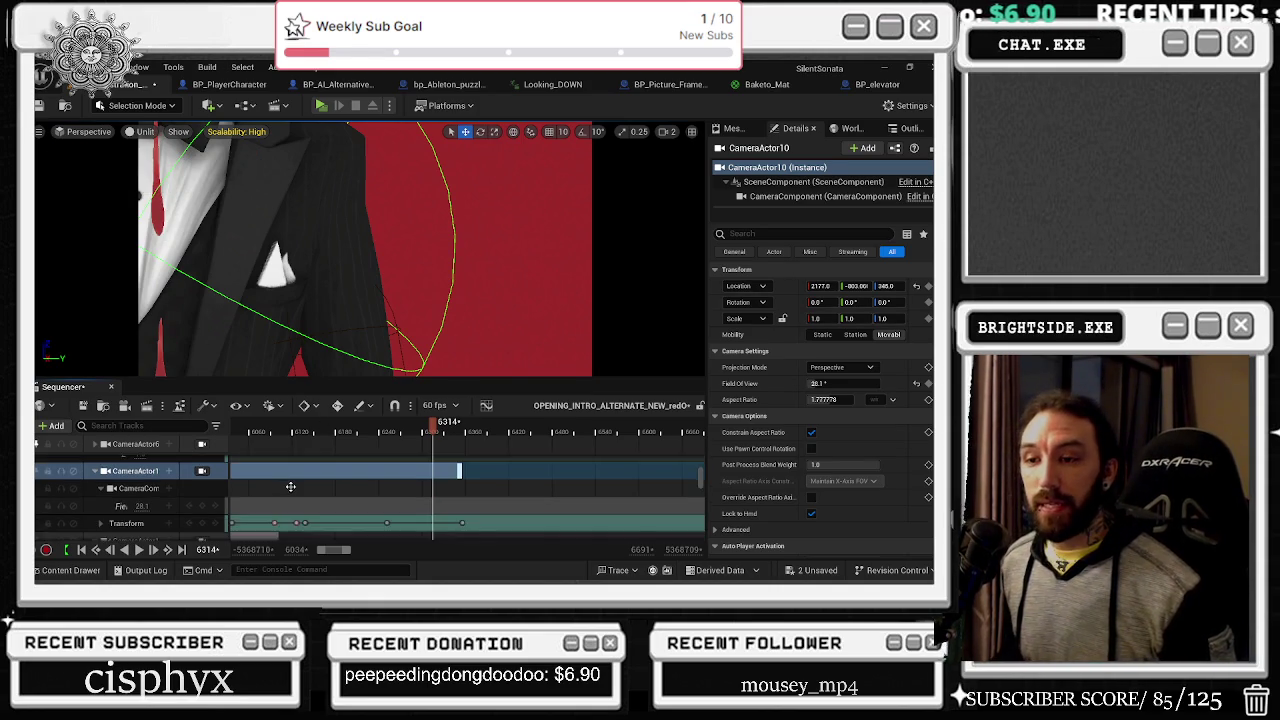
scroll(408, 517, "up", 3)
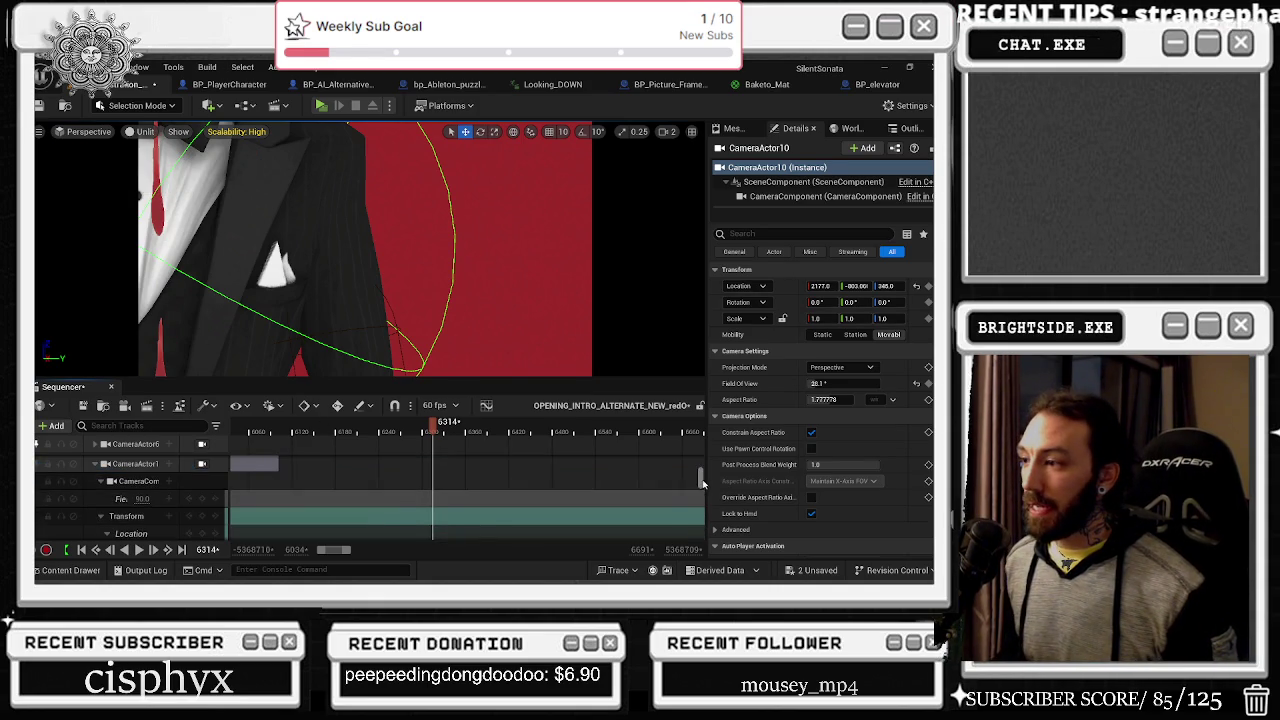
right_click(452, 481)
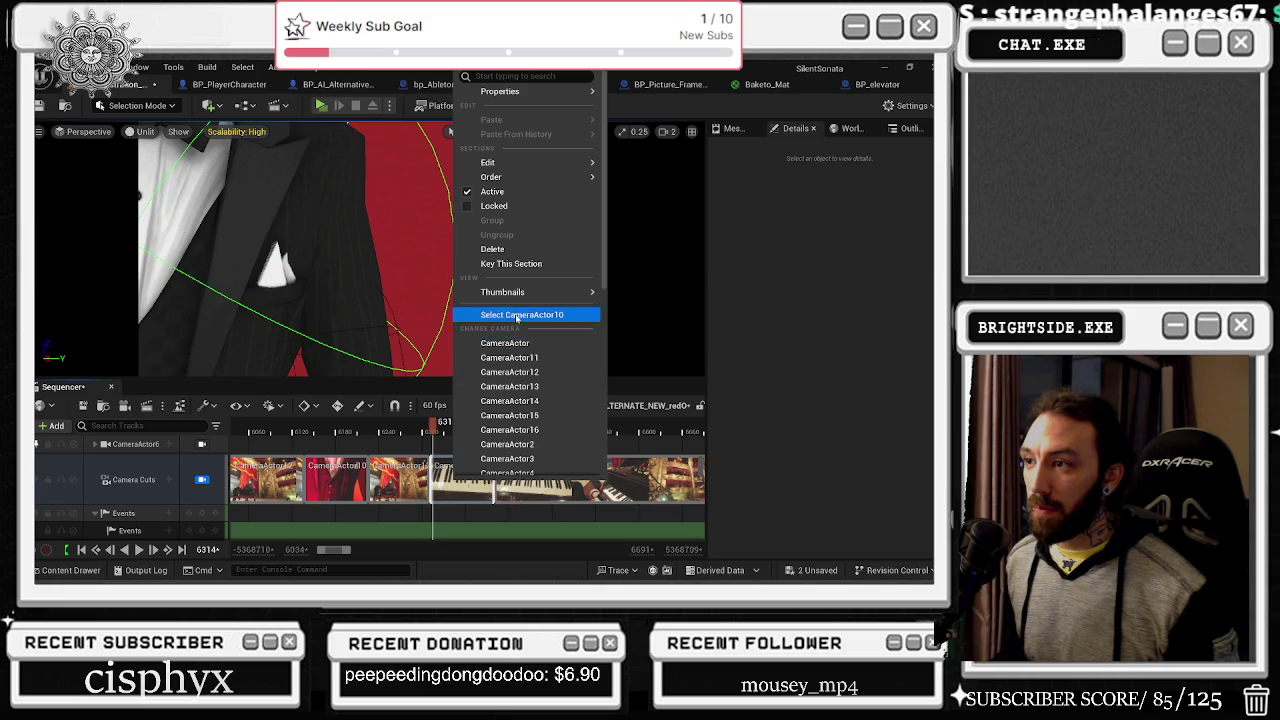
left_click(525, 315)
scroll(428, 487, "up", 3)
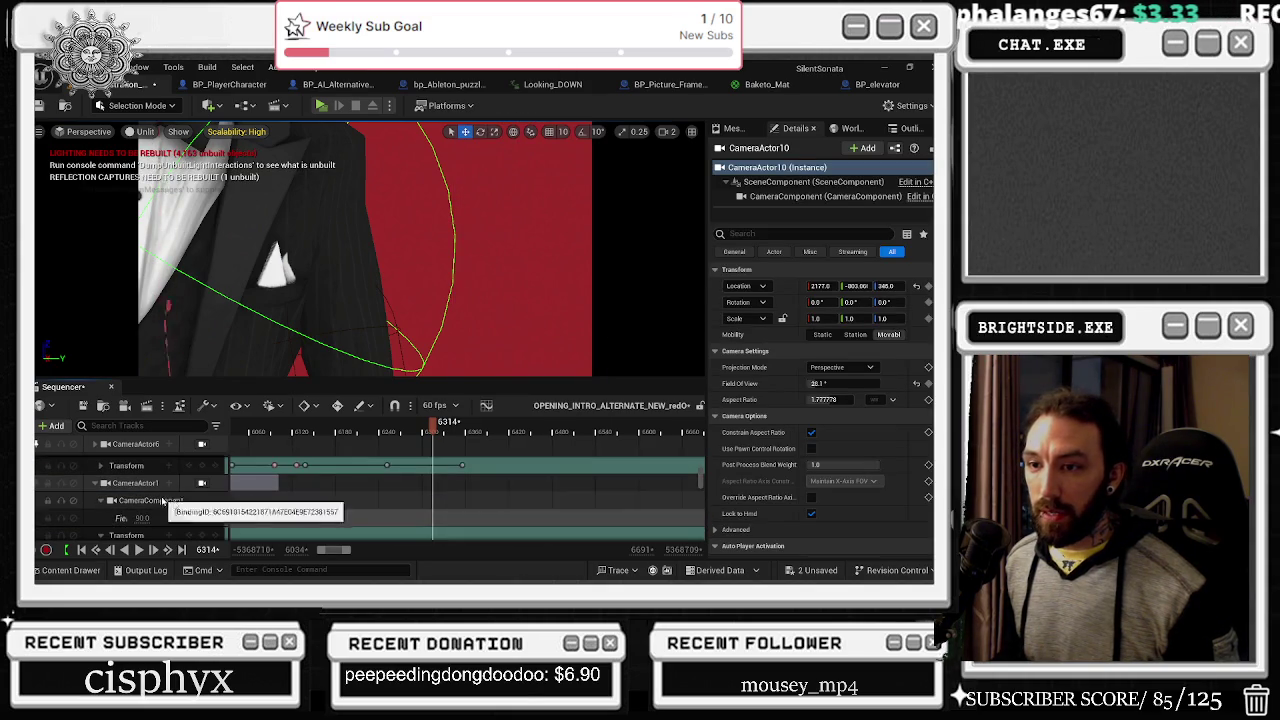
left_click_drag(433, 430, 417, 436)
left_click(201, 466)
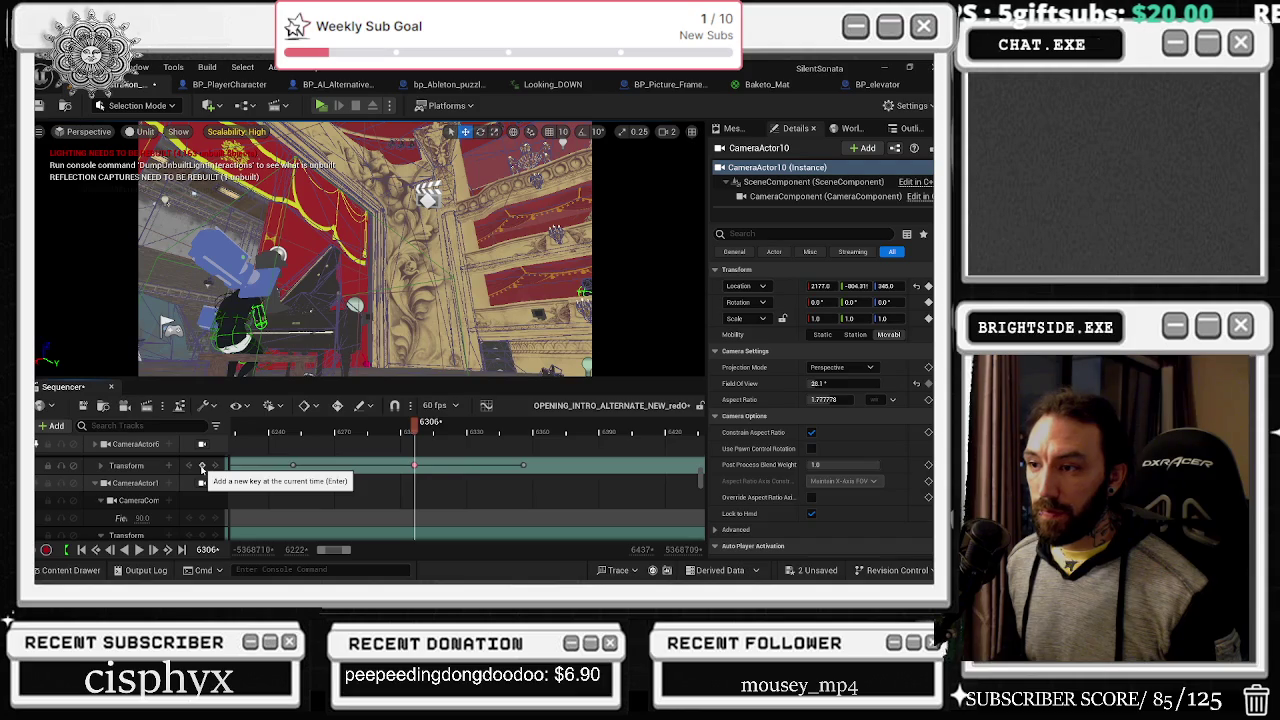
left_click(522, 467)
key("Delete")
Step: Lock the viewport to CameraActor10 and raise it above the old wooden house and trees
mouse_move(414, 430)
left_mouse_down()
mouse_move(237, 430)
mouse_move(389, 440)
mouse_move(300, 450)
mouse_move(365, 470)
mouse_move(442, 440)
mouse_move(516, 433)
left_mouse_up()
left_click(381, 485)
left_click(403, 491)
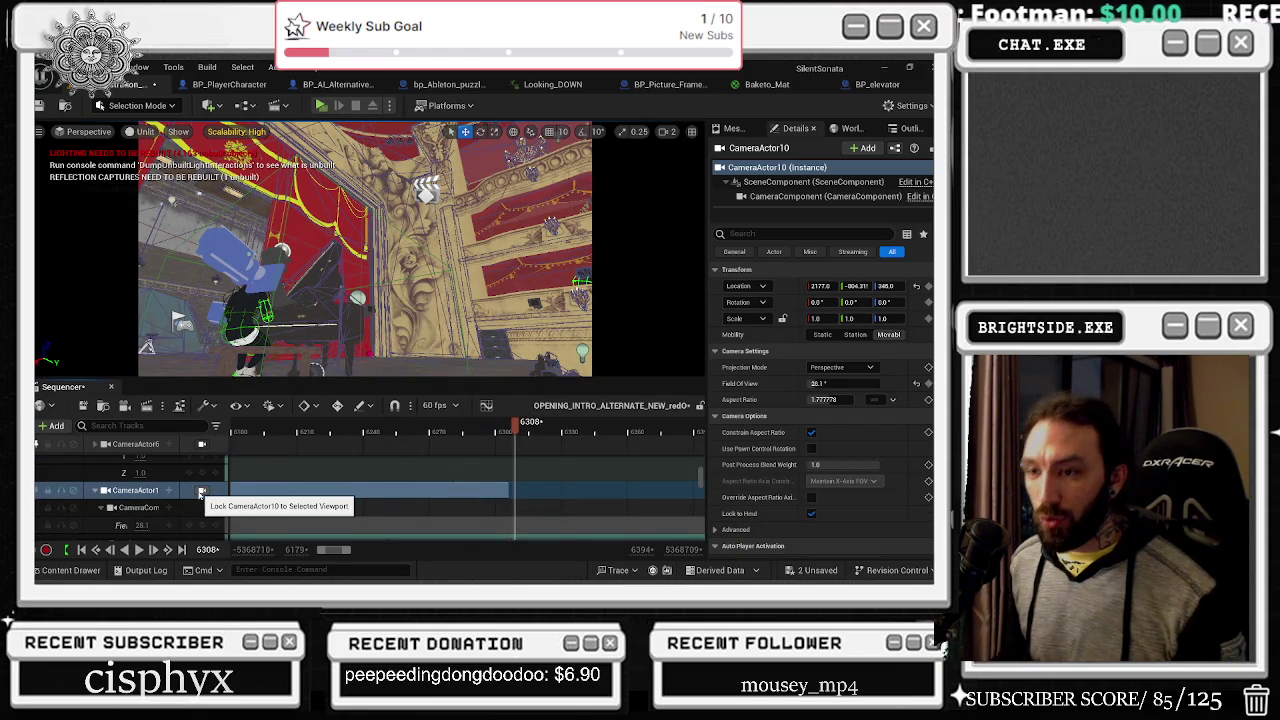
left_click(200, 490)
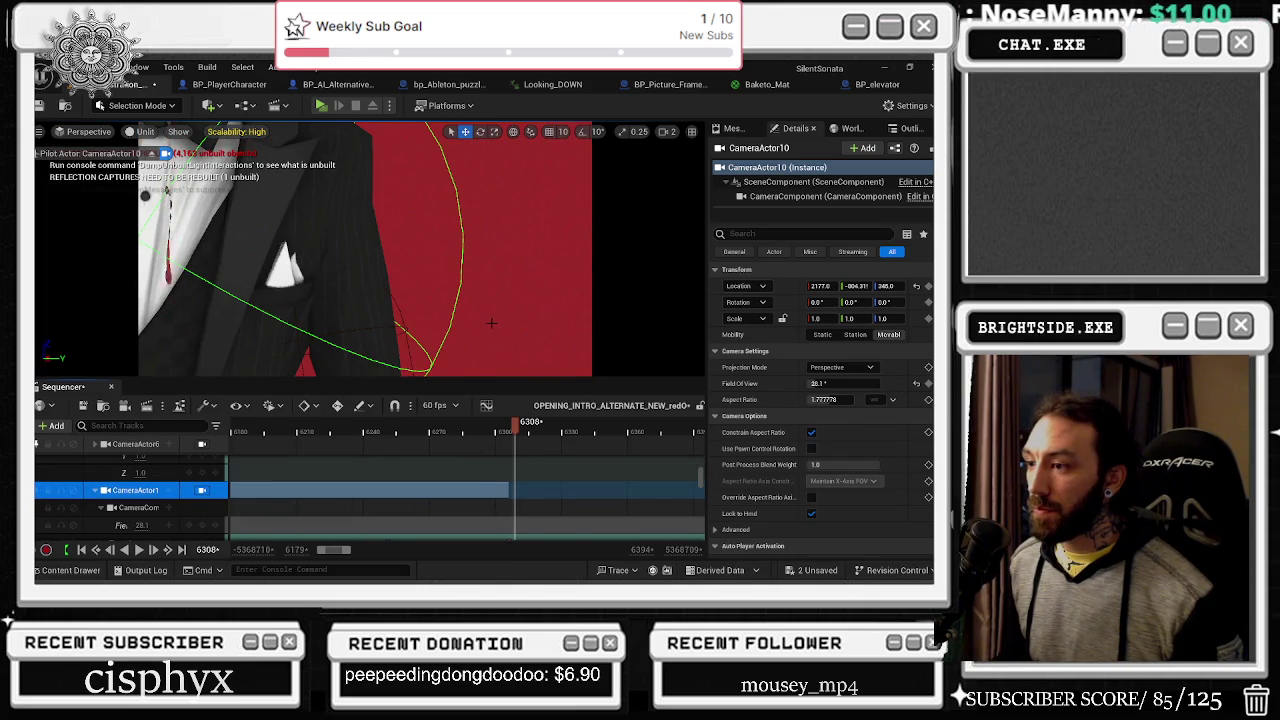
mouse_move(145, 195)
left_mouse_down()
mouse_move(145, 150)
mouse_move(320, 218)
mouse_move(347, 201)
left_mouse_up()
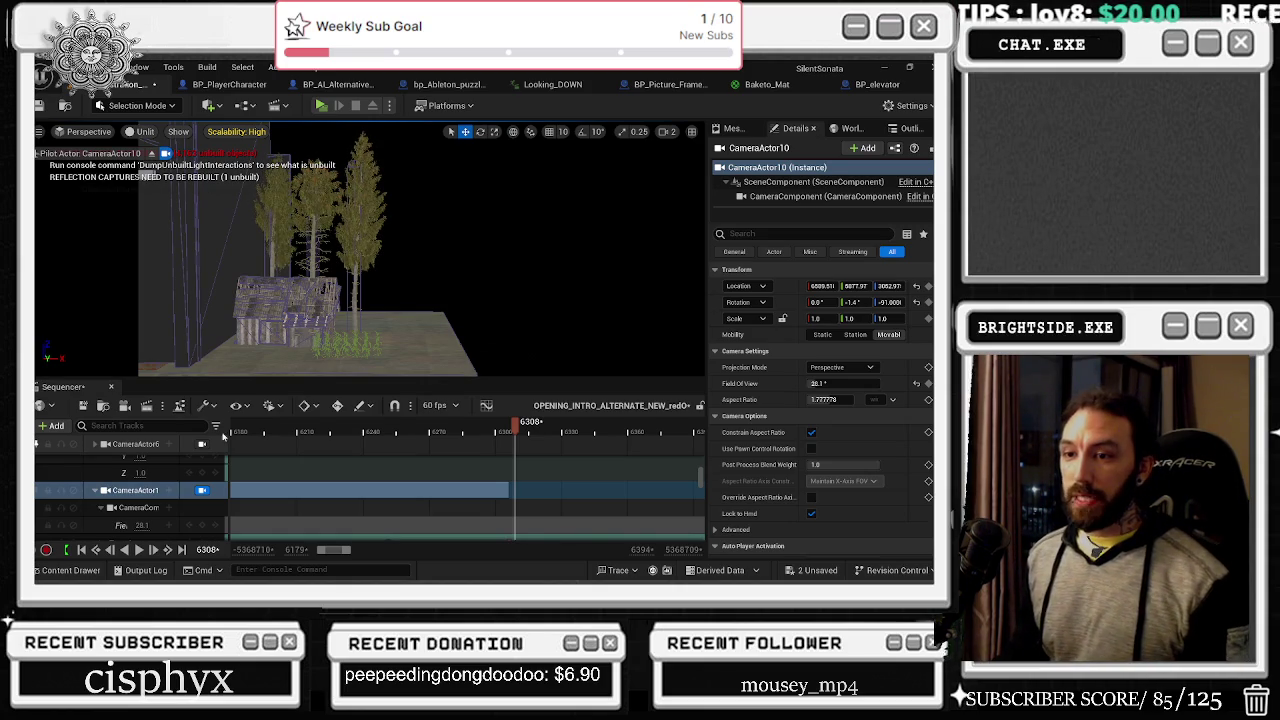
Step: Play back CameraActor10's move around frames 6309–6312, then view frame 6308 unlit
scroll(174, 500, "down", 1)
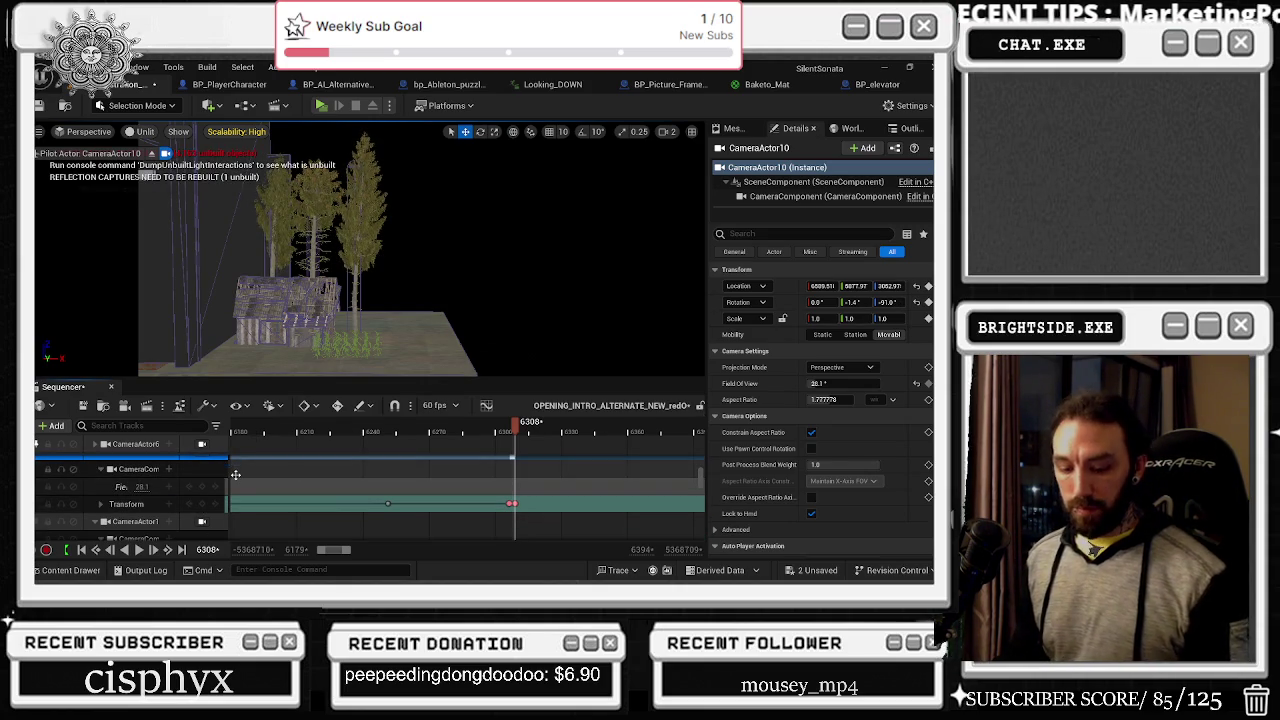
key("space")
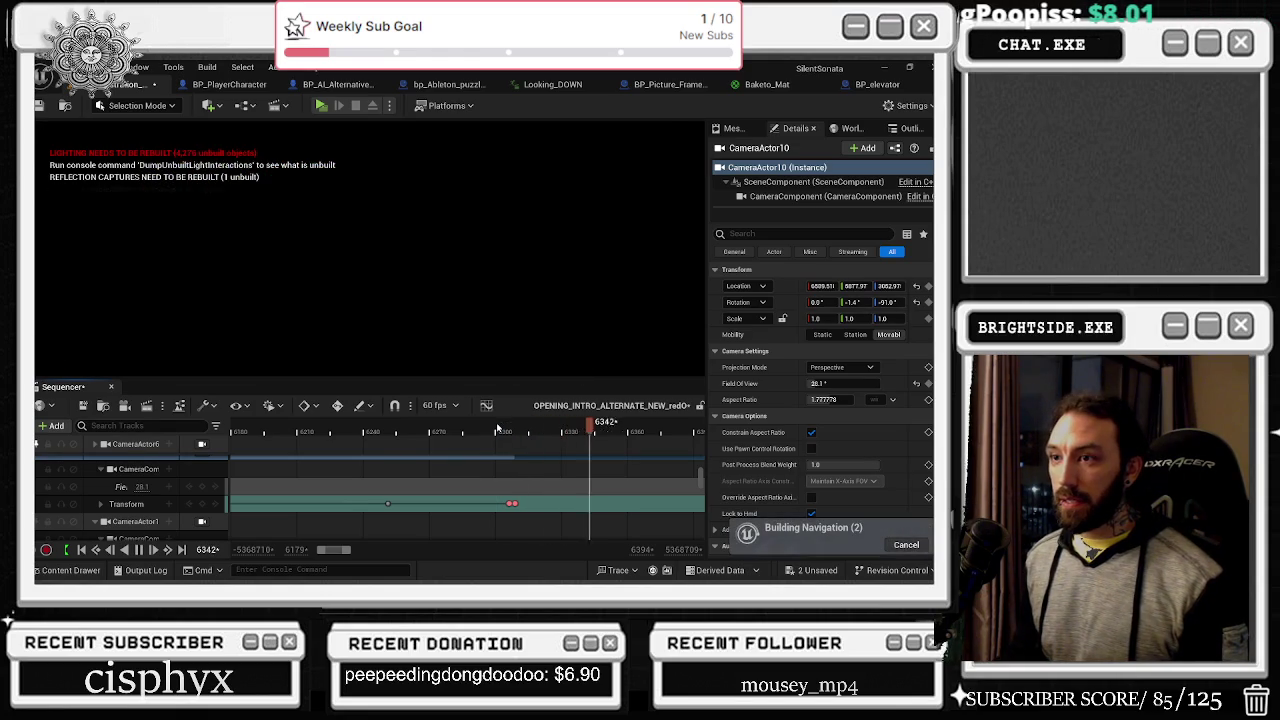
left_click(509, 433)
left_click(519, 428)
left_click_drag(519, 428, 525, 430)
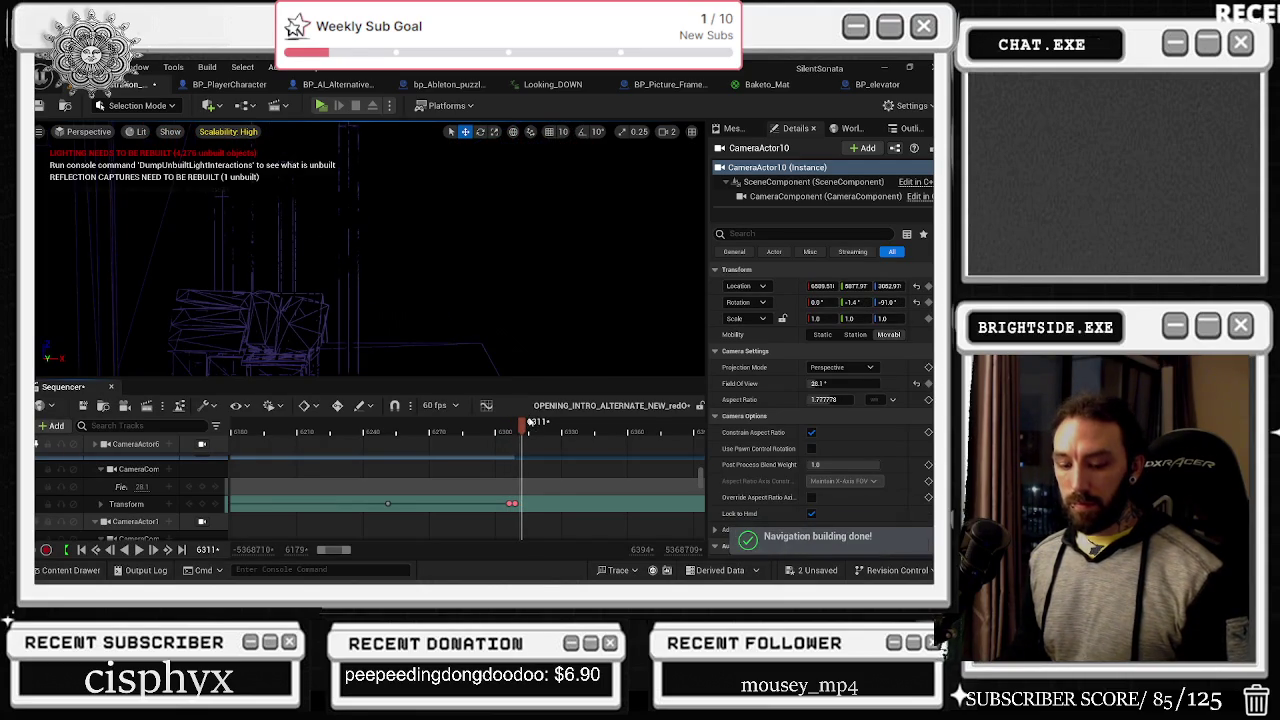
key("alt+3")
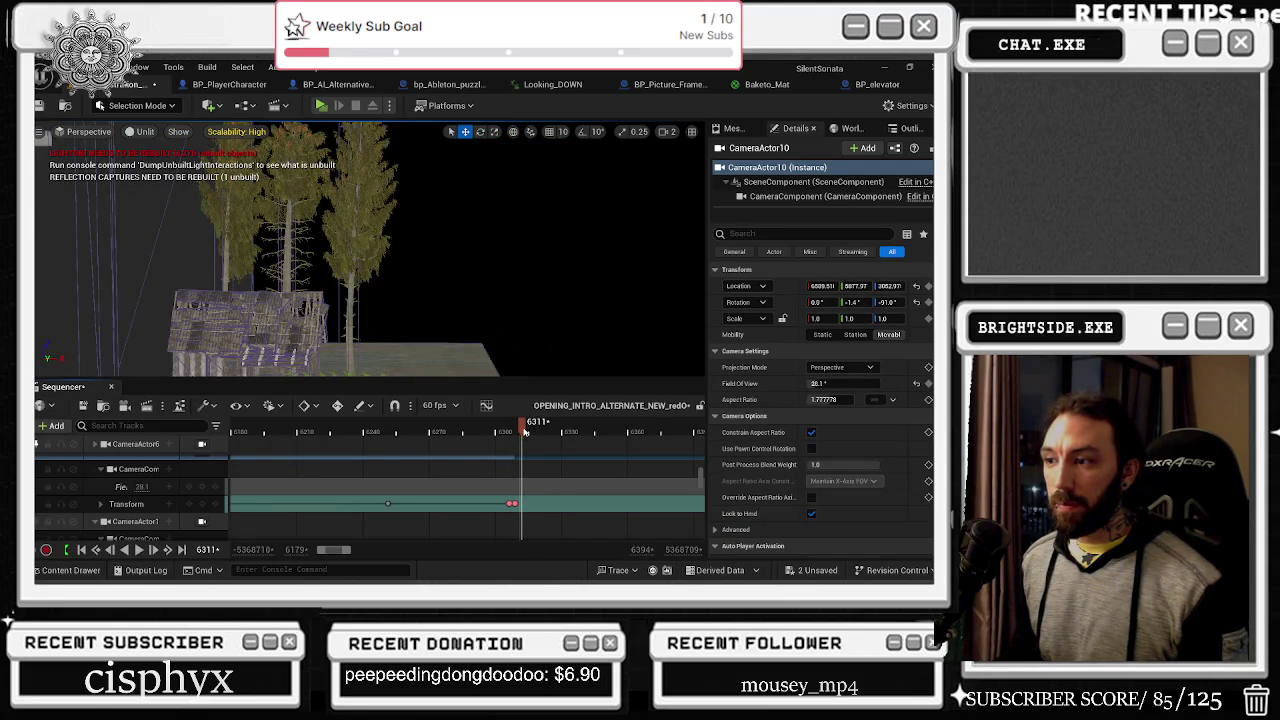
left_click_drag(517, 432, 513, 430)
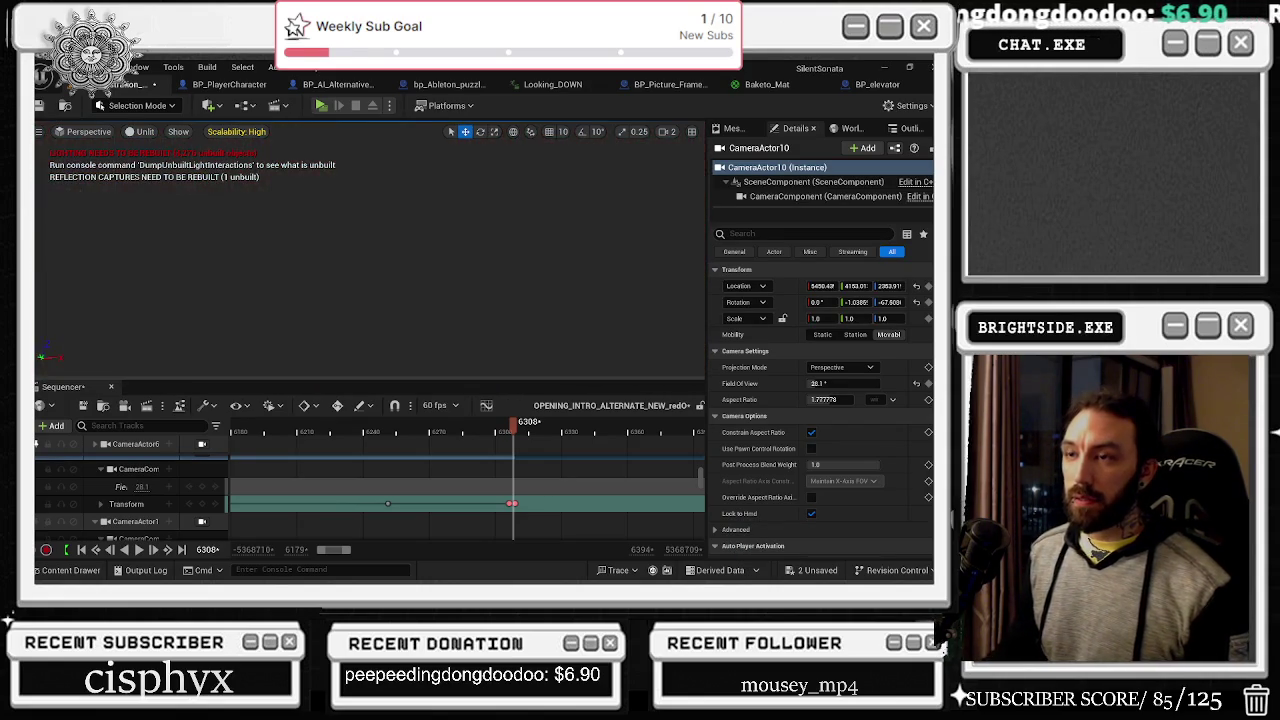
Step: Set the viewport field of view to about 139.1, then select PointLight27 in Sequencer
left_click(40, 131)
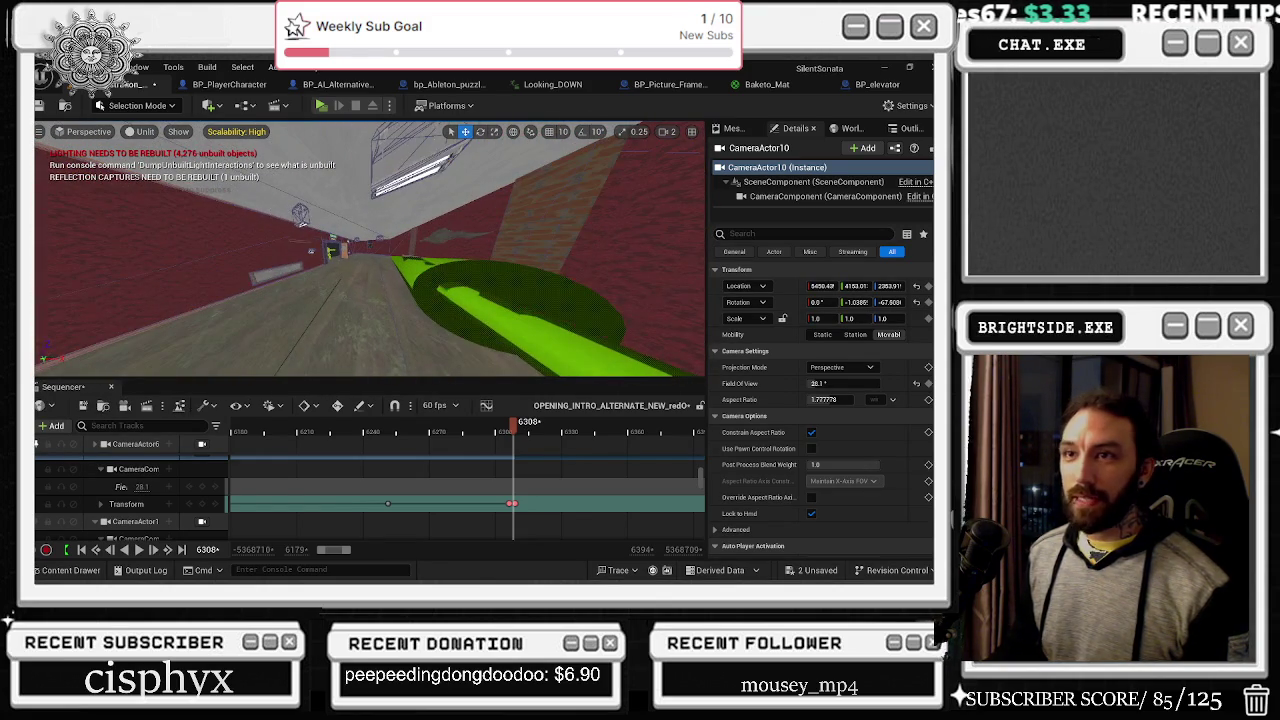
left_click(40, 131)
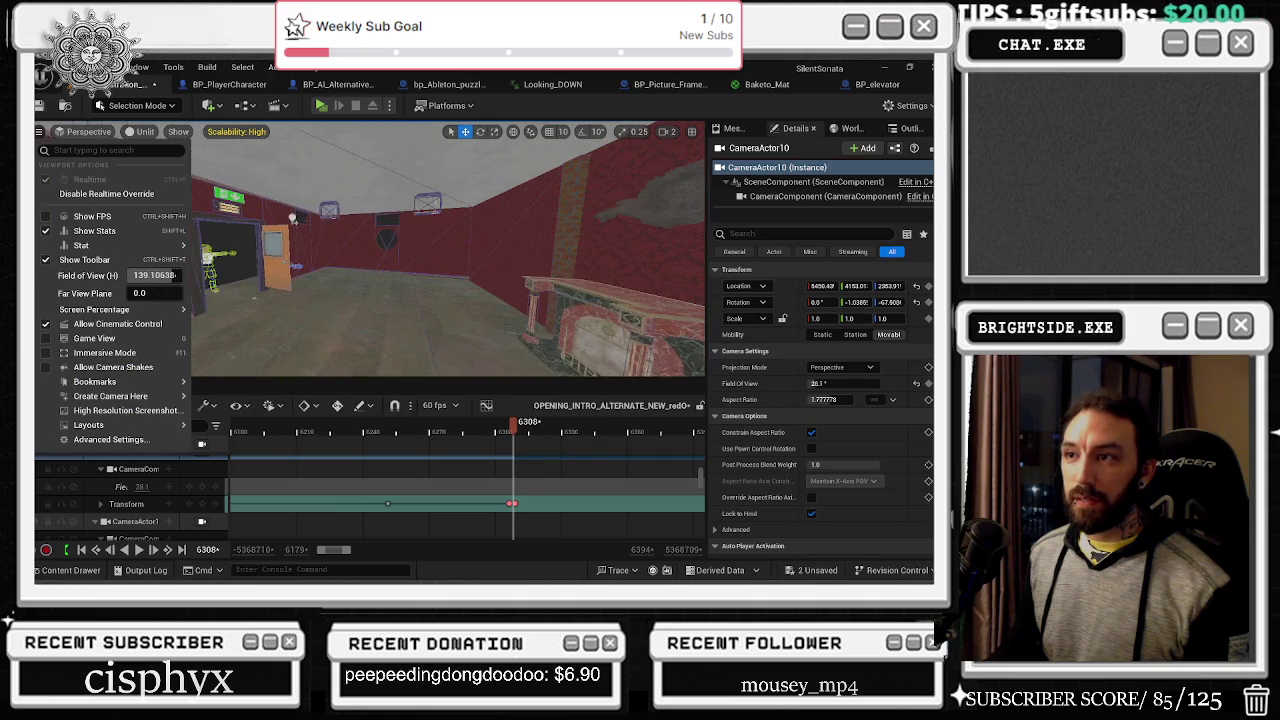
key("Escape")
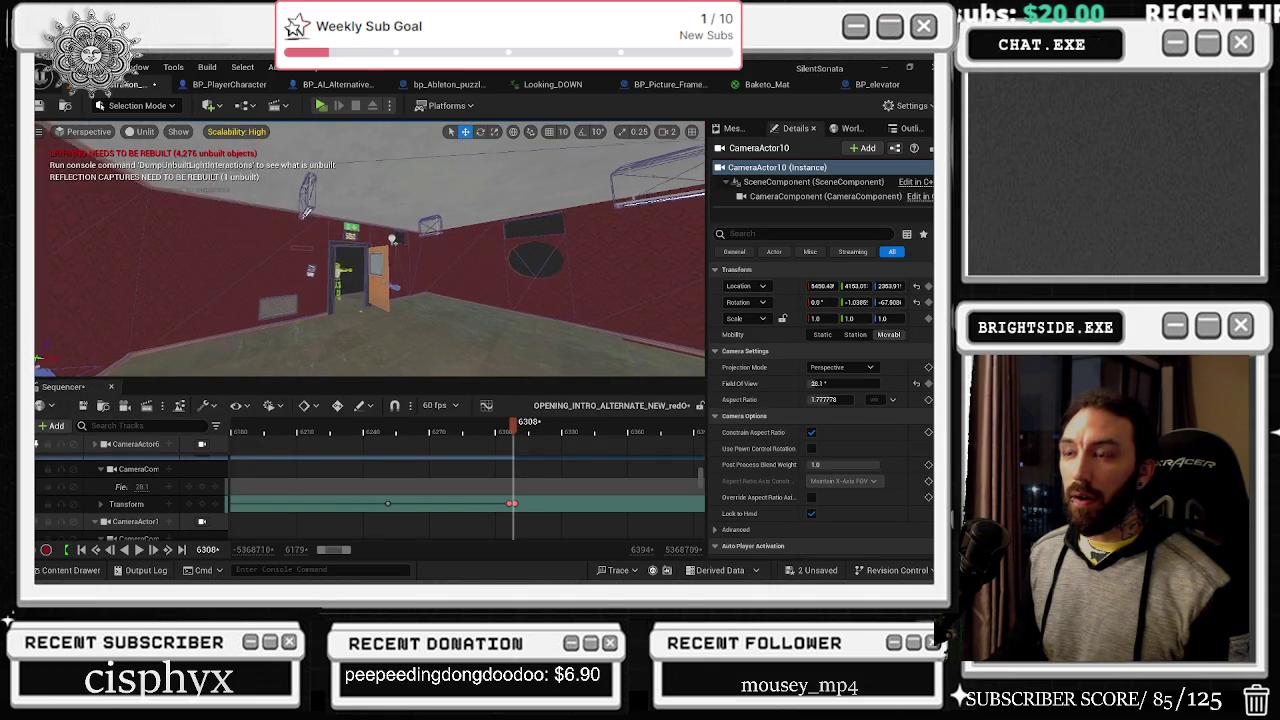
left_click(383, 240)
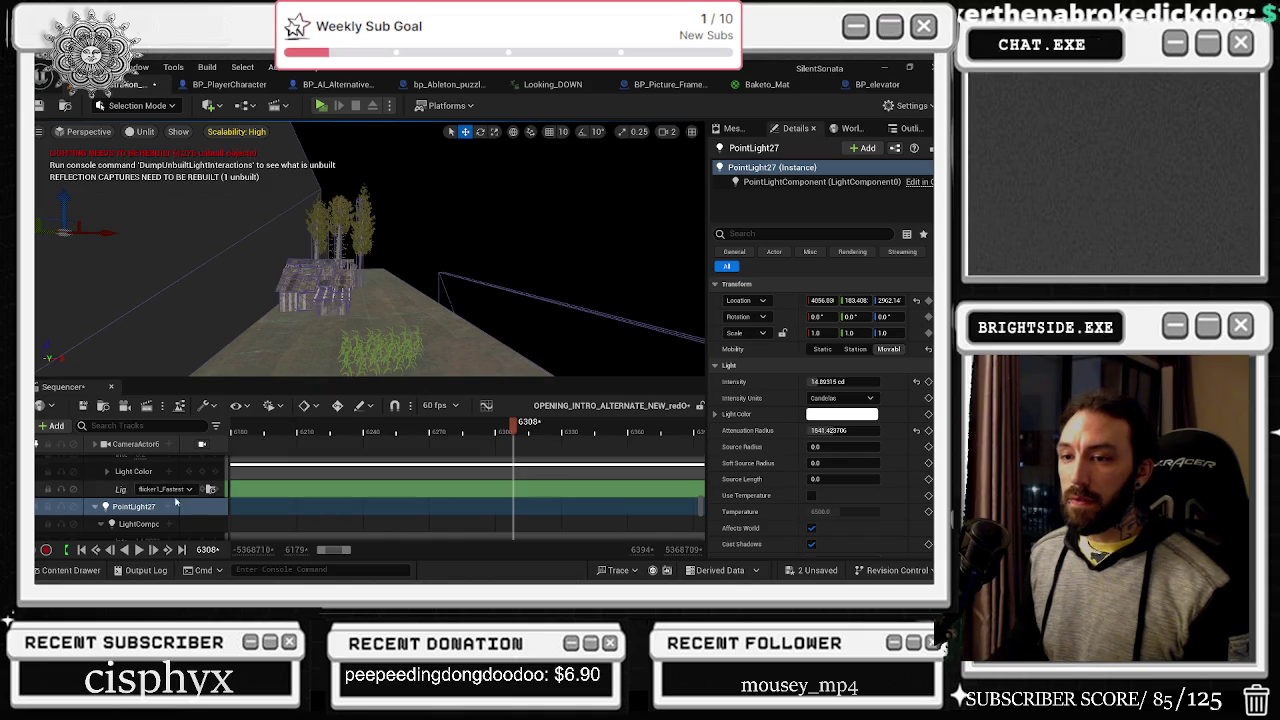
Step: Expand PointLight27's tracks, switch to lit shading, and move the playhead toward frame 6311
left_click(107, 471)
scroll(153, 514, "down", 1)
scroll(153, 514, "up", 5)
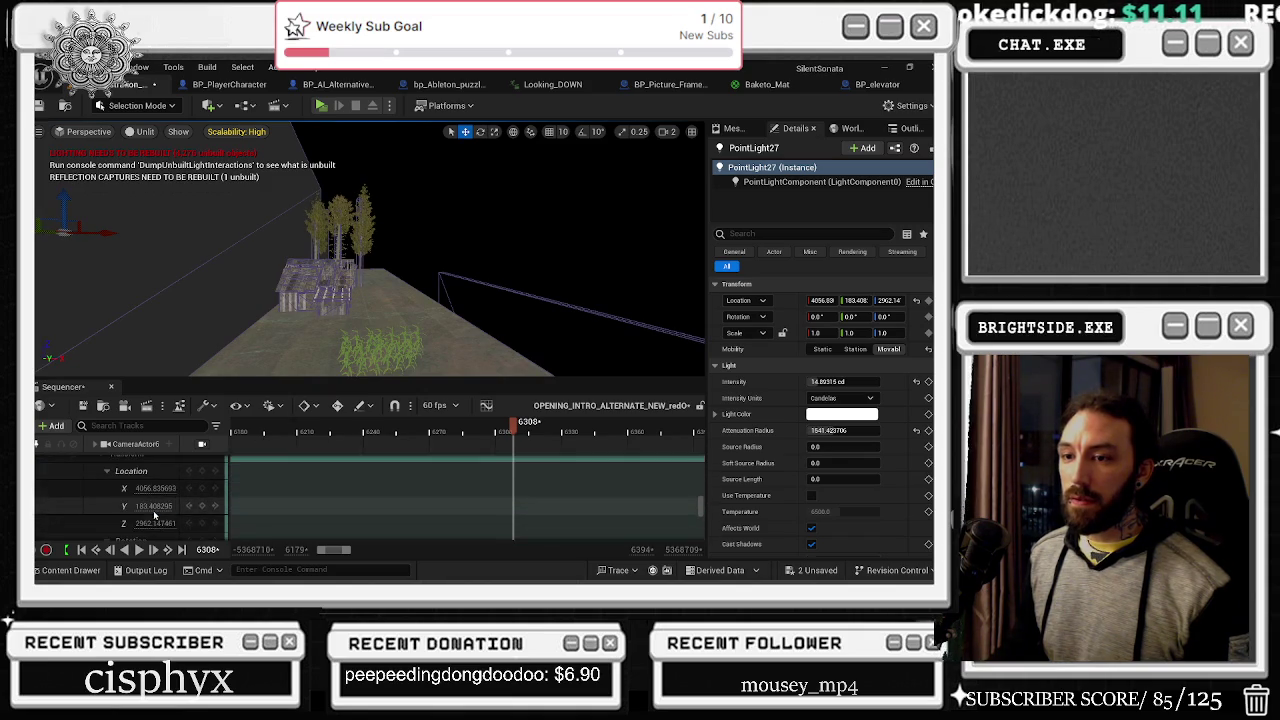
left_click(509, 427)
left_click_drag(492, 427, 485, 427)
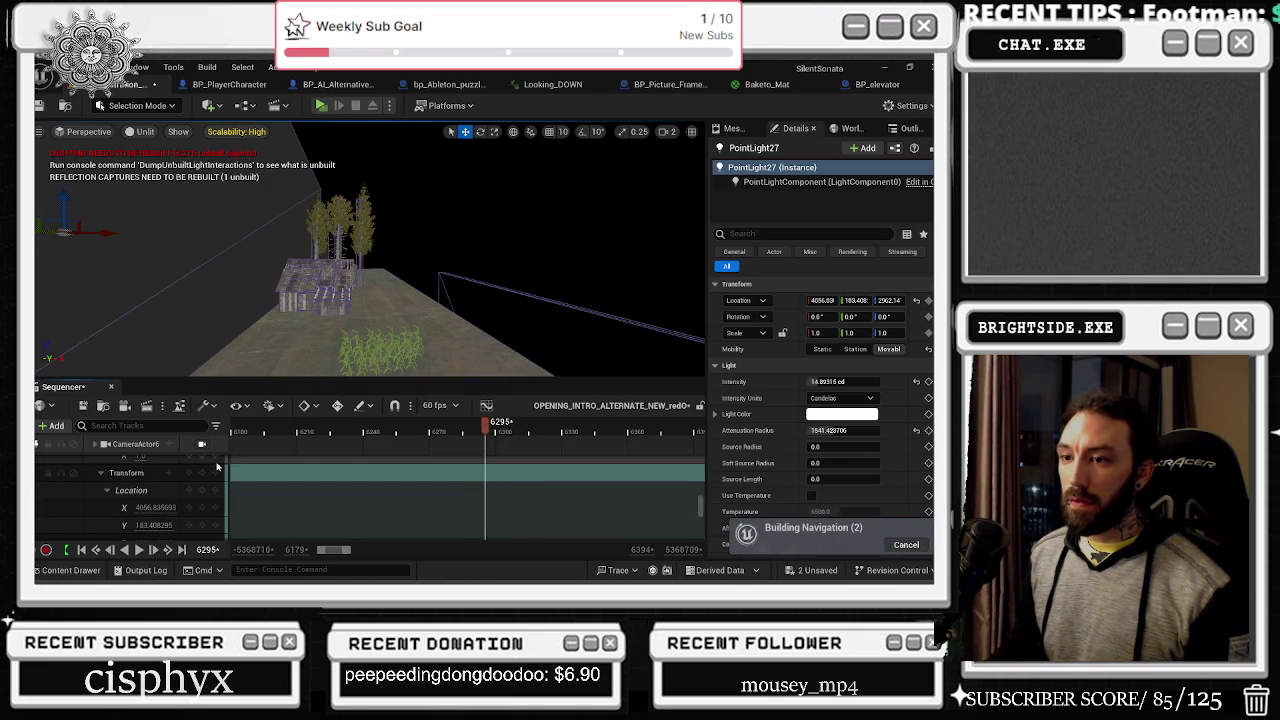
left_click(202, 472)
left_click(497, 428)
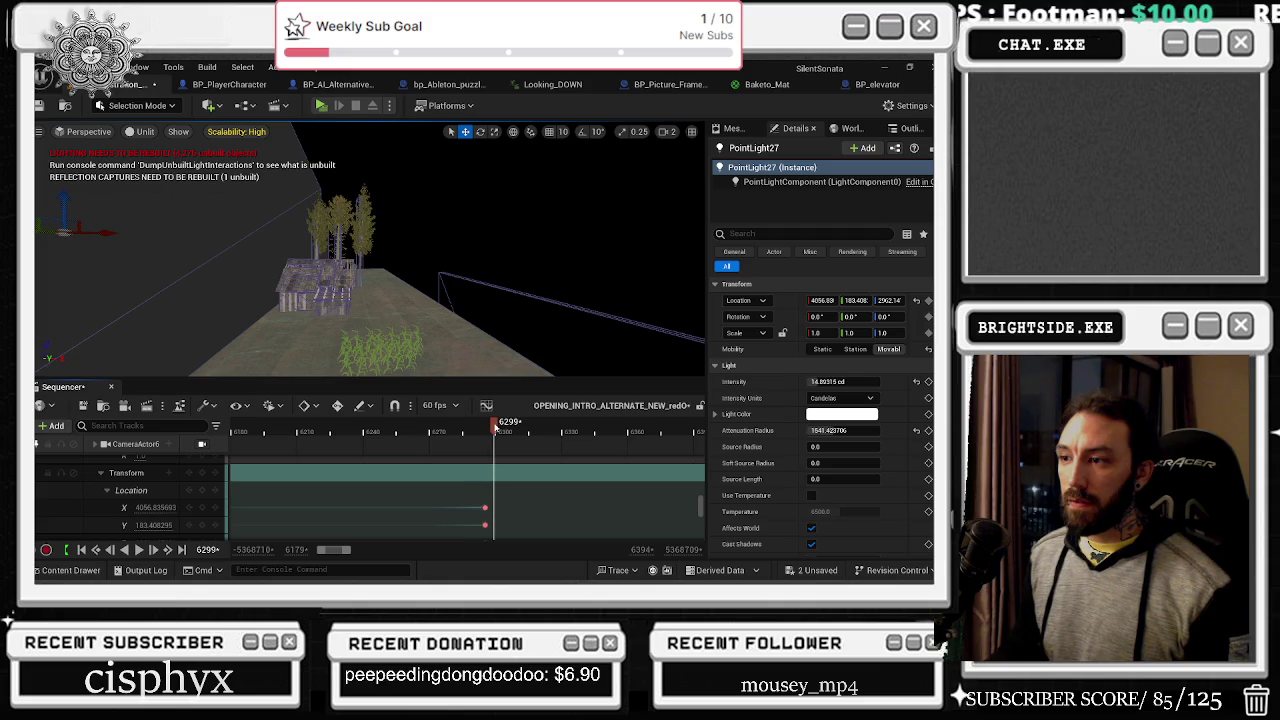
left_click(500, 430)
key("alt+4")
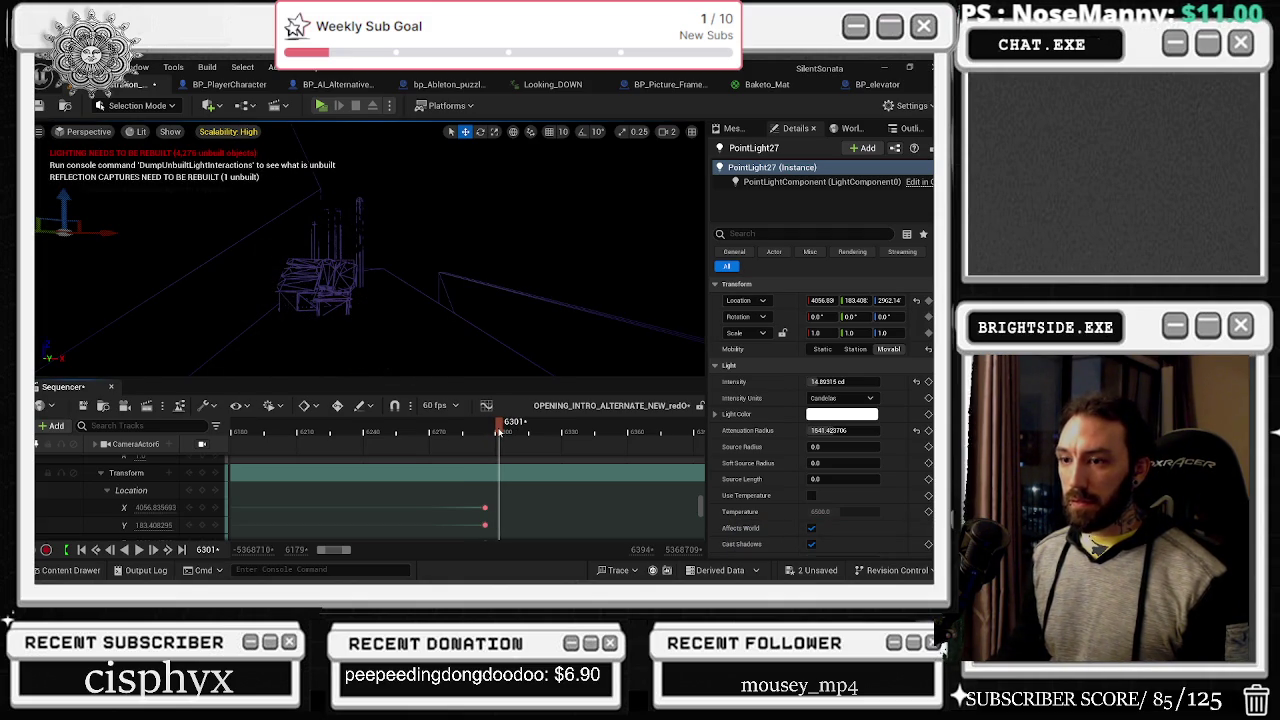
mouse_move(500, 432)
left_mouse_down()
mouse_move(548, 432)
mouse_move(521, 432)
left_mouse_up()
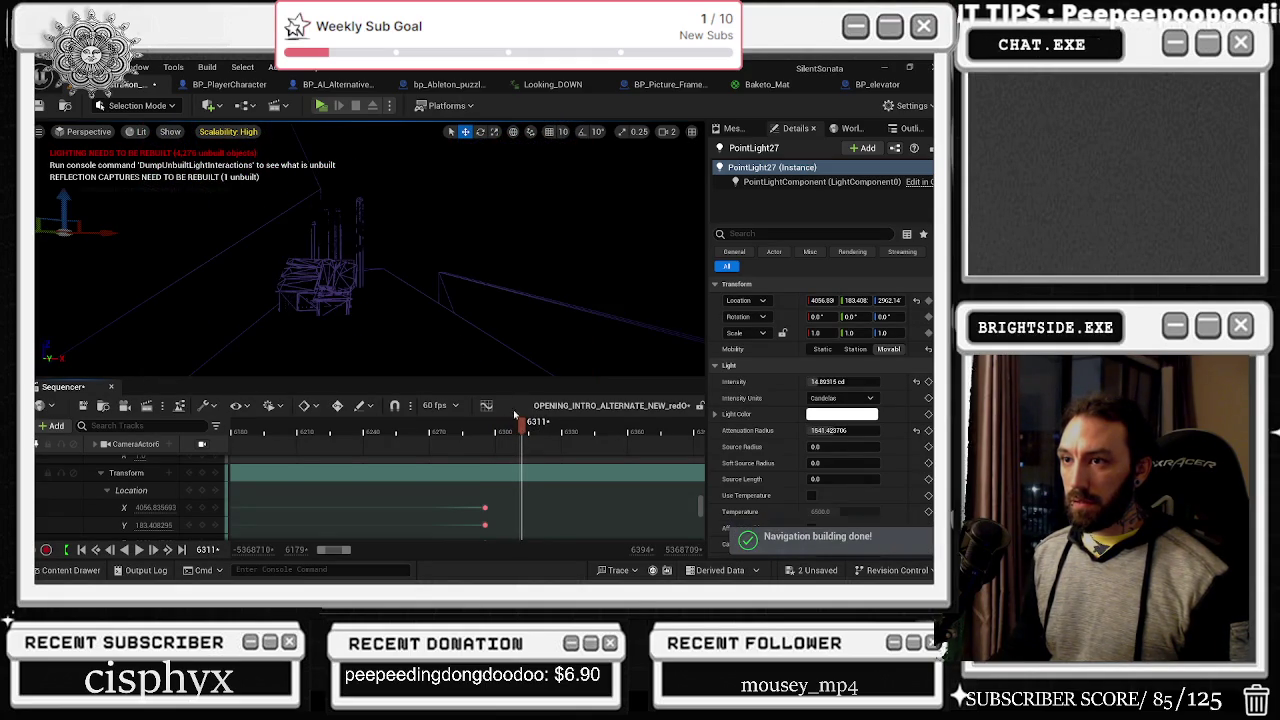
Step: Key the light's X location at 6210.0, pushing it toward 6749 and back near 6211
left_click(155, 507)
type("6210.0")
key("Return")
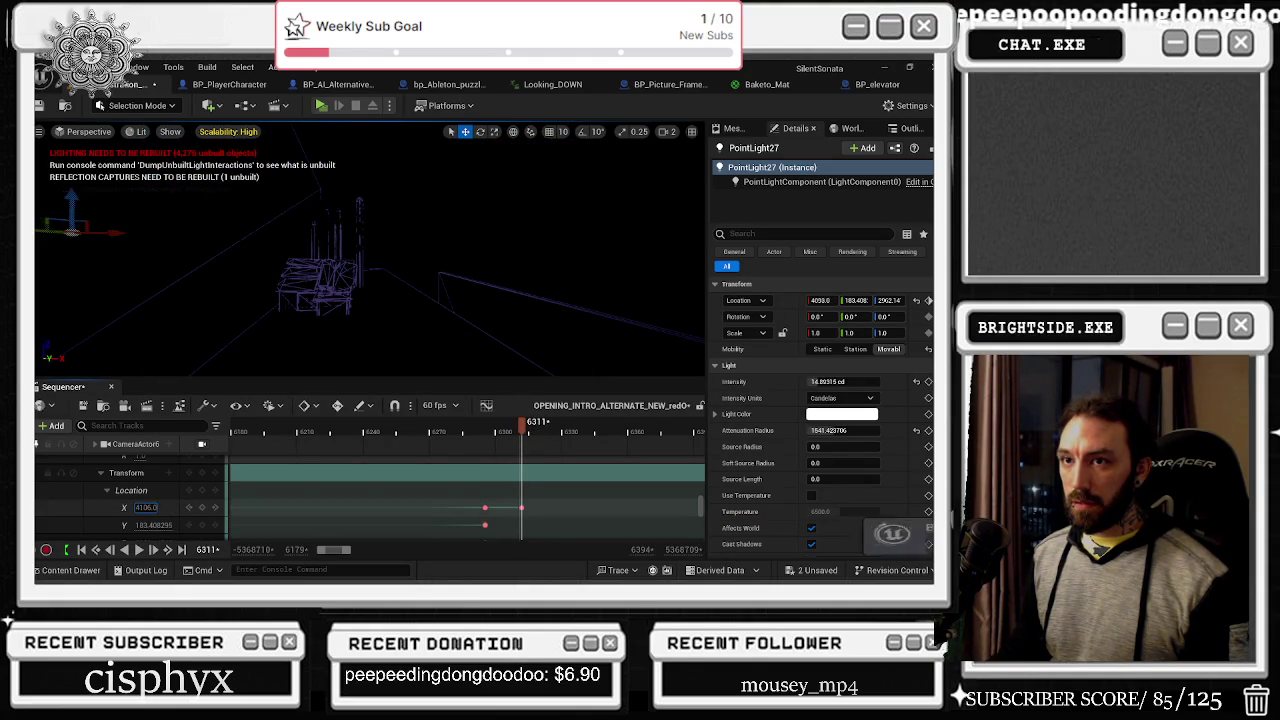
mouse_move(146, 507)
left_mouse_down()
mouse_move(200, 507)
mouse_move(130, 507)
mouse_move(190, 524)
mouse_move(130, 523)
mouse_move(160, 506)
mouse_move(142, 506)
left_mouse_up()
scroll(130, 500, "down", 1)
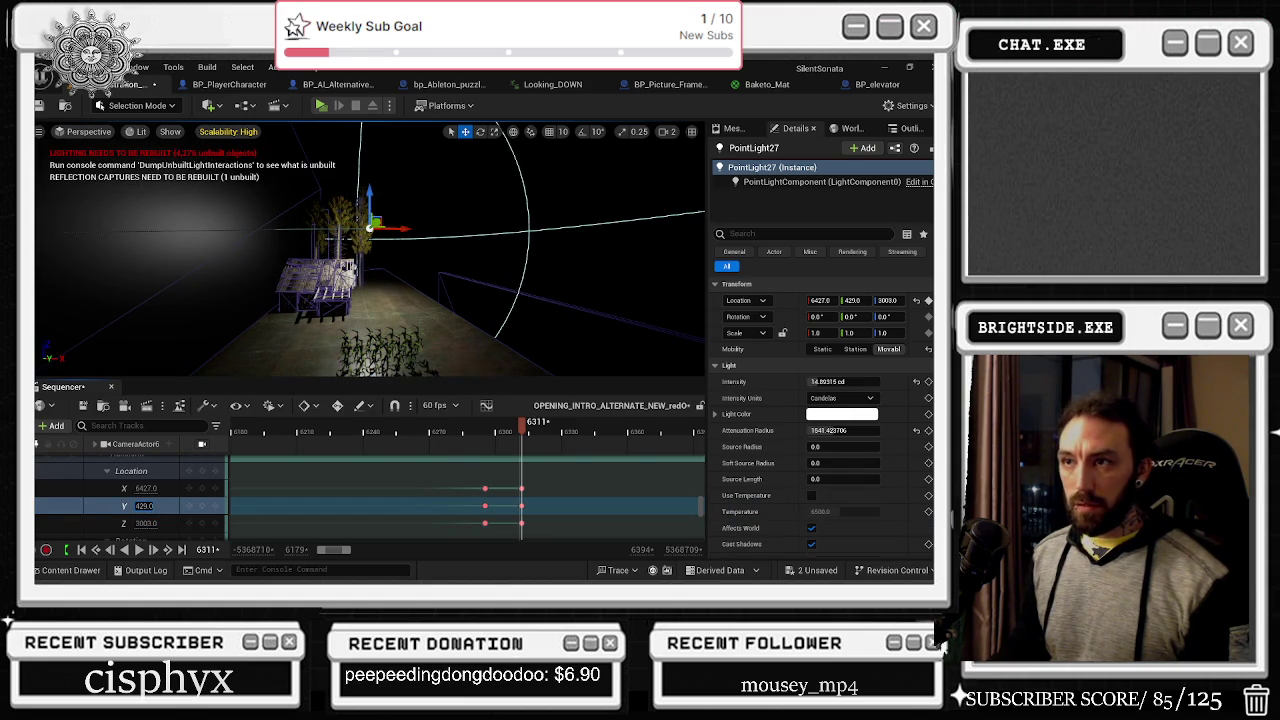
mouse_move(146, 488)
left_mouse_down()
mouse_move(162, 488)
mouse_move(140, 488)
left_mouse_up()
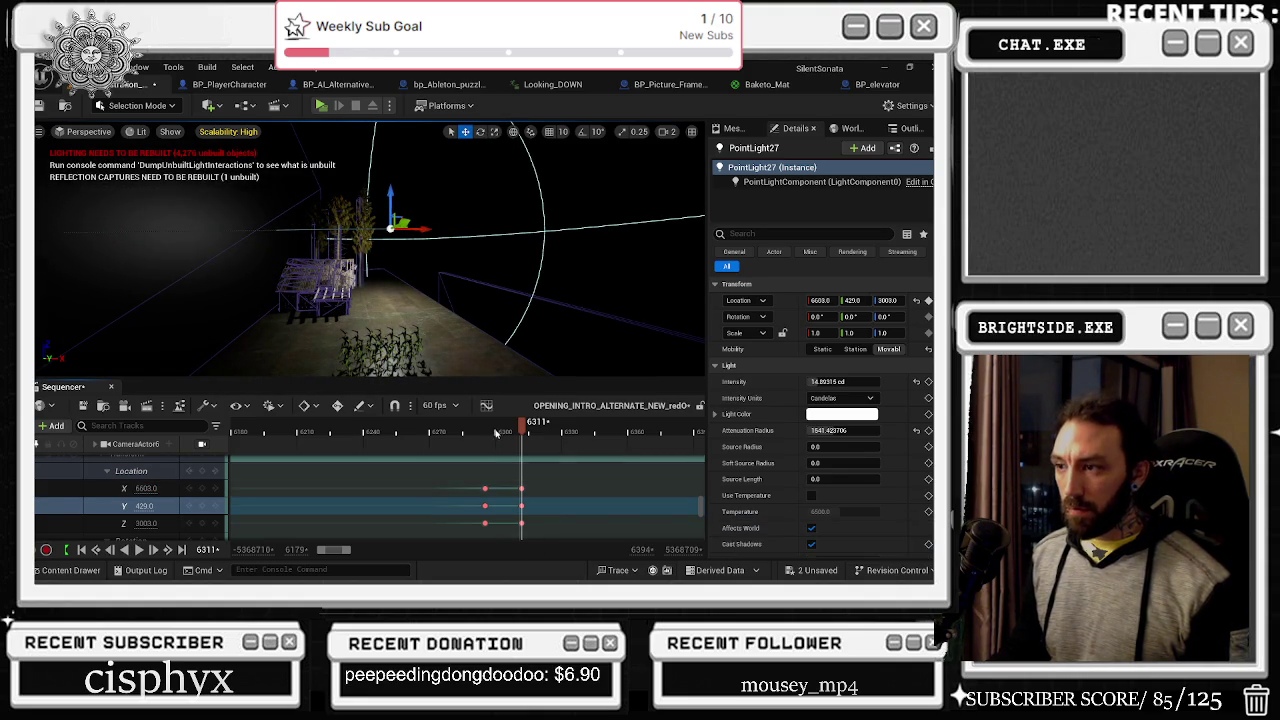
Step: Preview the light move from frame 6307, then select the corn plant ONE_CORN12
left_click_drag(520, 425, 514, 432)
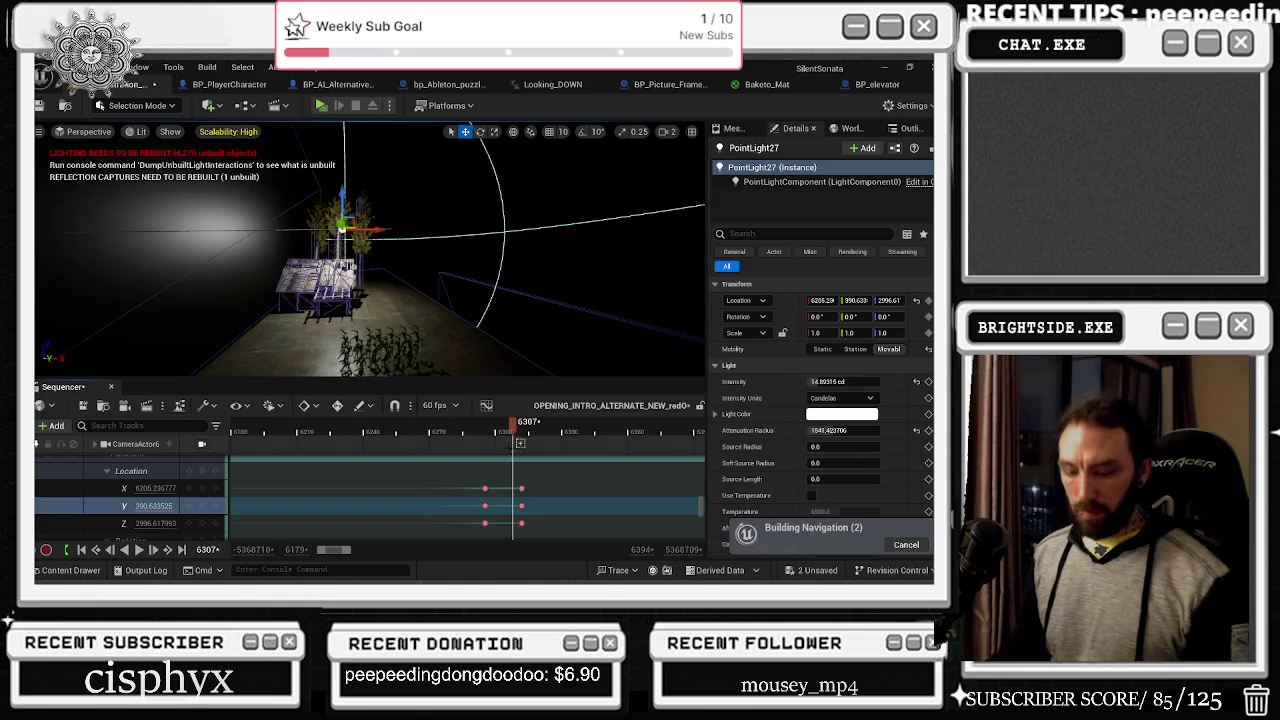
key("space")
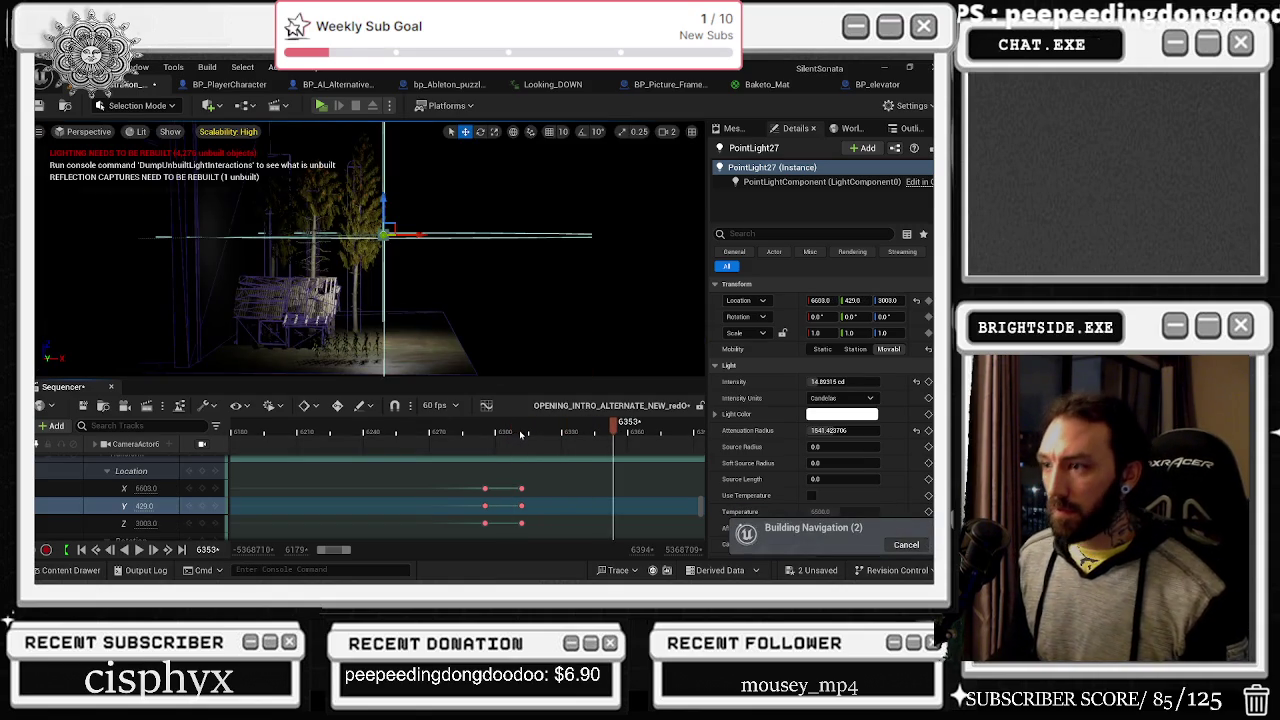
left_click(383, 235)
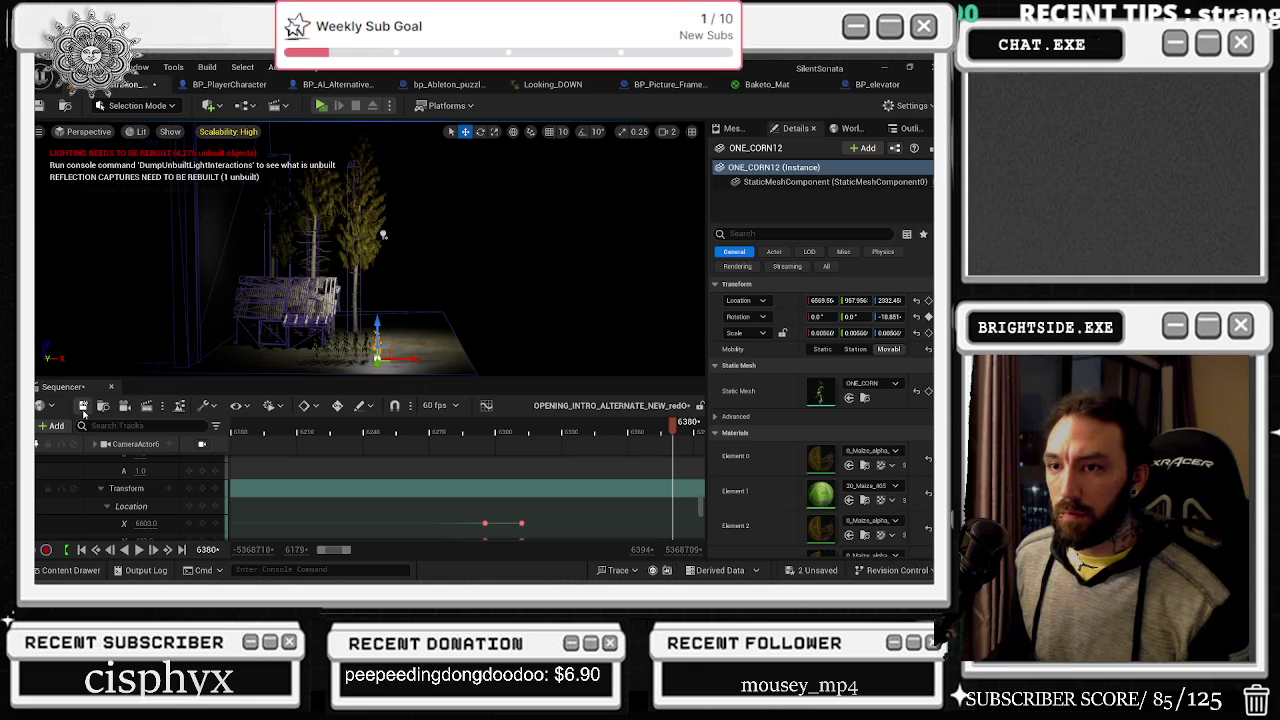
Step: Save the level sequence and the Demonstration_OPERA_MAIN map, then show World Settings
left_click(84, 406)
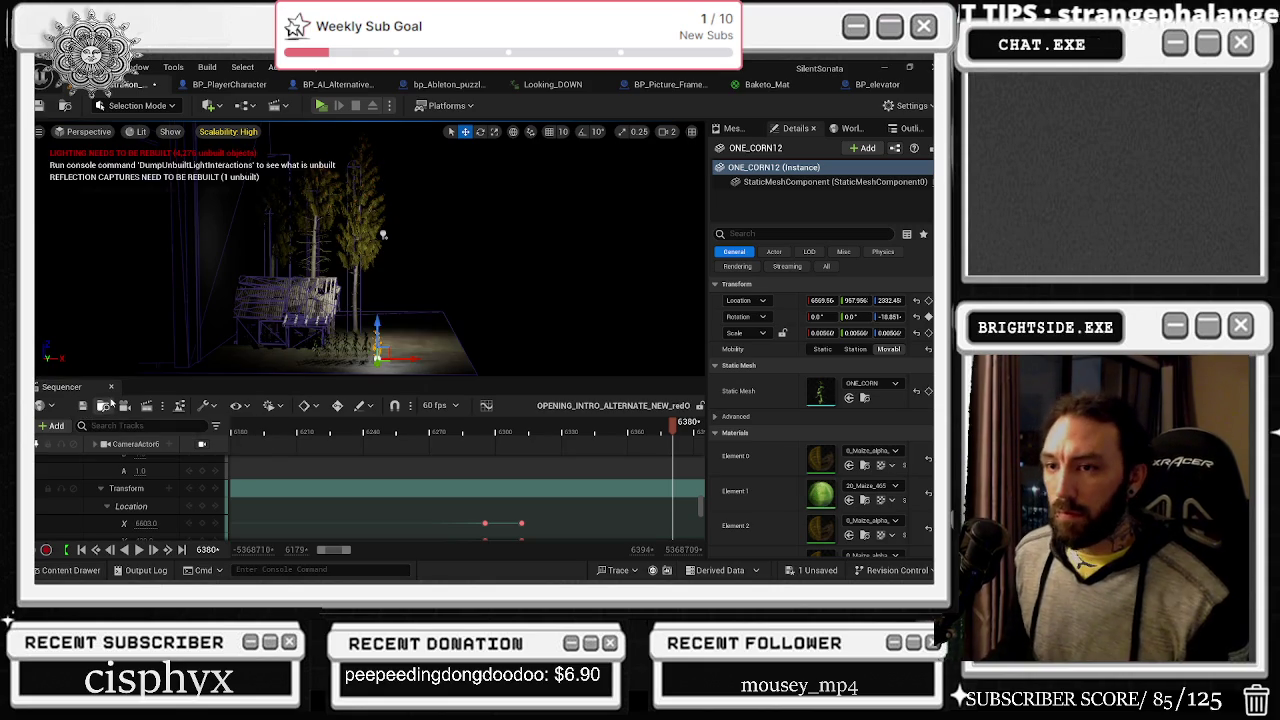
left_click(830, 571)
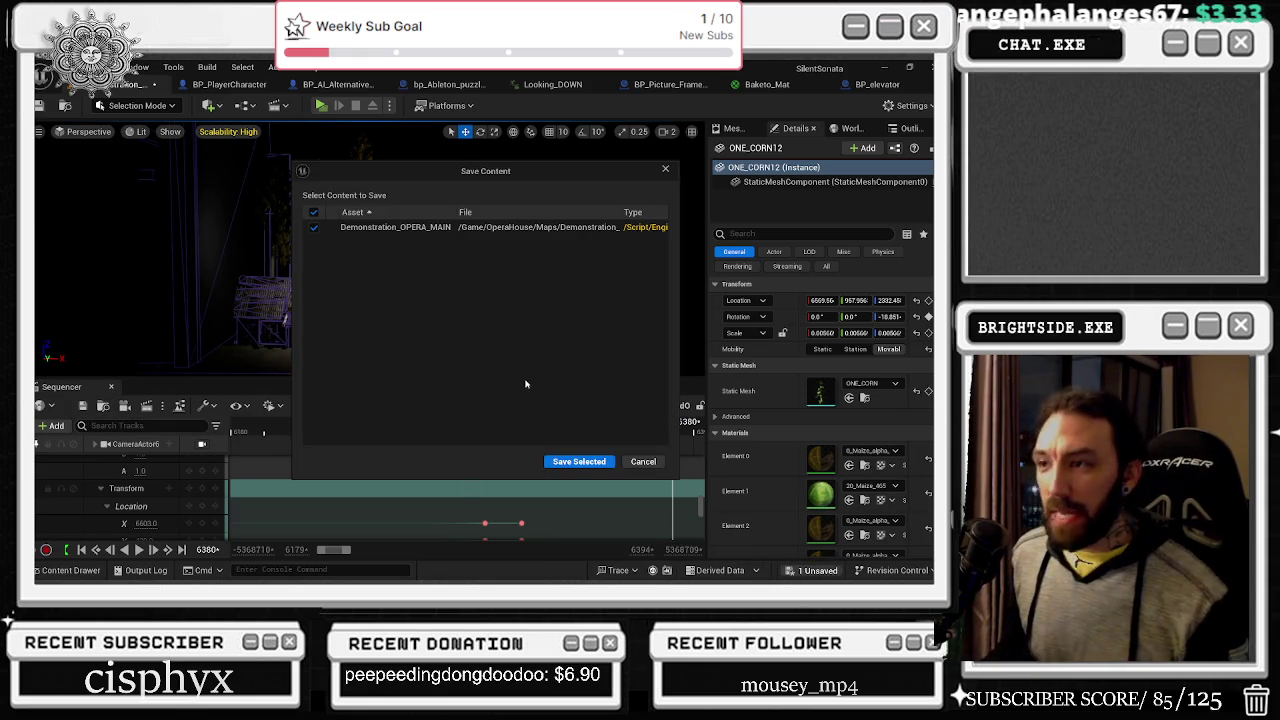
left_click(580, 461)
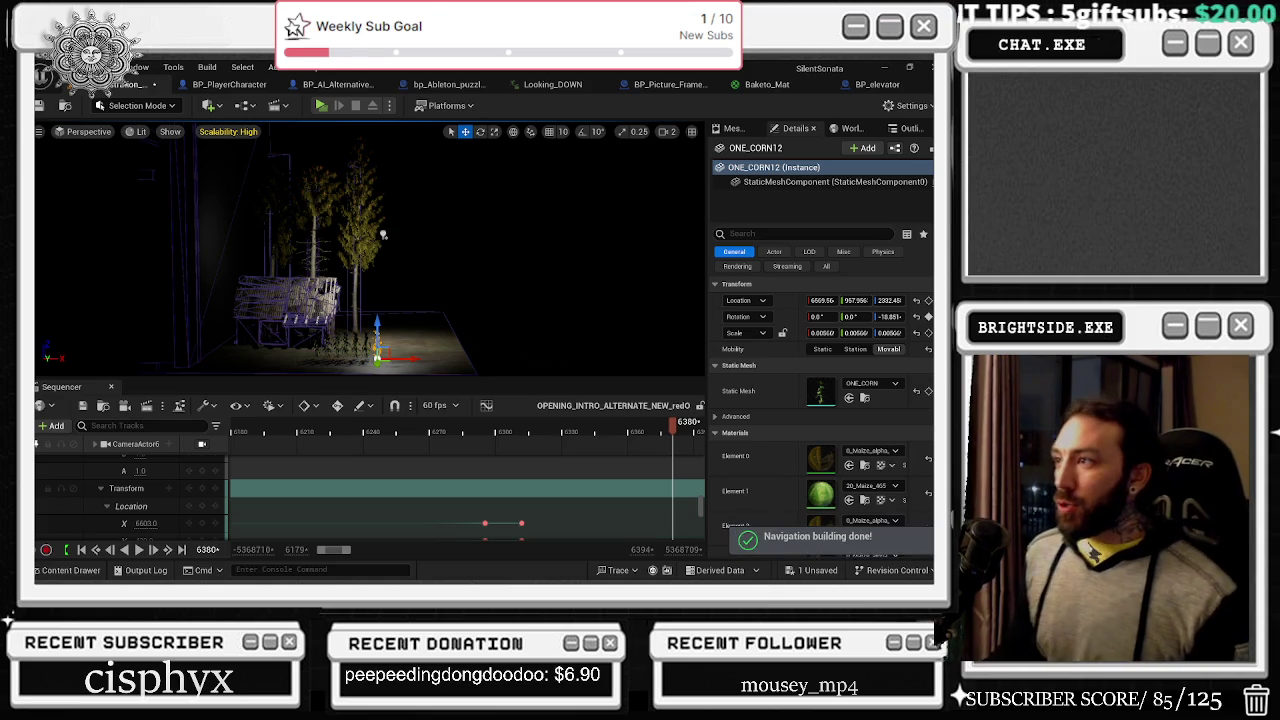
left_click(850, 128)
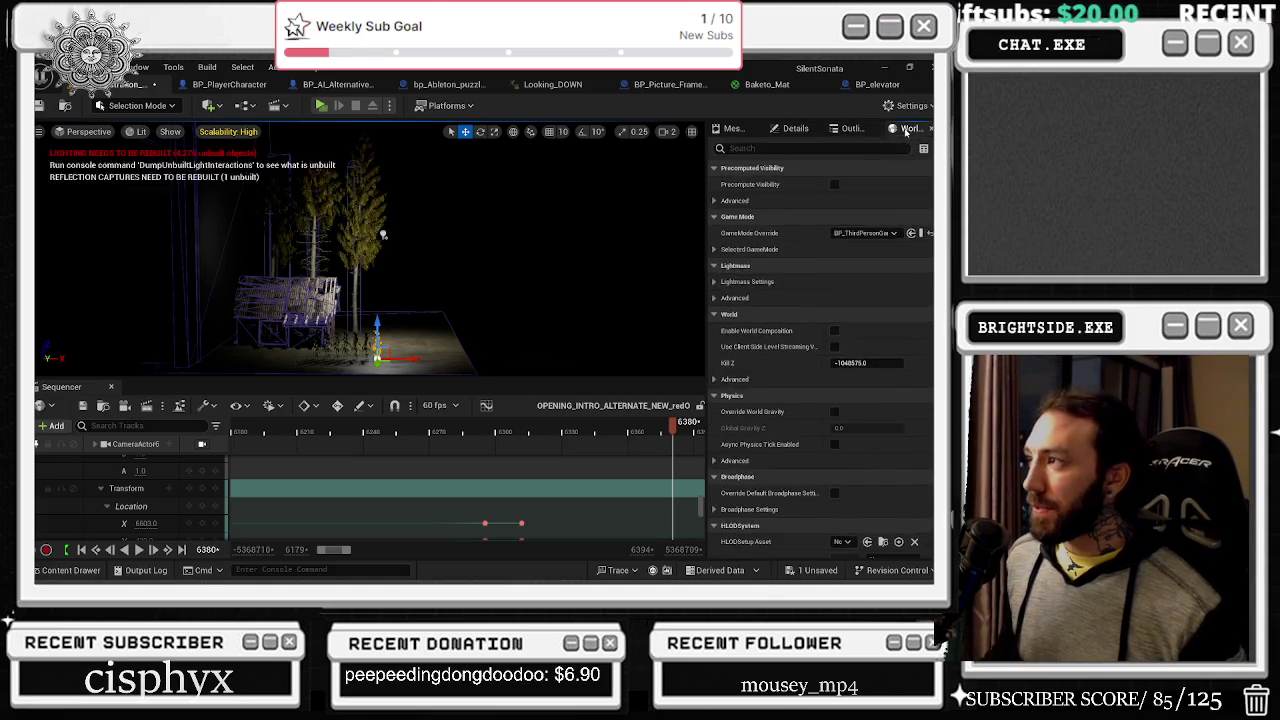
Step: Select corn plants ONE_CORN through ONE_CORN13 in the Outliner, then pick SM_FloorTile01
left_click(905, 130)
left_click(780, 507)
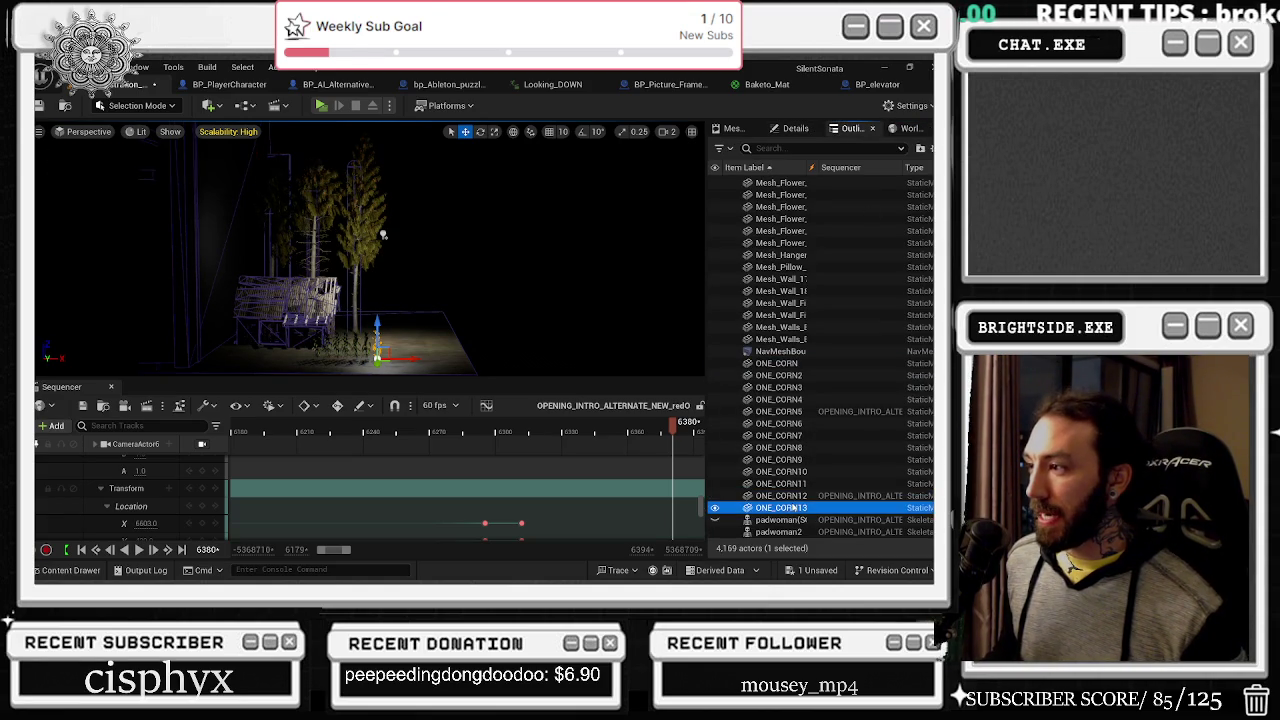
left_click(770, 363, "shift")
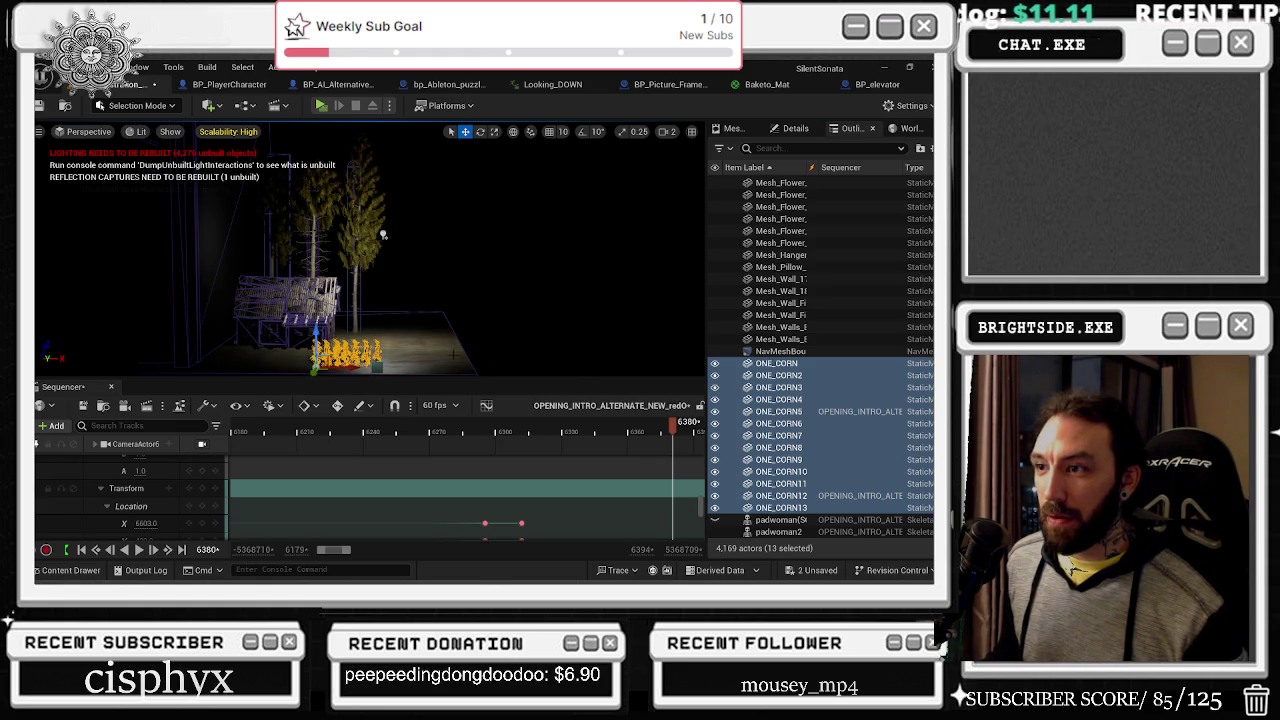
left_click(383, 235)
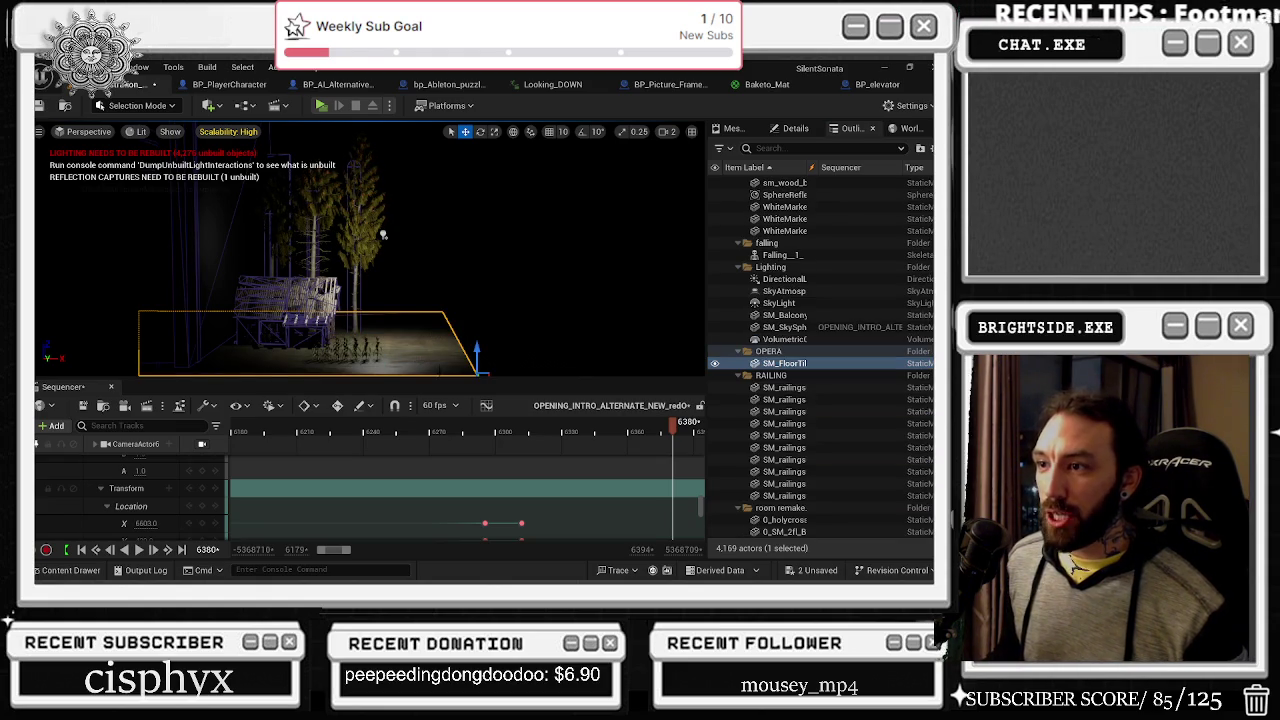
right_click(410, 168)
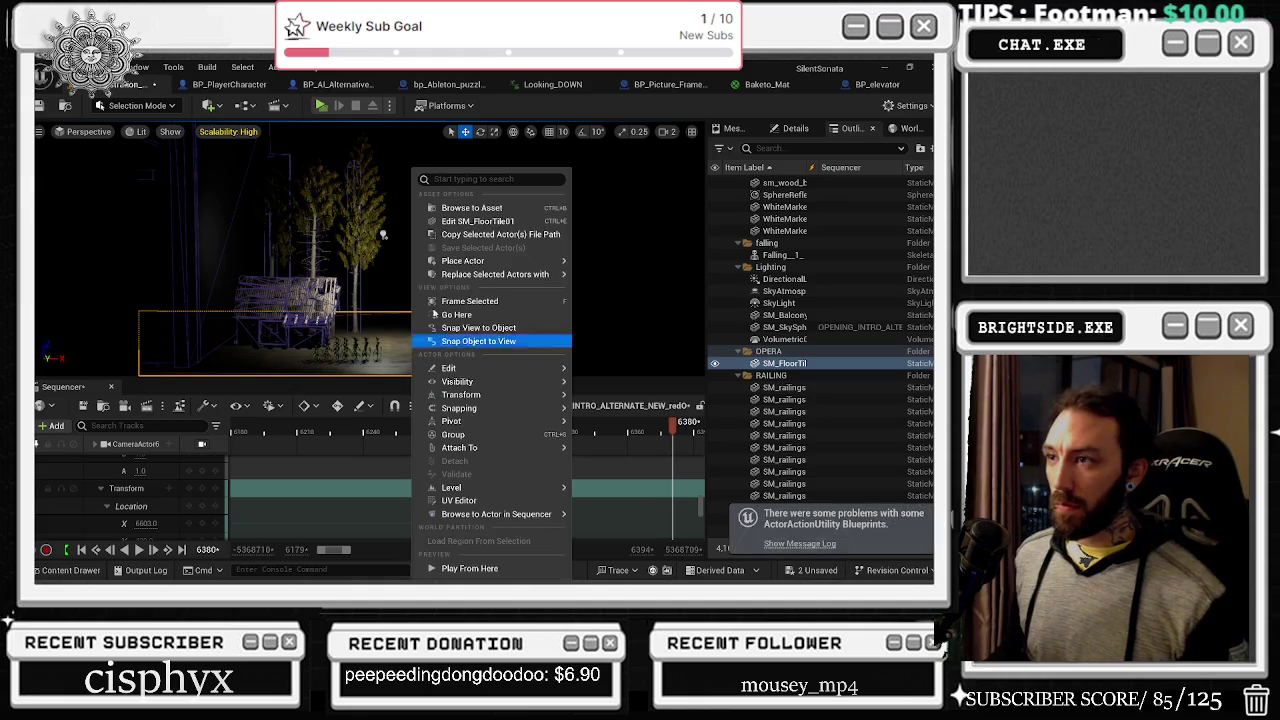
Step: Place a Cube from the Quick Add menu's Shapes, creating Cube43
mouse_move(480, 265)
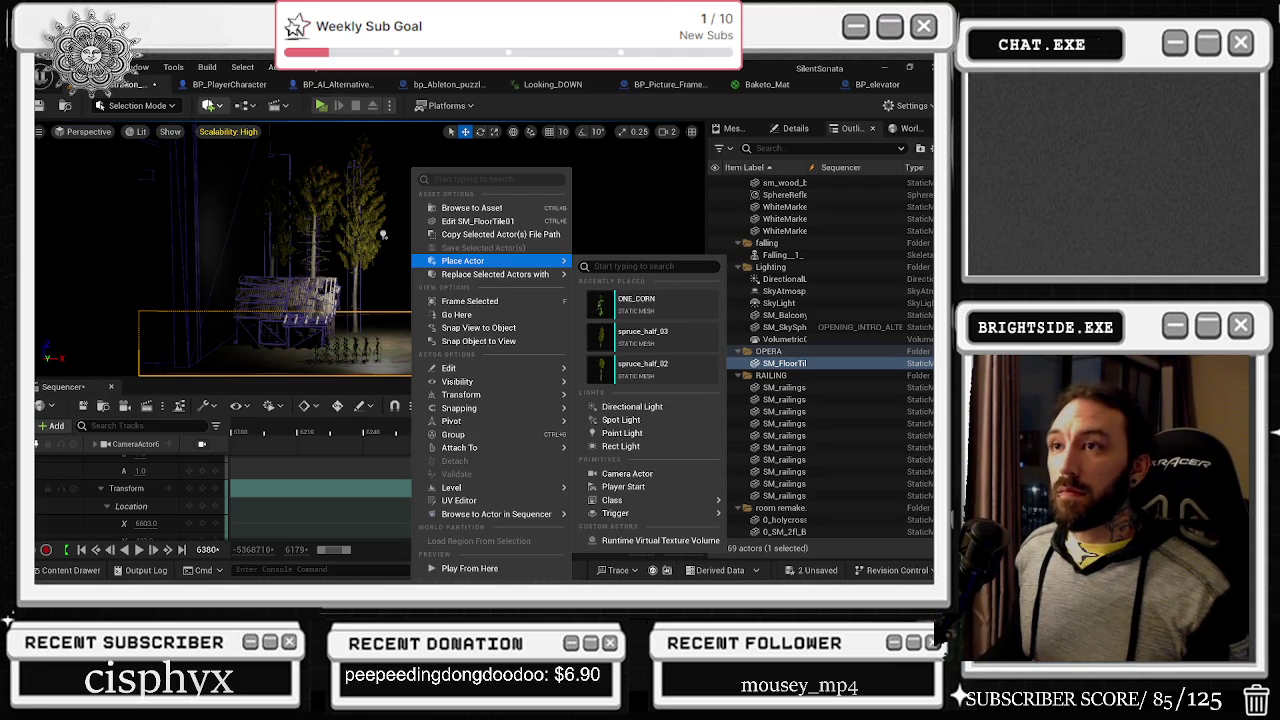
left_click(212, 105)
mouse_move(267, 233)
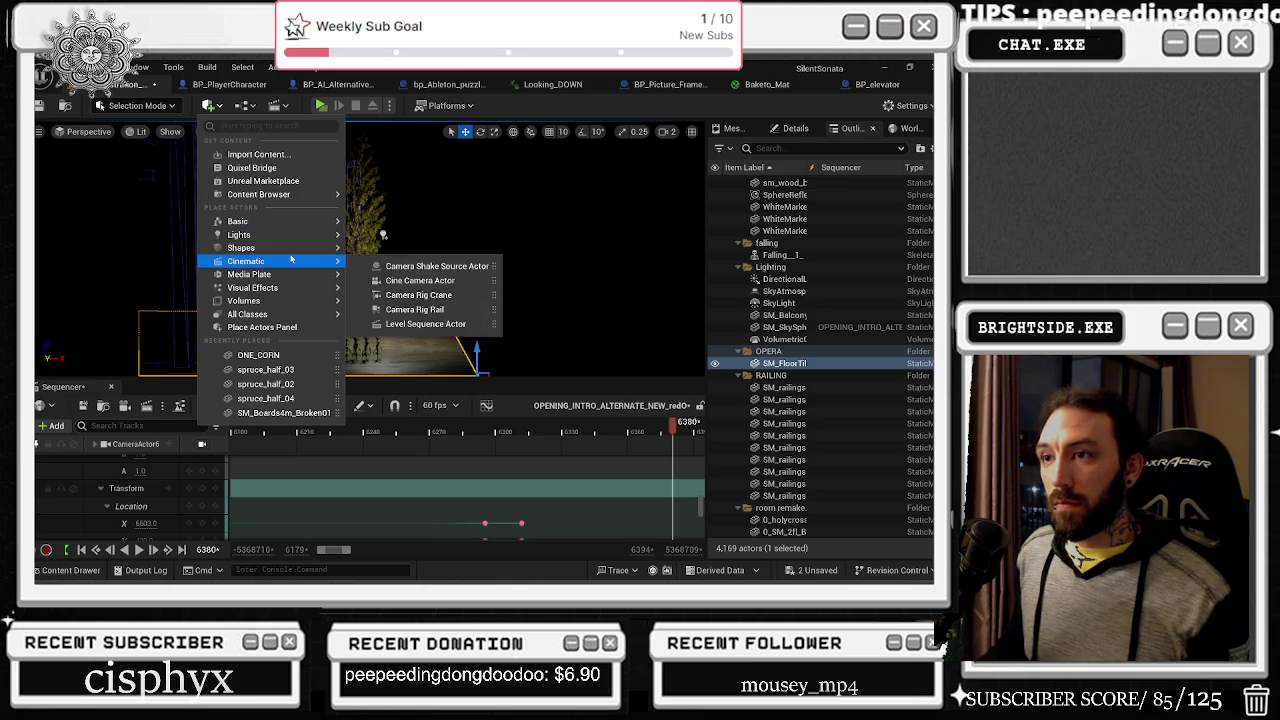
left_click(397, 252)
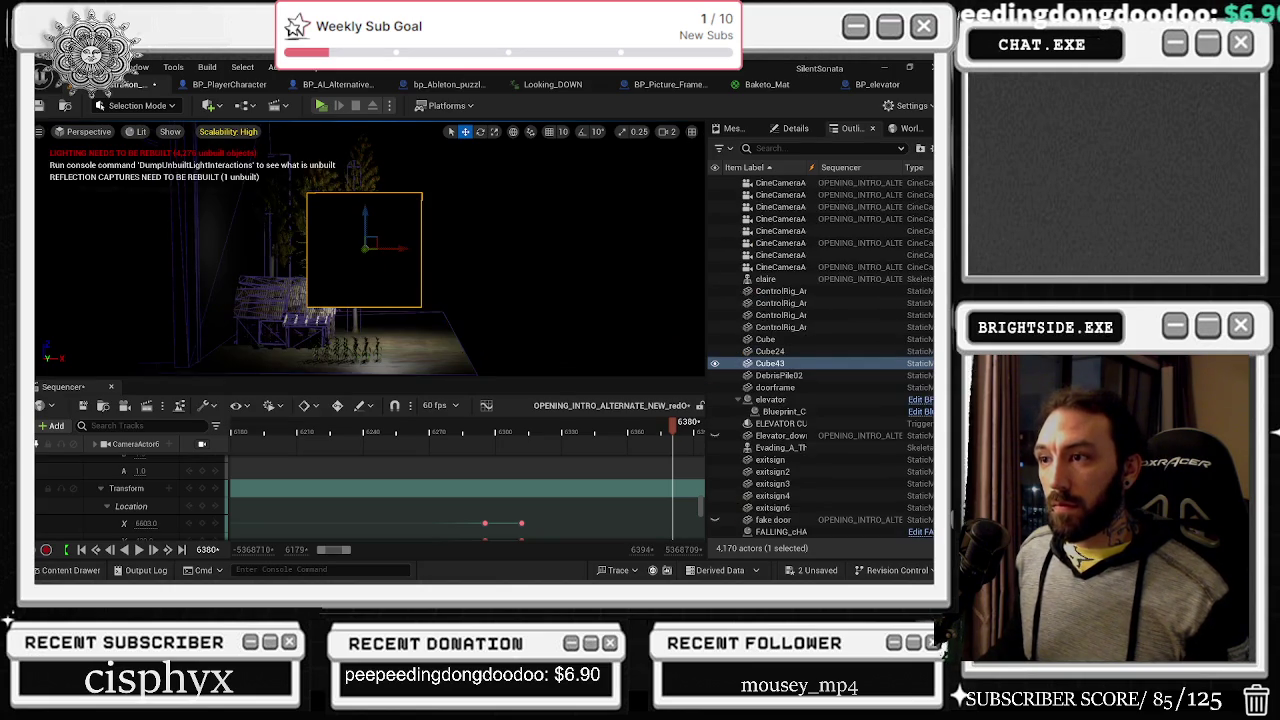
Step: Drop Cube43 onto the floor and fly the view toward the house
key("End")
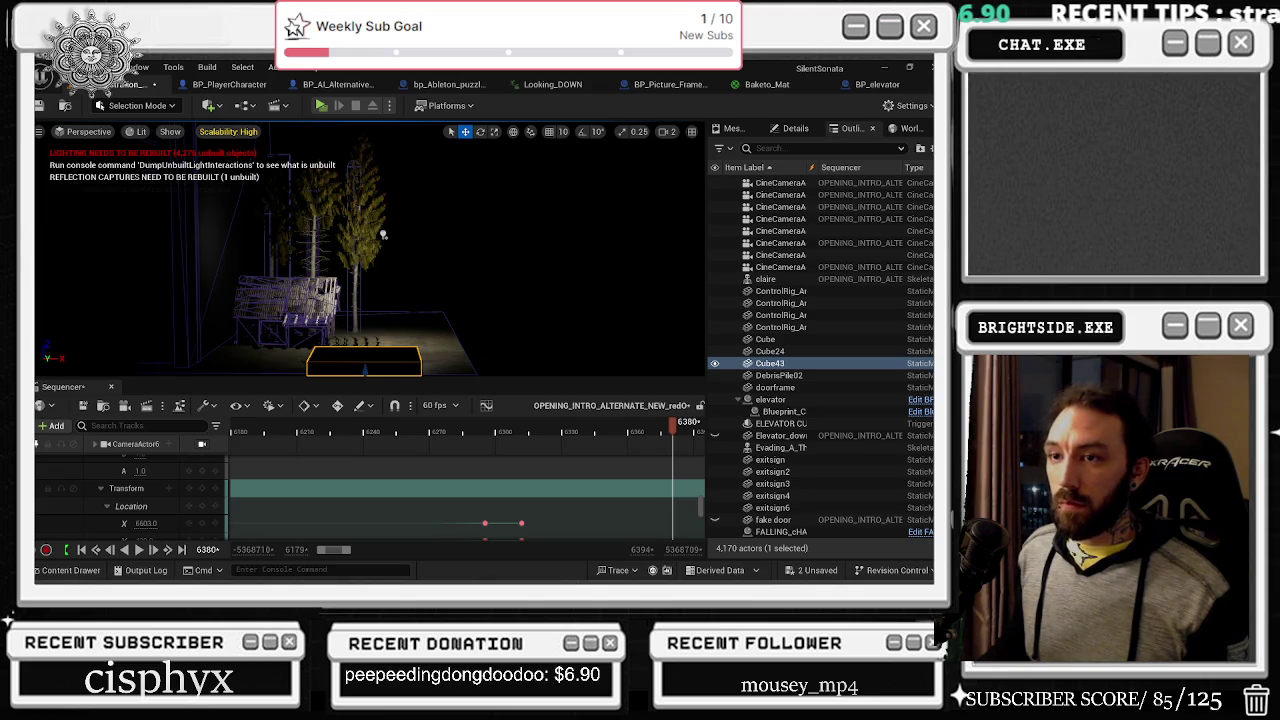
mouse_move(383, 235)
left_mouse_down()
mouse_move(440, 250)
mouse_move(406, 310)
left_mouse_up()
key("alt+3")
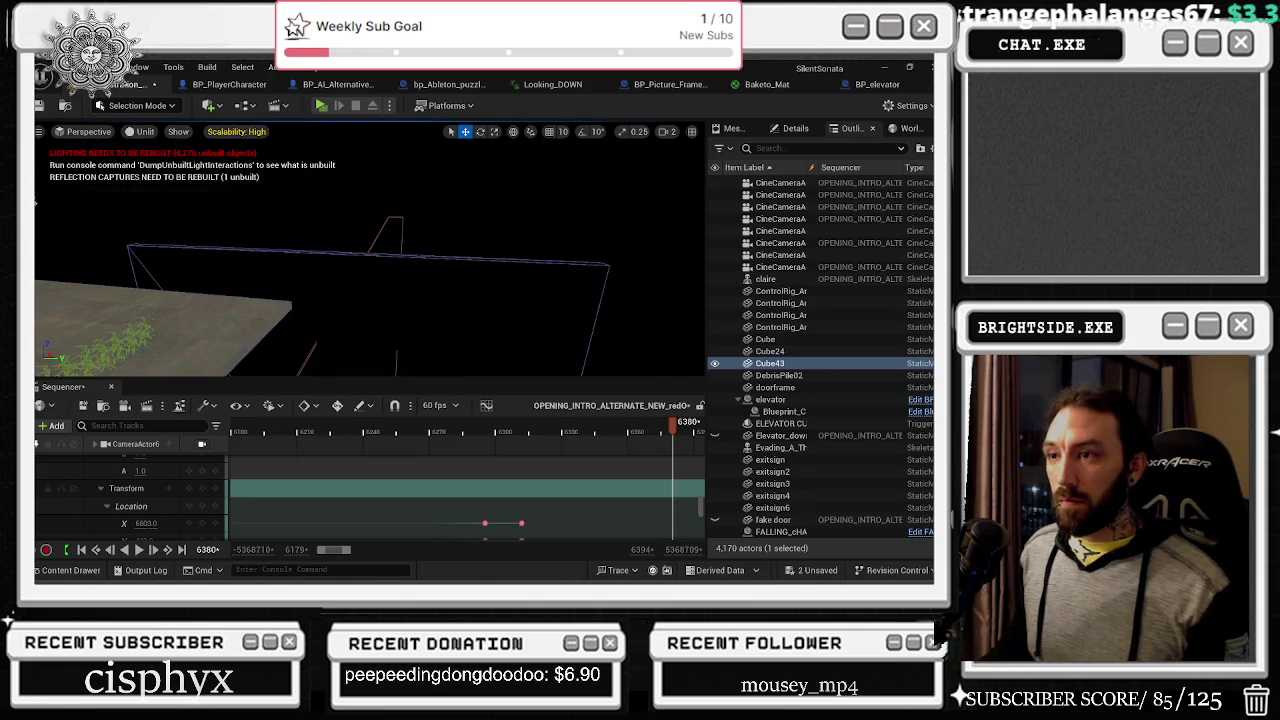
key("alt+4")
mouse_move(383, 250)
left_mouse_down()
mouse_move(589, 243)
mouse_move(470, 173)
mouse_move(530, 175)
left_mouse_up()
Step: Undo the last five edits to Cube43 and cycle the gizmo to rotate and scale
left_click(140, 131)
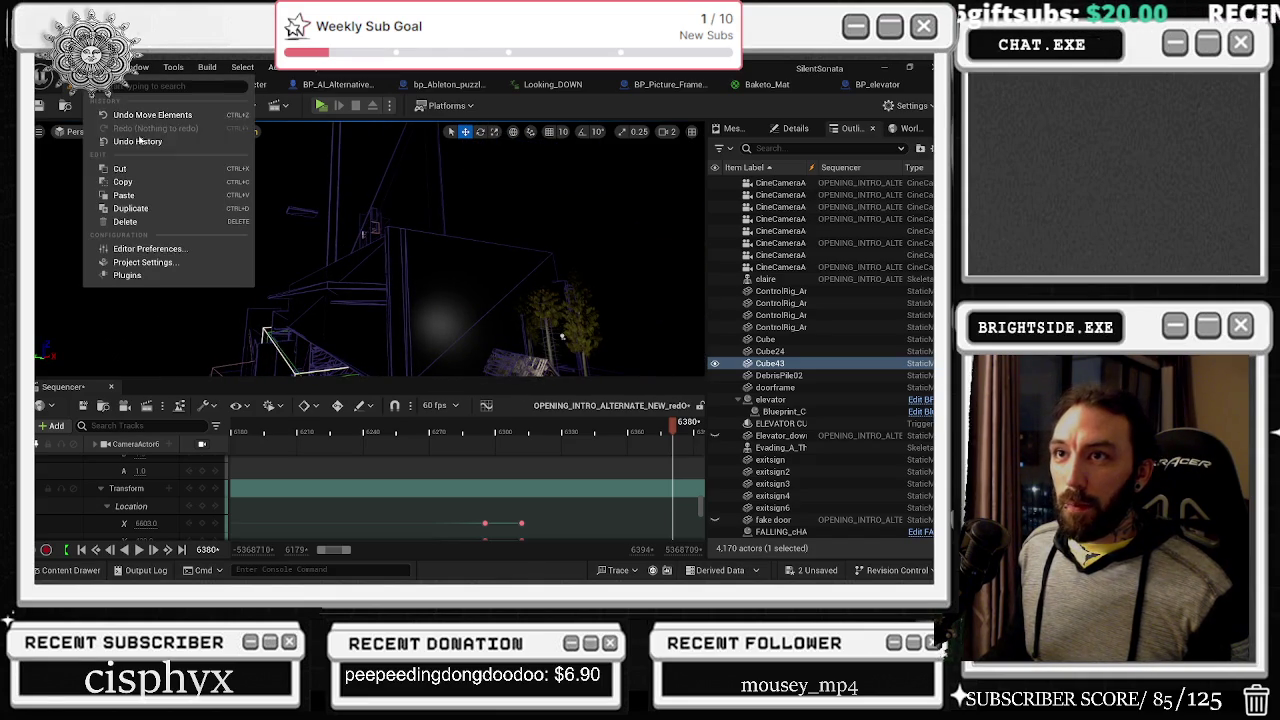
left_click(141, 123)
key("ctrl+z")
key("ctrl+z")
key("ctrl+z")
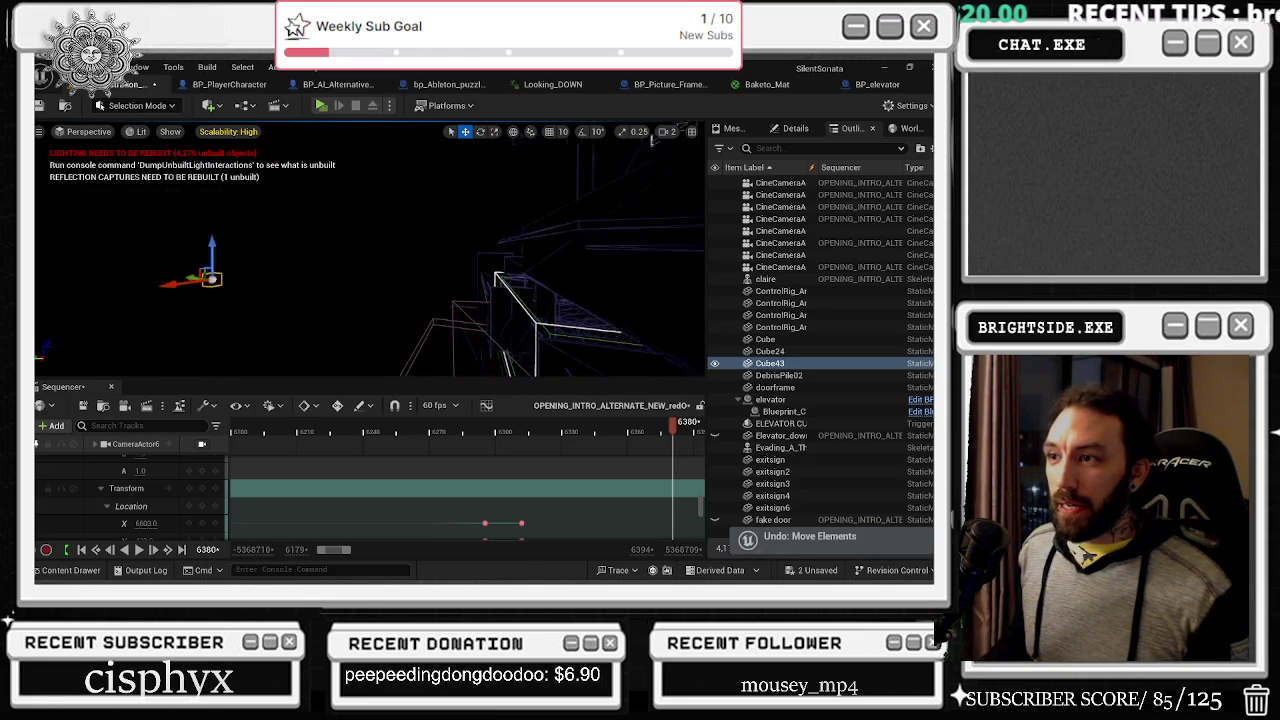
key("ctrl+z")
key("ctrl+z")
key("ctrl+z")
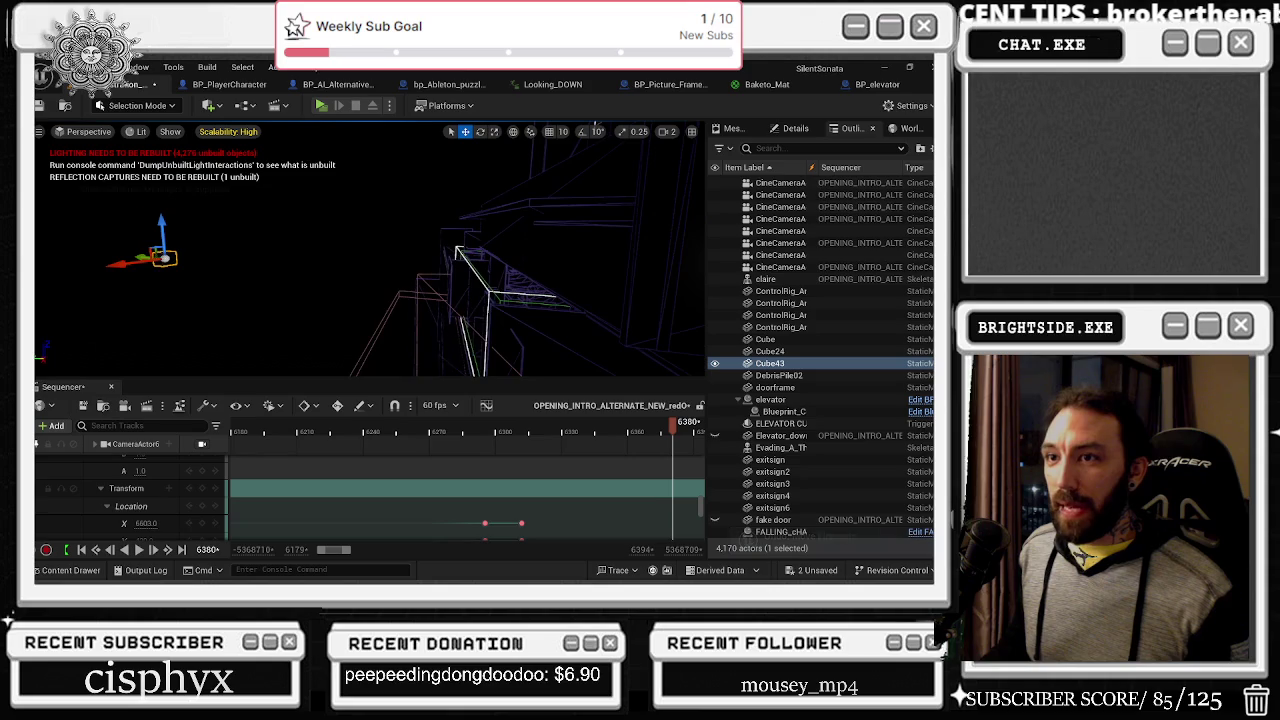
key("ctrl+z")
key("ctrl+z")
key("ctrl+z")
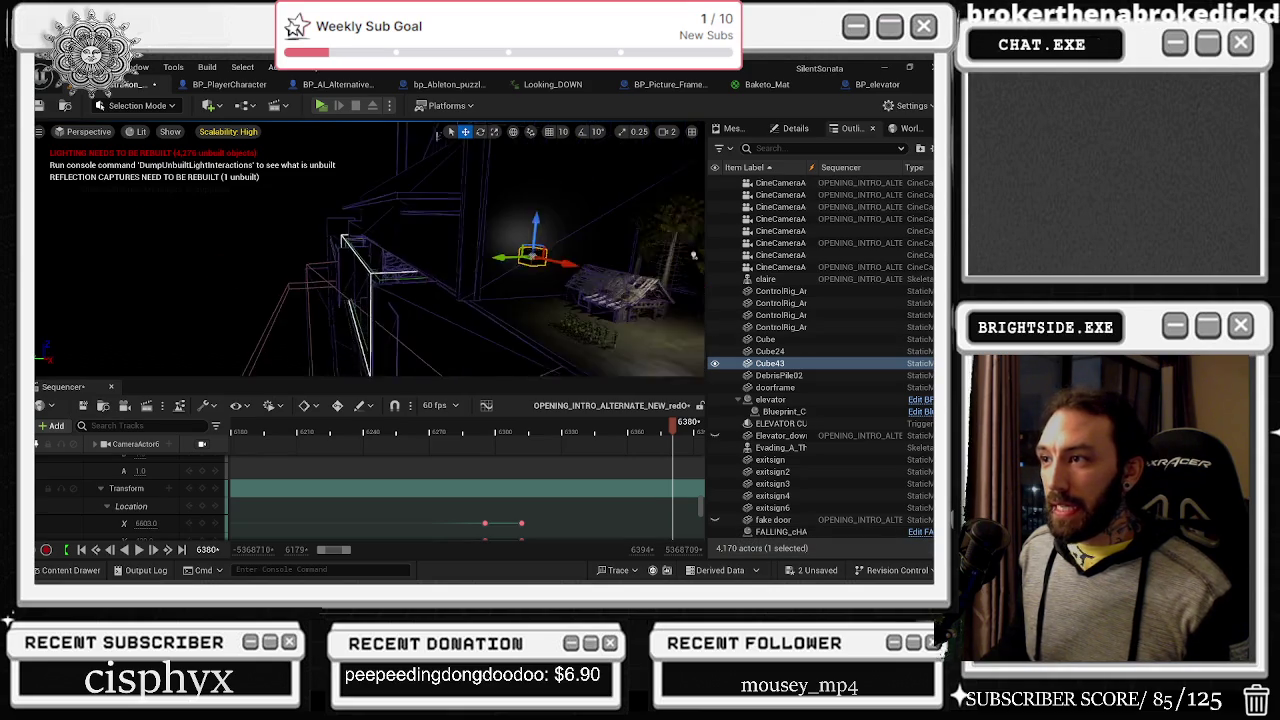
key("ctrl+z")
key("ctrl+z")
key("ctrl+z")
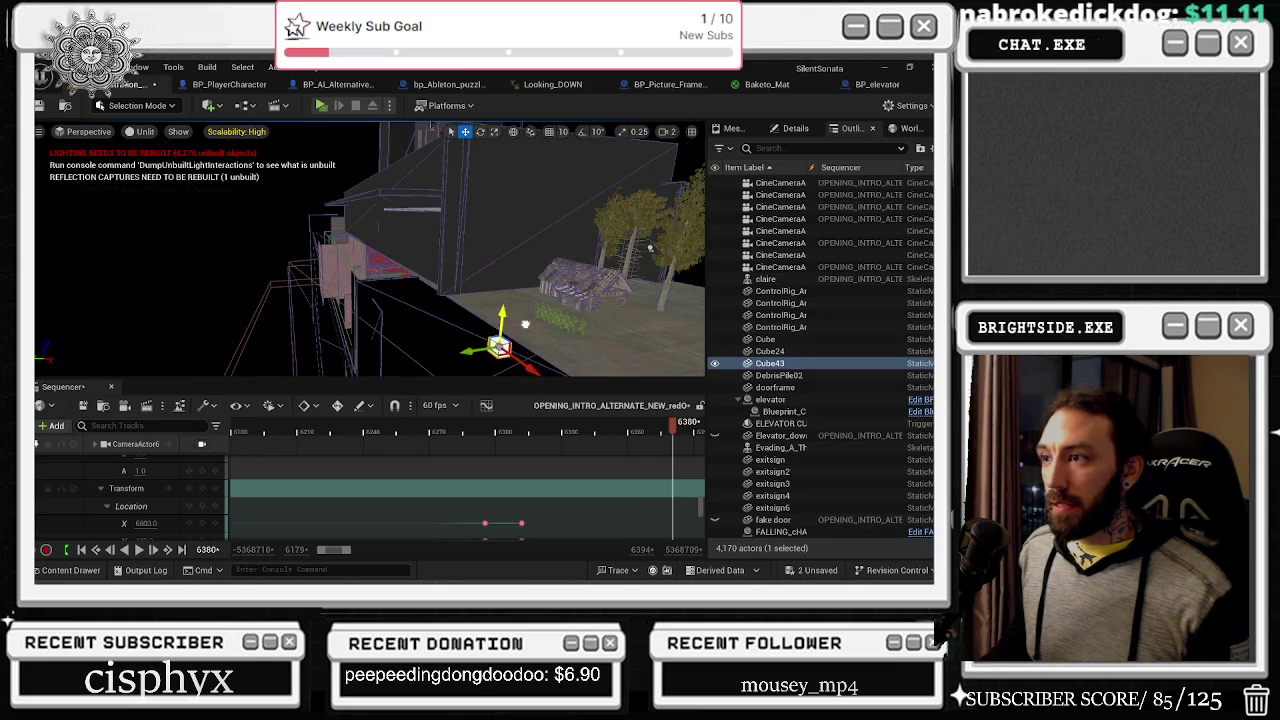
key("ctrl+z")
key("ctrl+z")
key("ctrl+z")
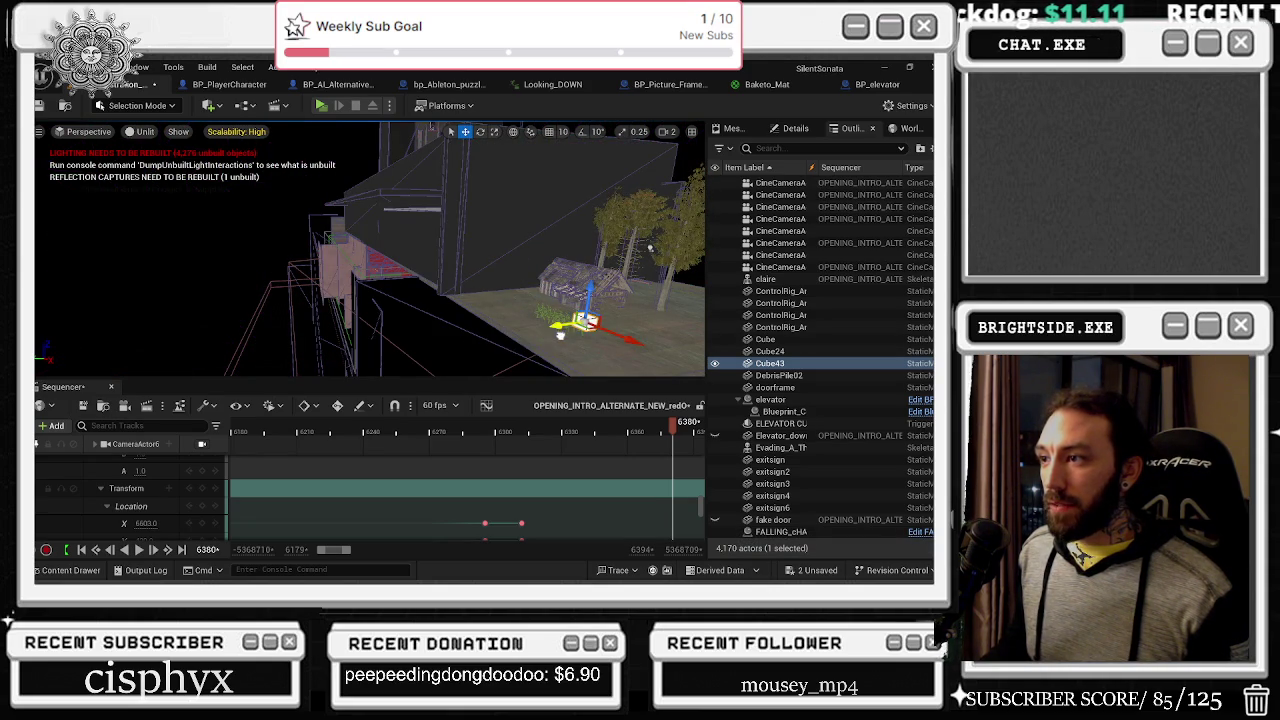
key("e")
key("r")
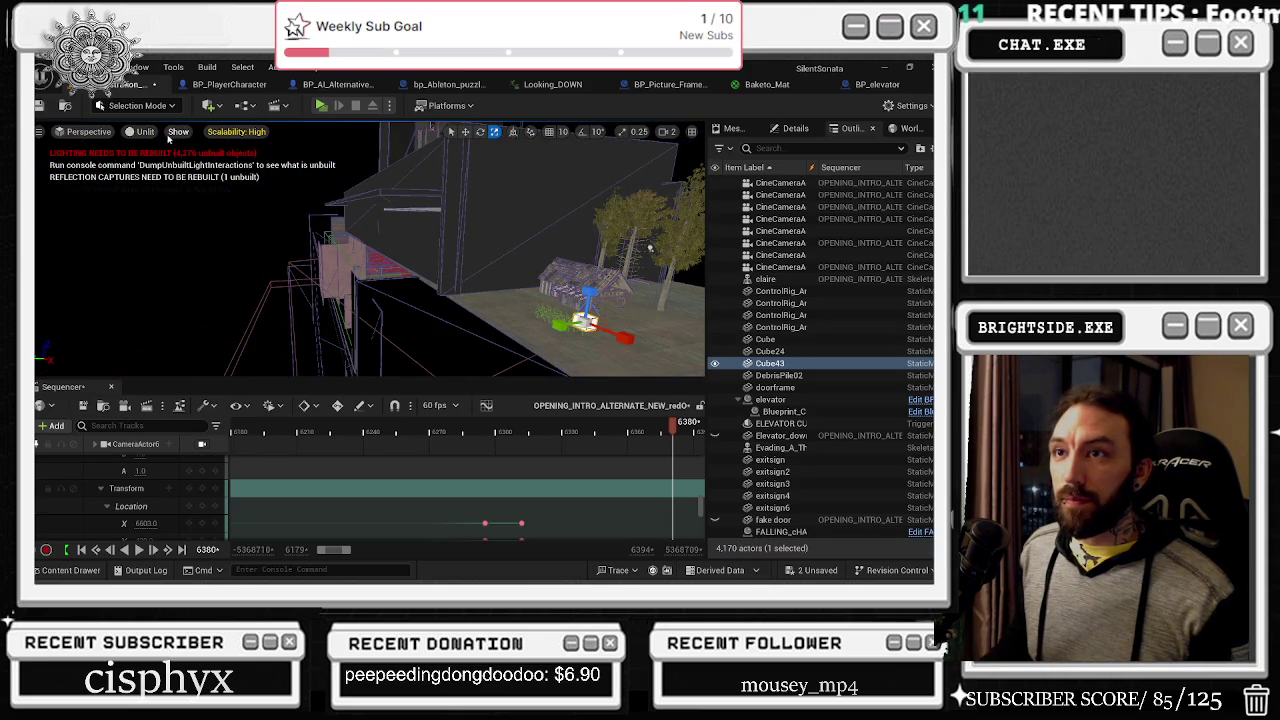
Step: Set the engine scalability to Low
left_click(236, 132)
left_click(304, 166)
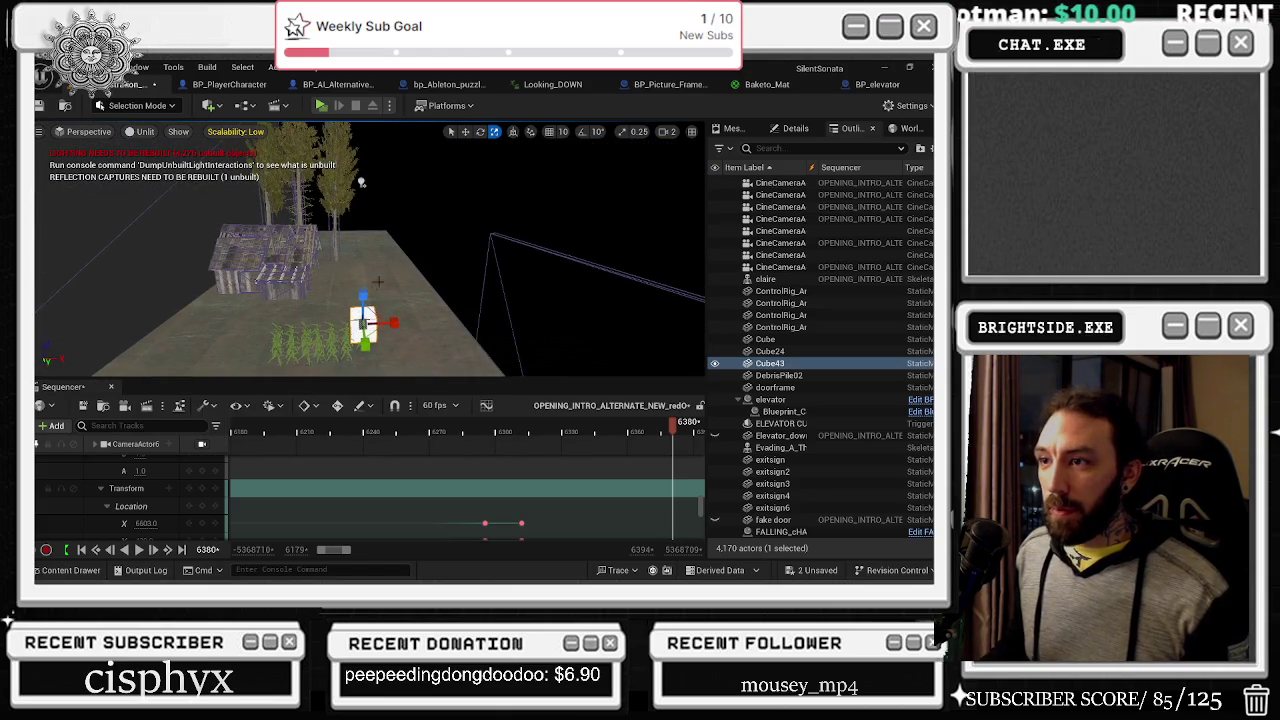
key("w")
key("e")
key("alt+Tab")
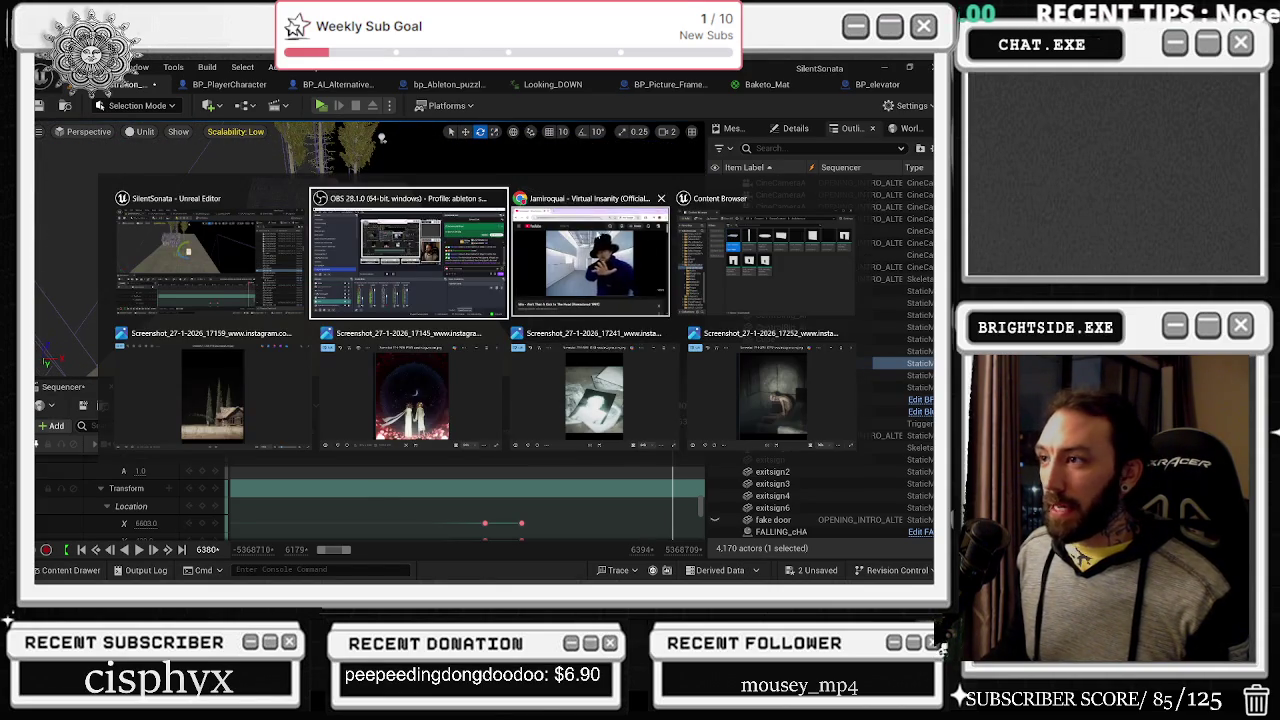
key("Escape")
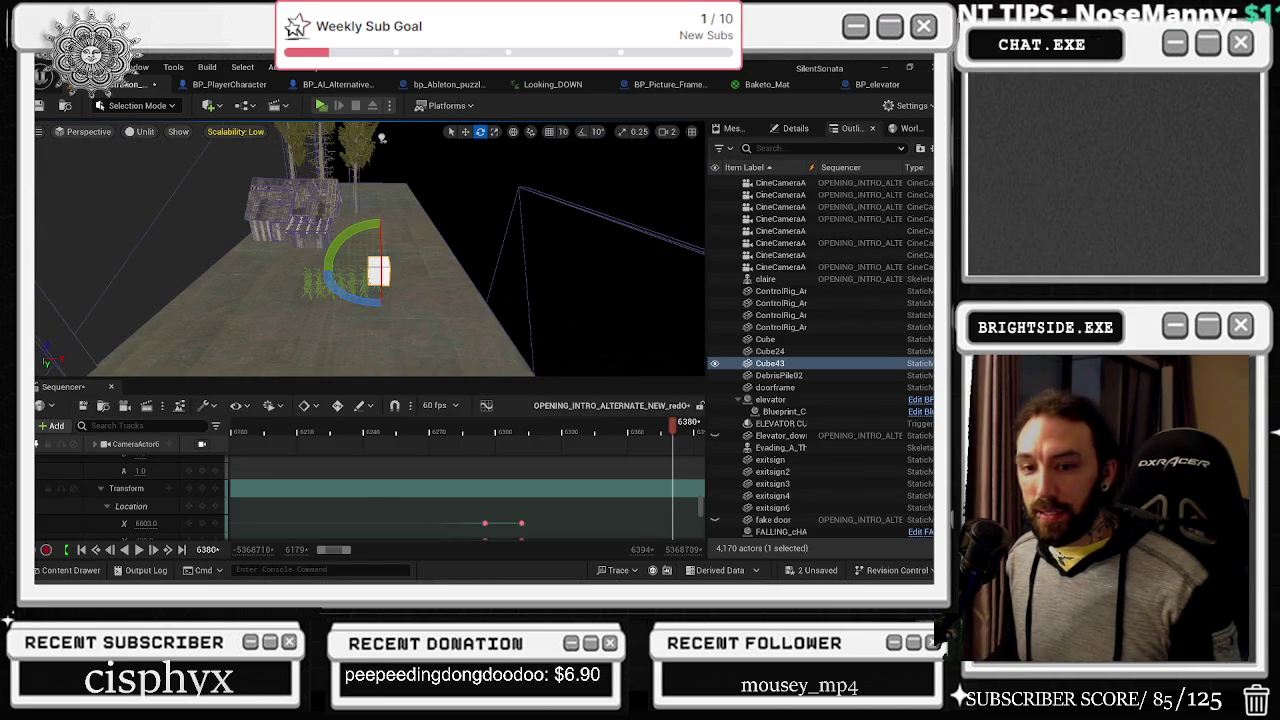
key("ctrl+shift+Escape")
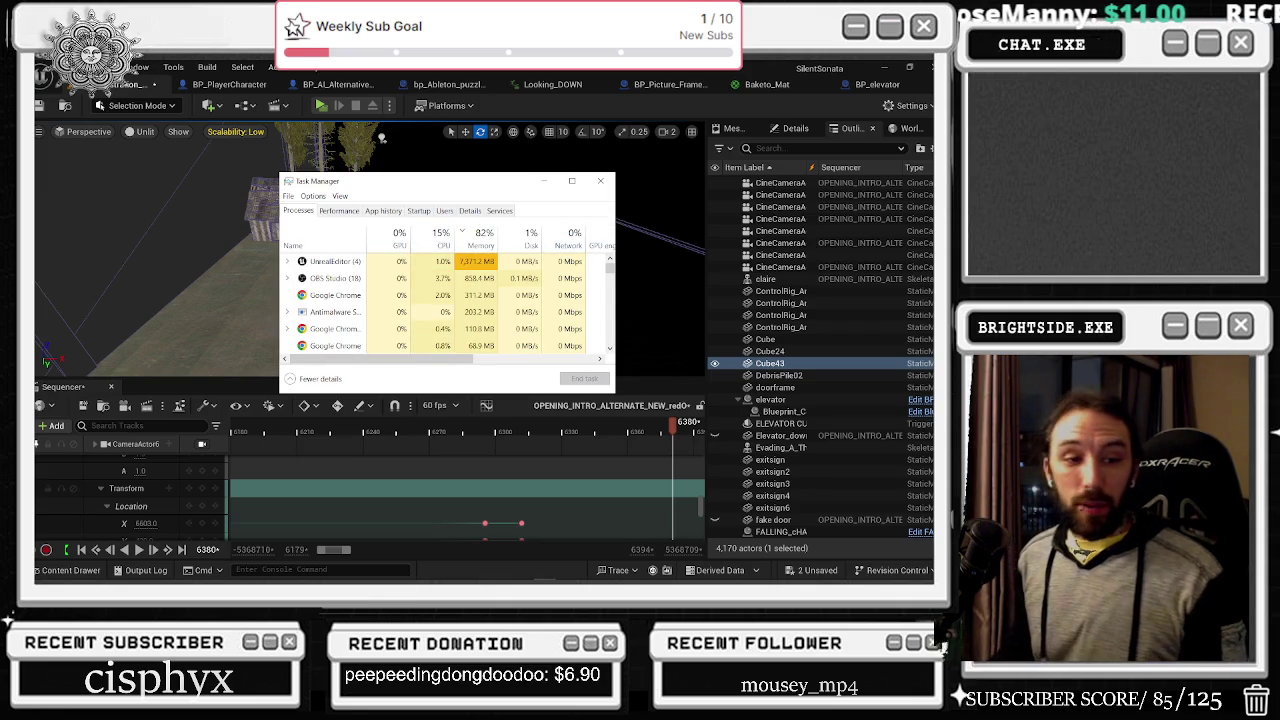
key("alt+Tab")
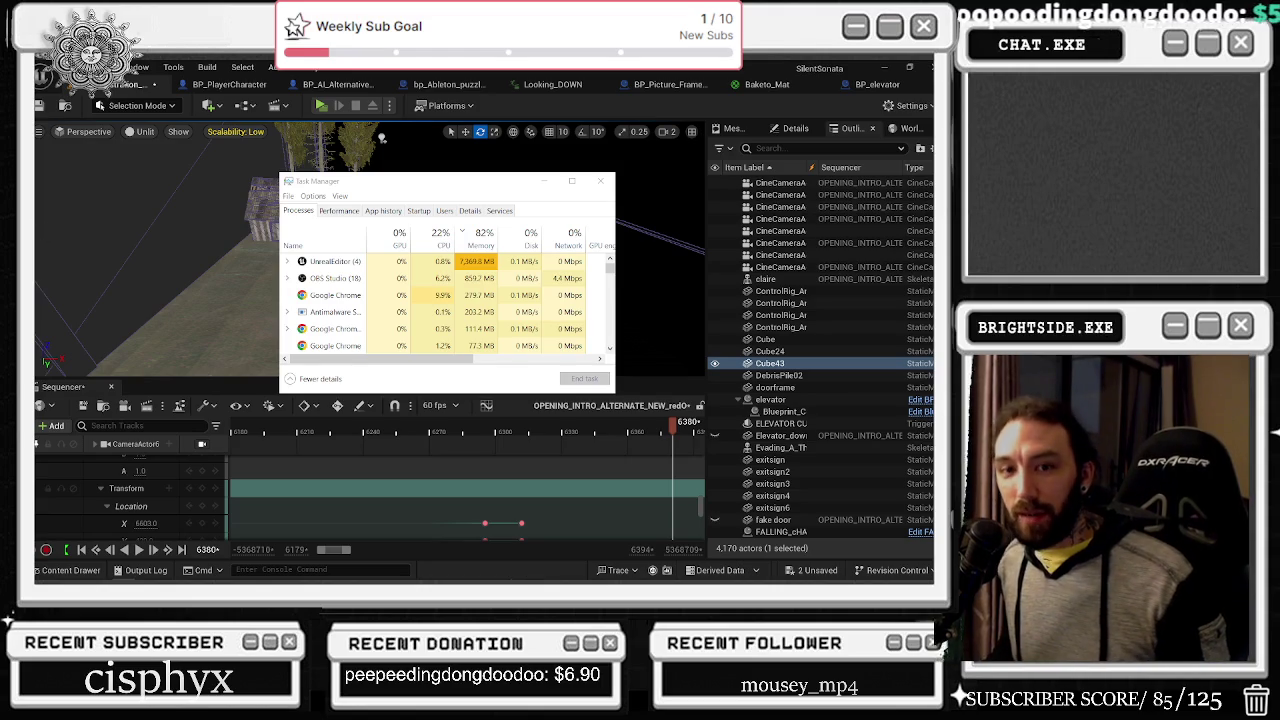
left_click(543, 181)
key("w")
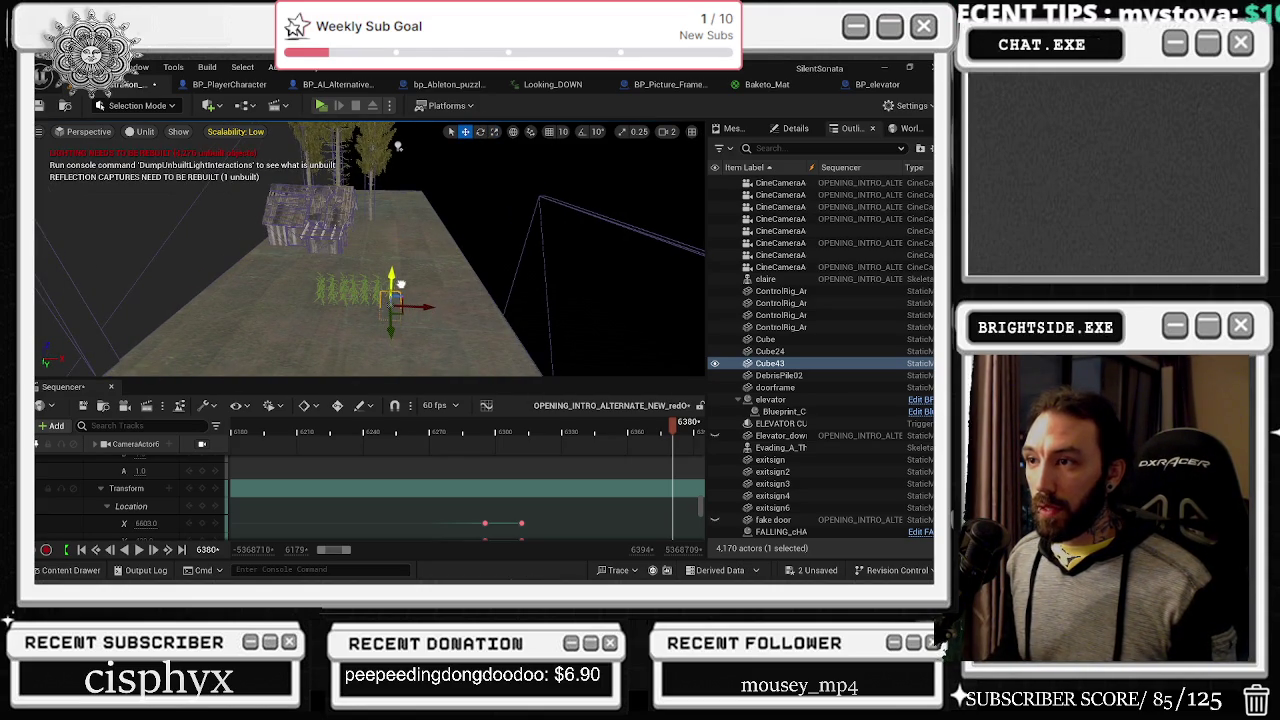
Step: Scale Cube43 into a long floor bar
key("r")
mouse_move(410, 300)
left_mouse_down()
mouse_move(349, 337)
mouse_move(400, 345)
mouse_move(402, 380)
left_mouse_up()
scroll(398, 146, "down", 3)
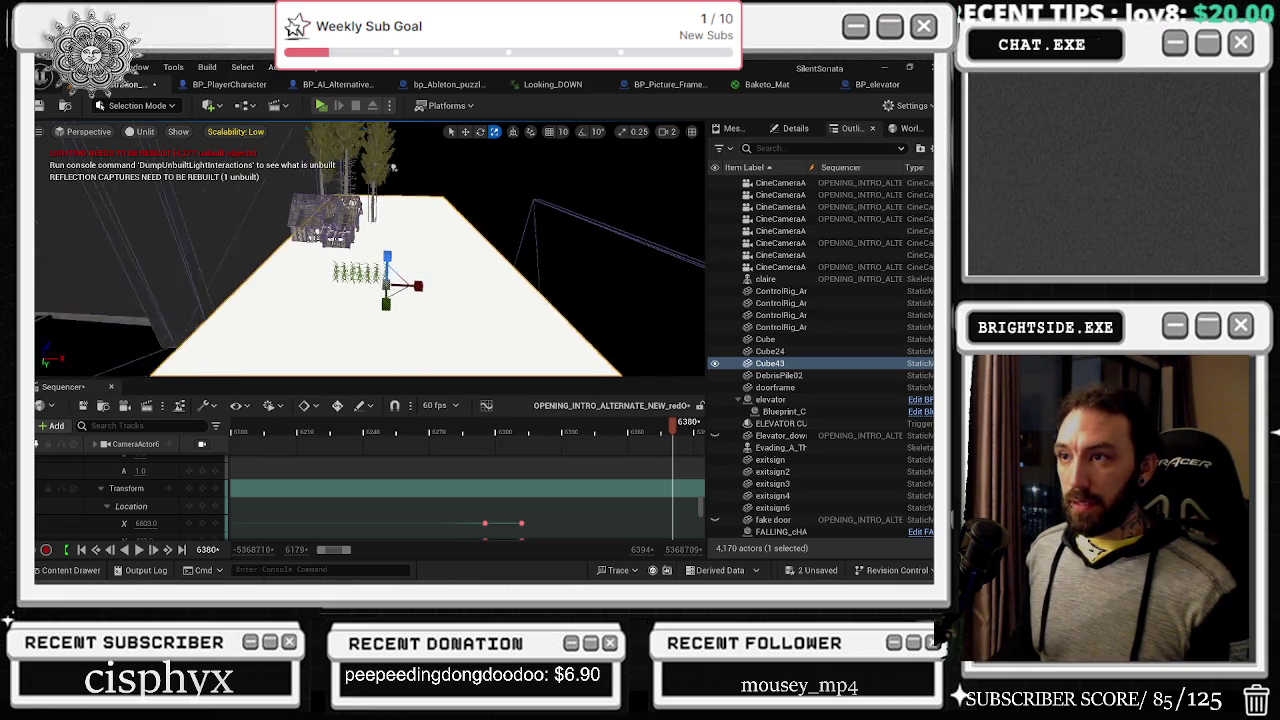
key("w")
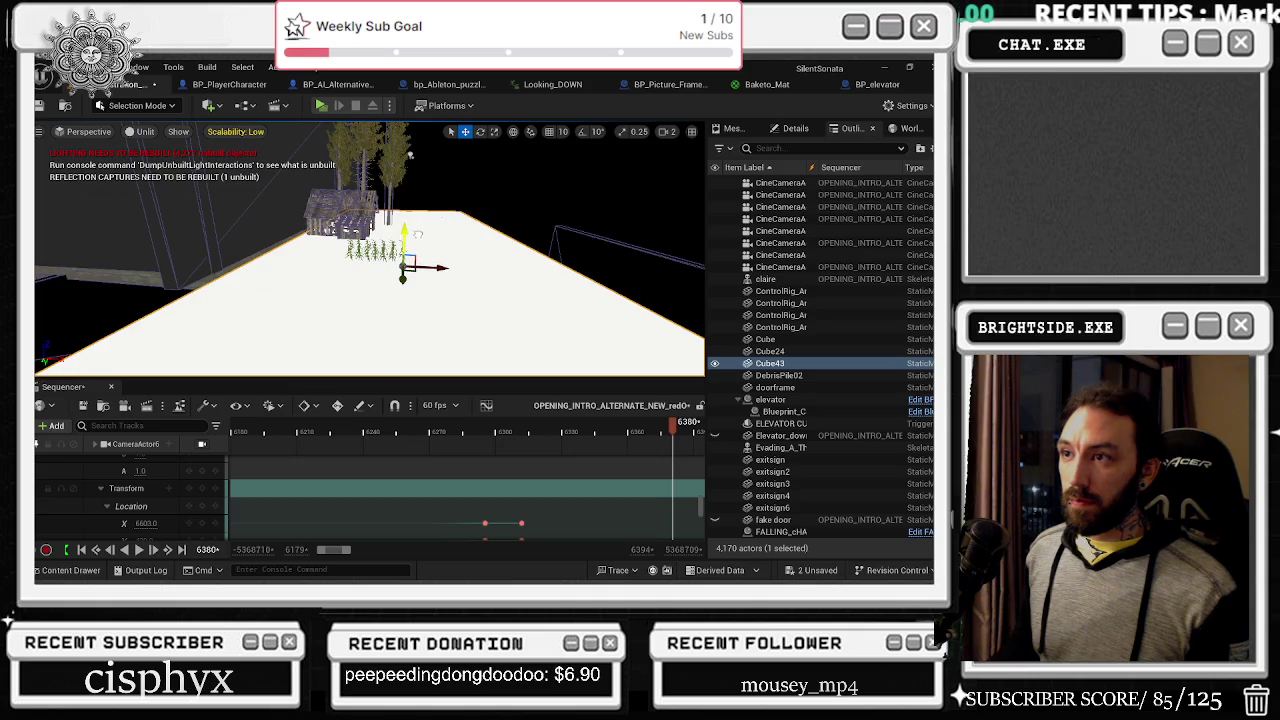
left_click_drag(409, 155, 401, 177)
Step: Set Cube43's Element 0 material to M_Ground_Gravel, replacing the first Inst_Gravel choice
left_click(795, 128)
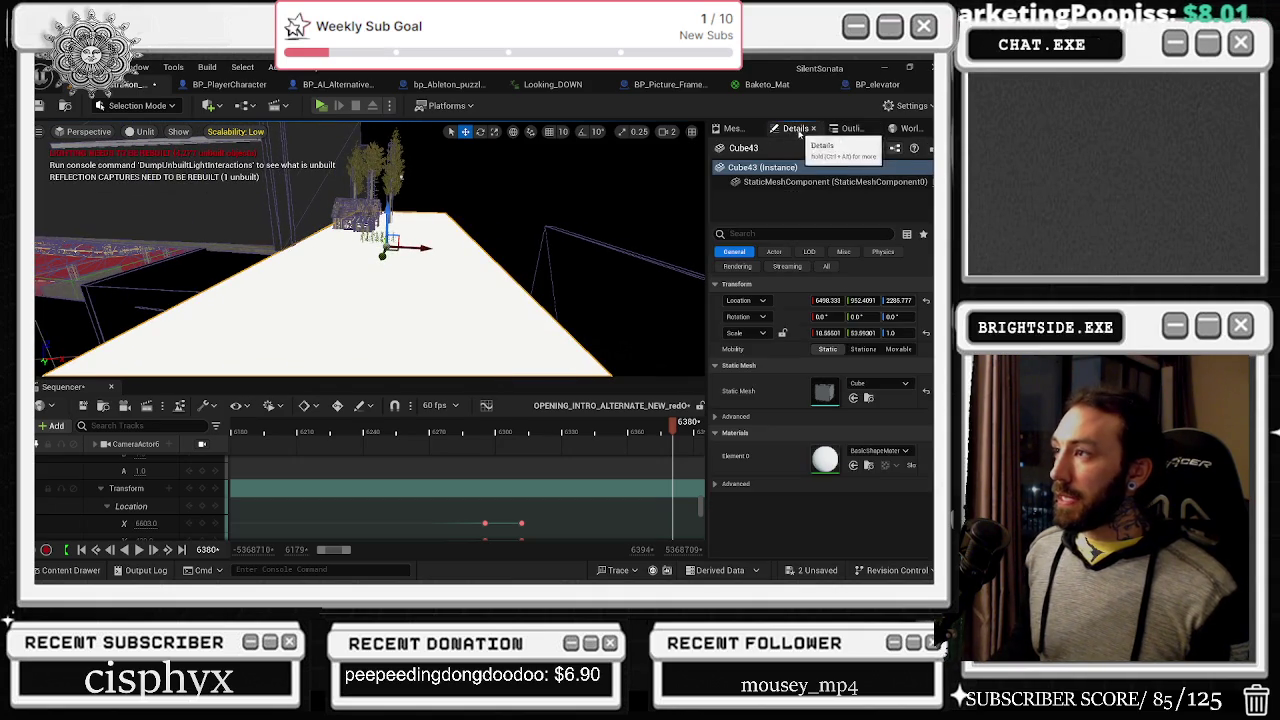
left_click(877, 451)
type("gravel")
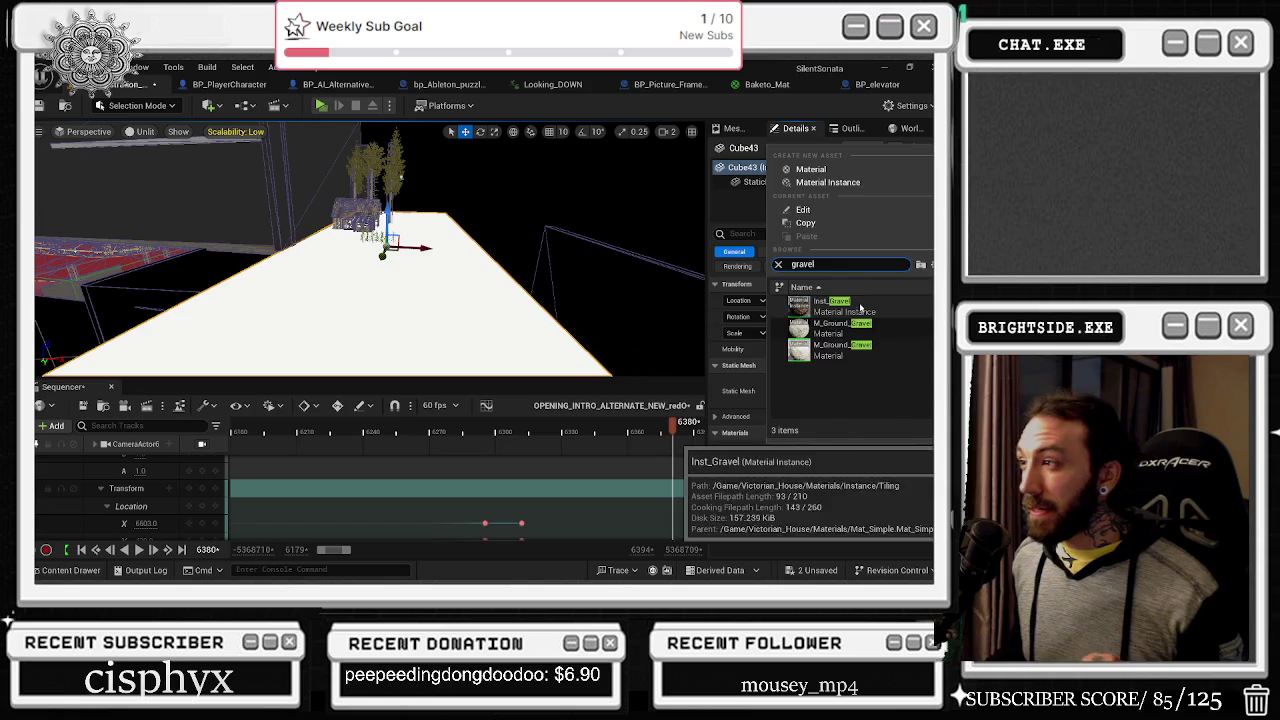
left_click(857, 312)
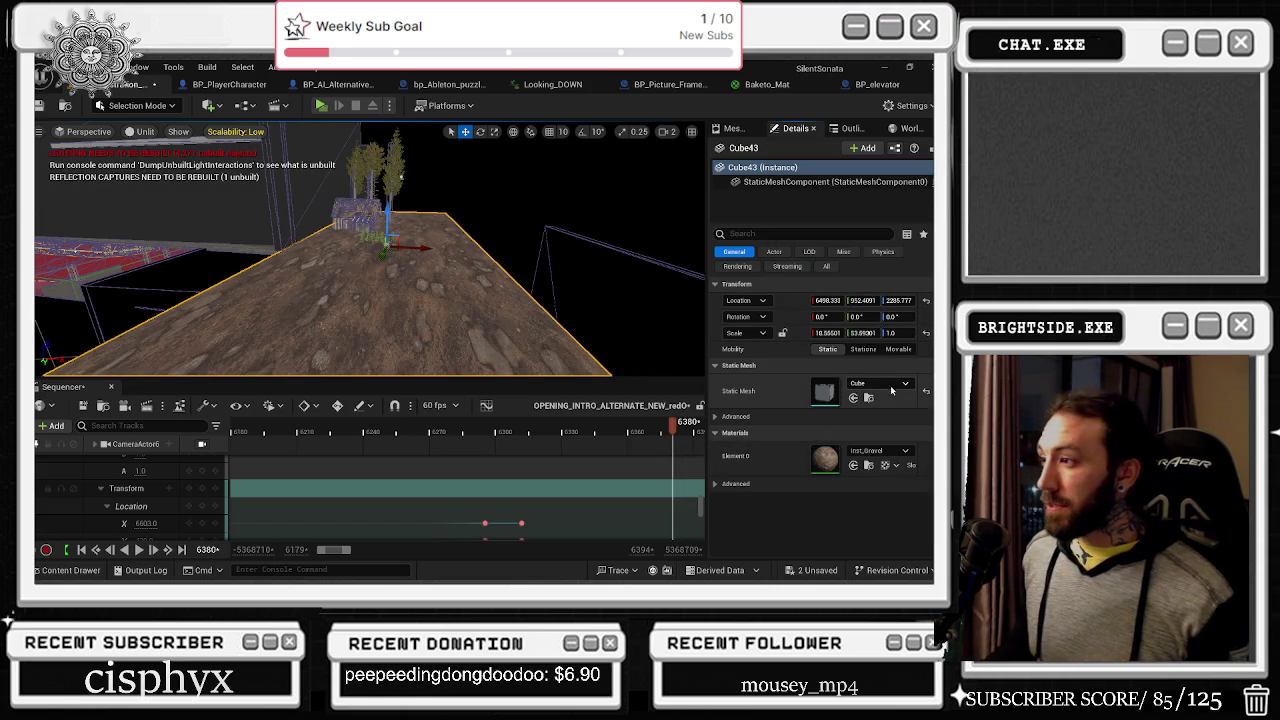
left_click(878, 451)
type("hra")
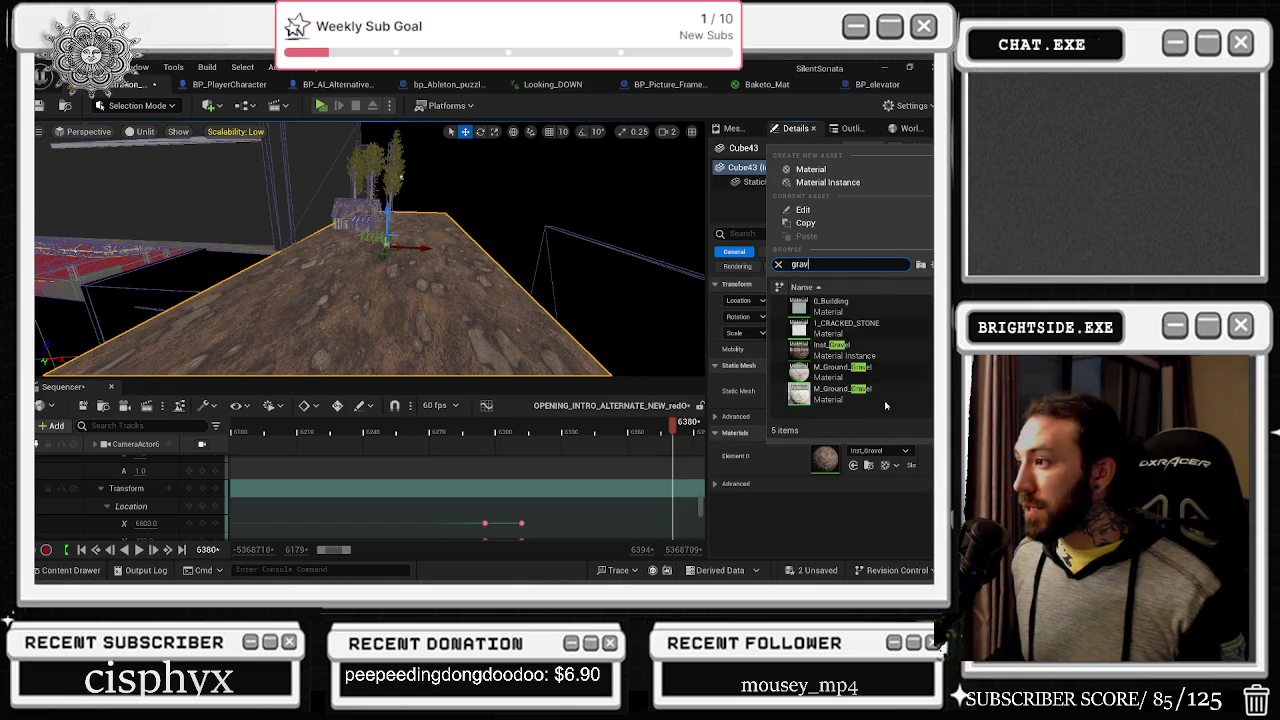
left_click(869, 374)
Step: Narrow the slab's width, move it back under the house, and frame it in lit view
key("r")
left_click_drag(385, 258, 293, 373)
key("w")
key("e")
key("w")
left_click_drag(385, 255, 394, 241)
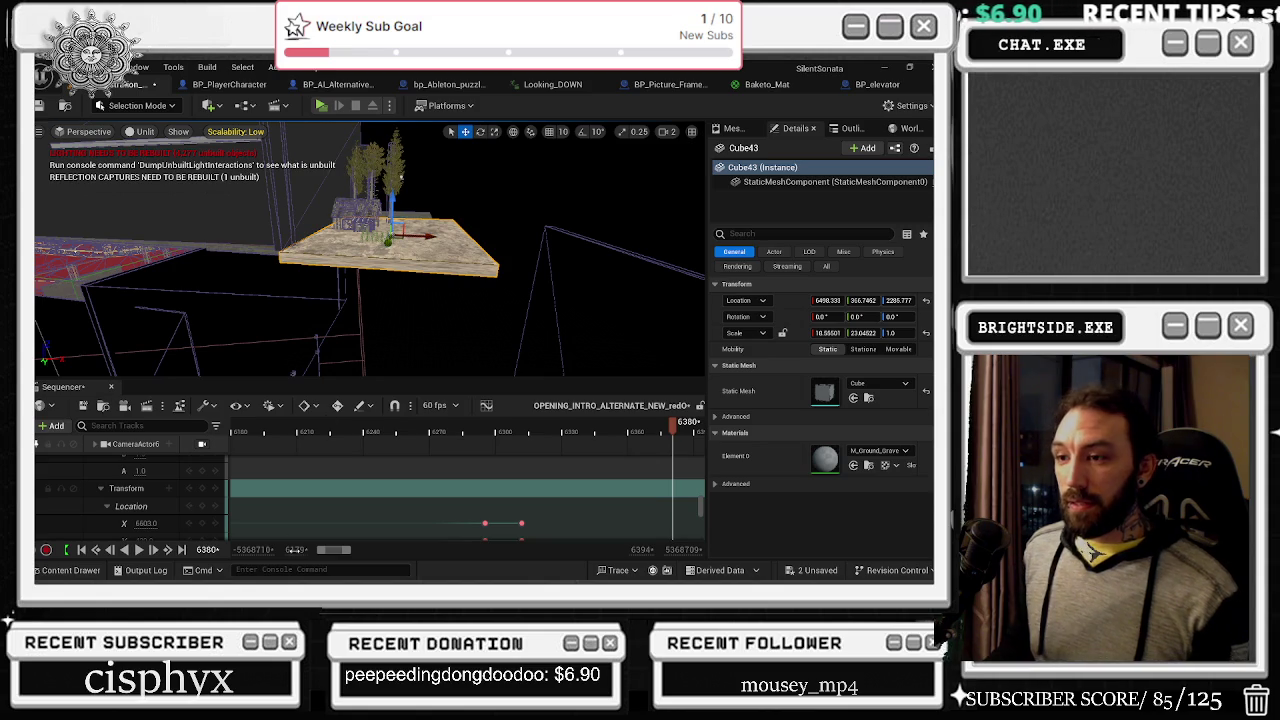
key("f")
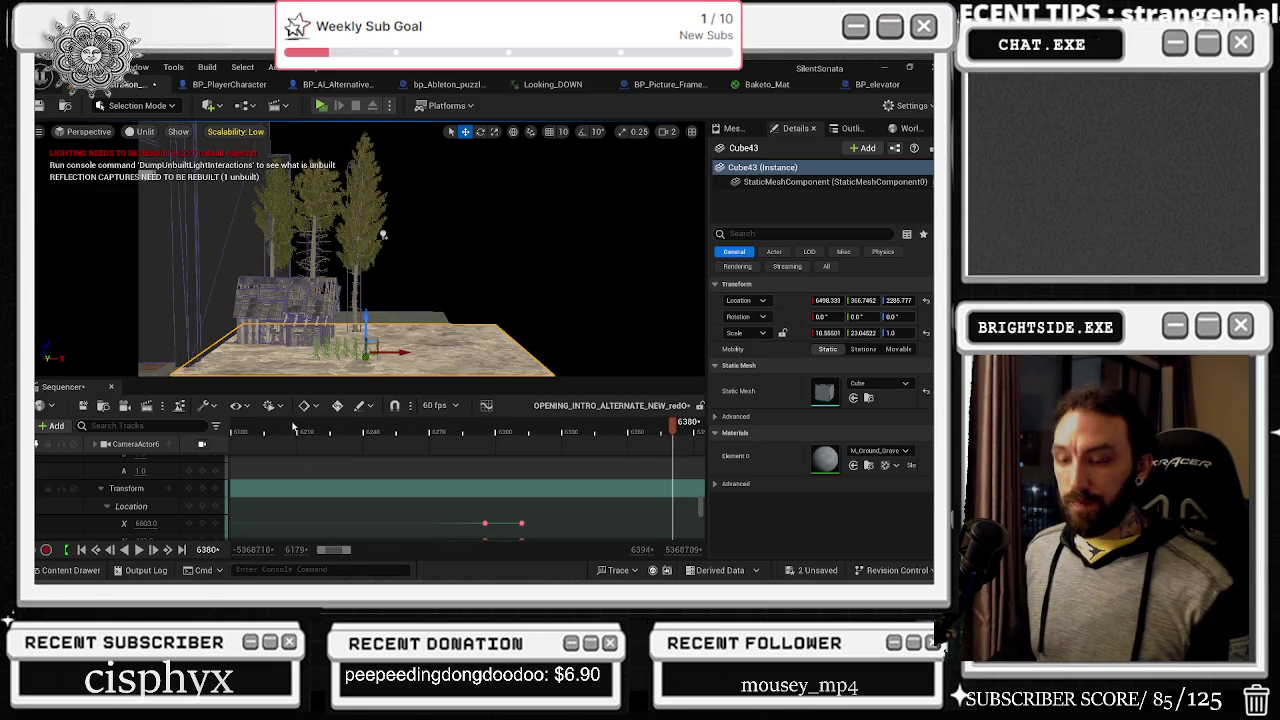
key("alt+4")
Step: Set the editor scalability to Epic and move the sequence playhead back to about frame 6320
left_click(232, 131)
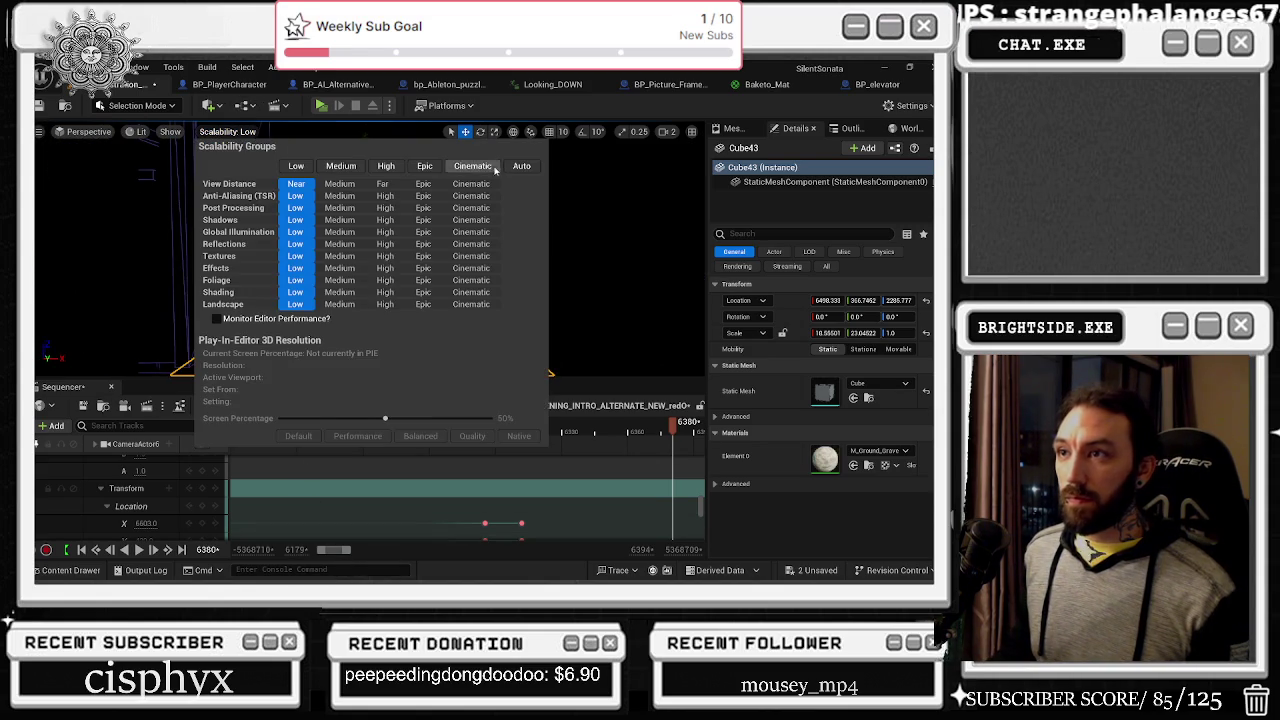
left_click(423, 170)
mouse_move(645, 432)
left_mouse_down()
mouse_move(515, 437)
mouse_move(553, 437)
left_mouse_up()
Step: Select SM_SkySphere, ground slab Cube43 and ONE_CORN8, then show the level's actor list in the Outliner
left_click(480, 250)
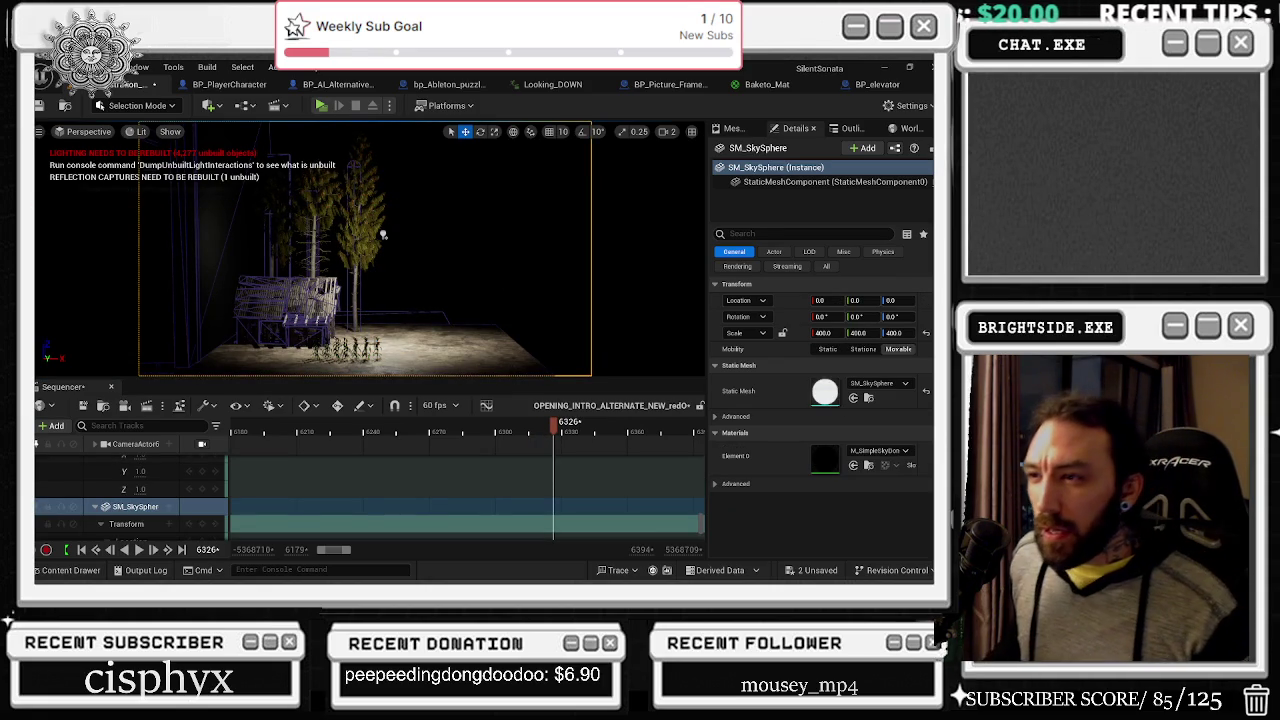
left_click(405, 361)
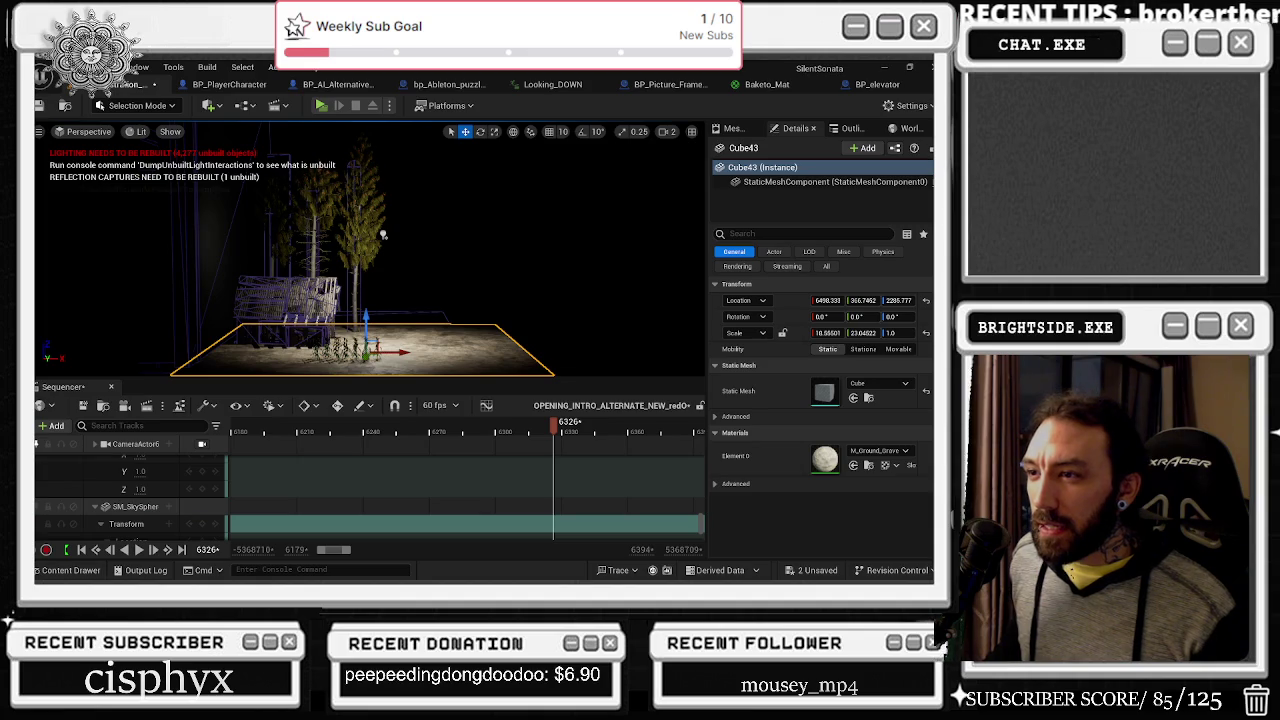
left_click(342, 347)
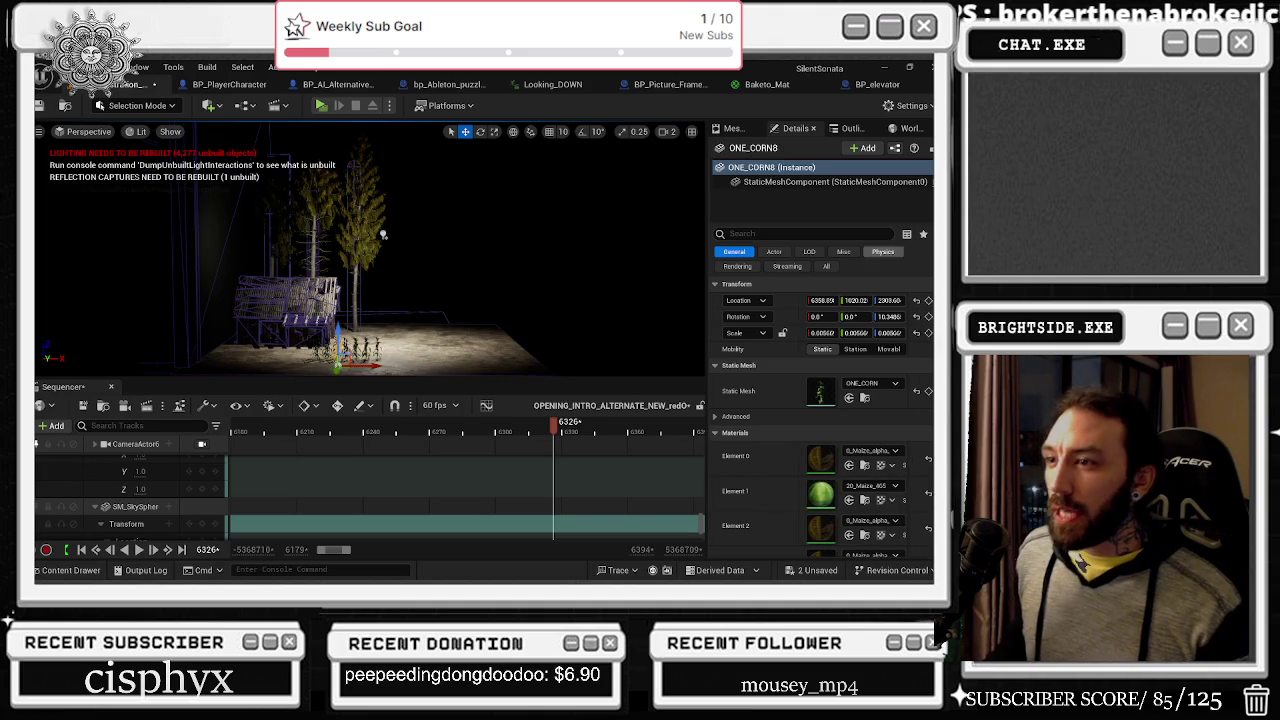
left_click(852, 128)
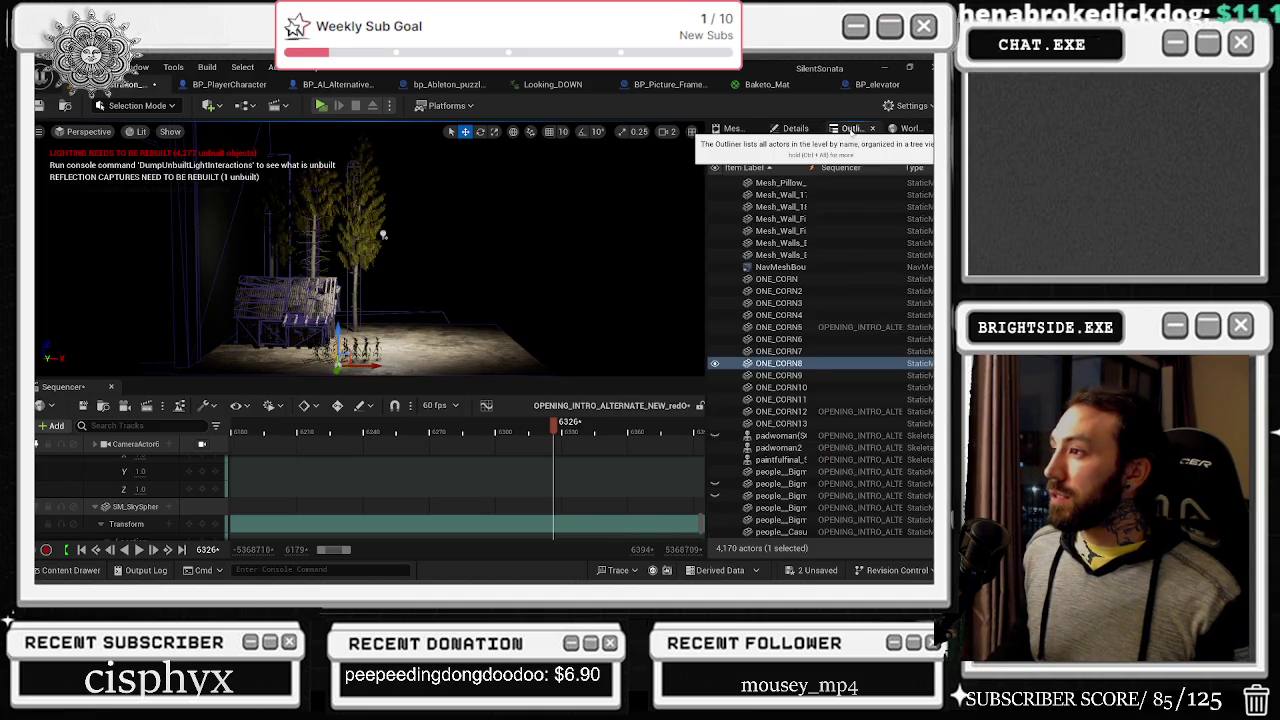
Step: Select the corn actors from ONE_CORN through ONE_CORN13 in the Outliner
left_click(790, 280)
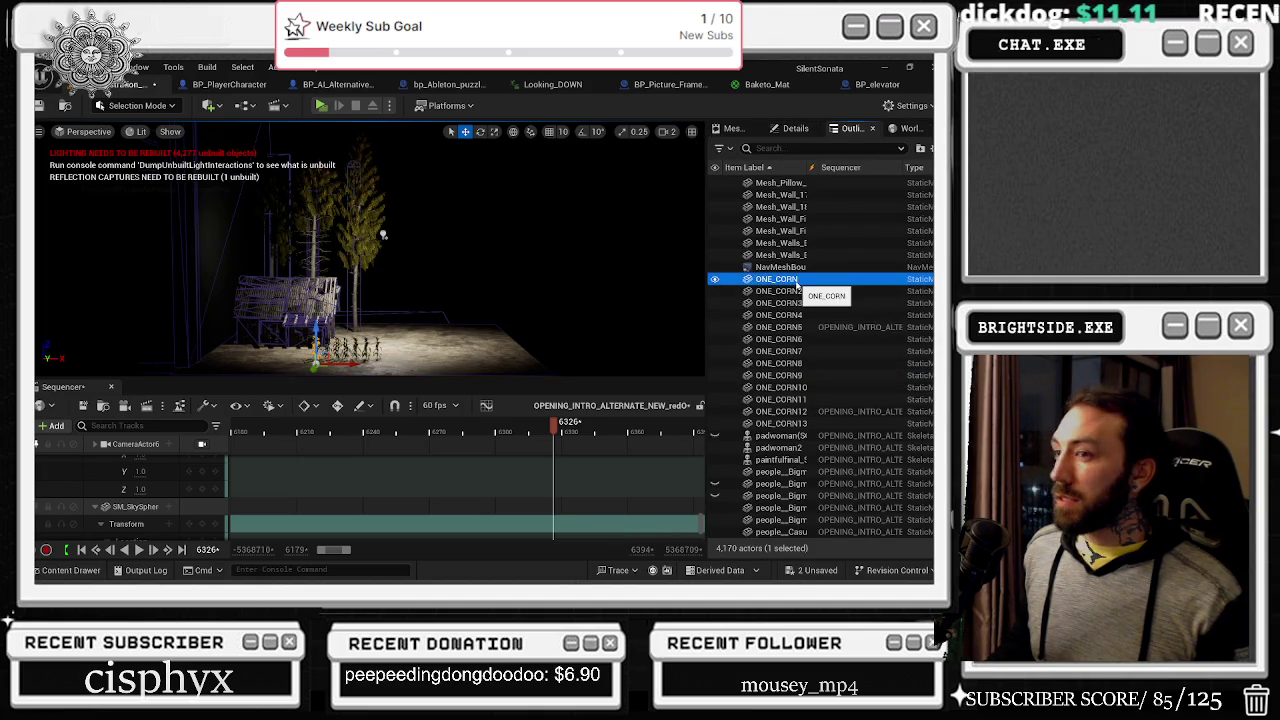
left_click(806, 364, "shift")
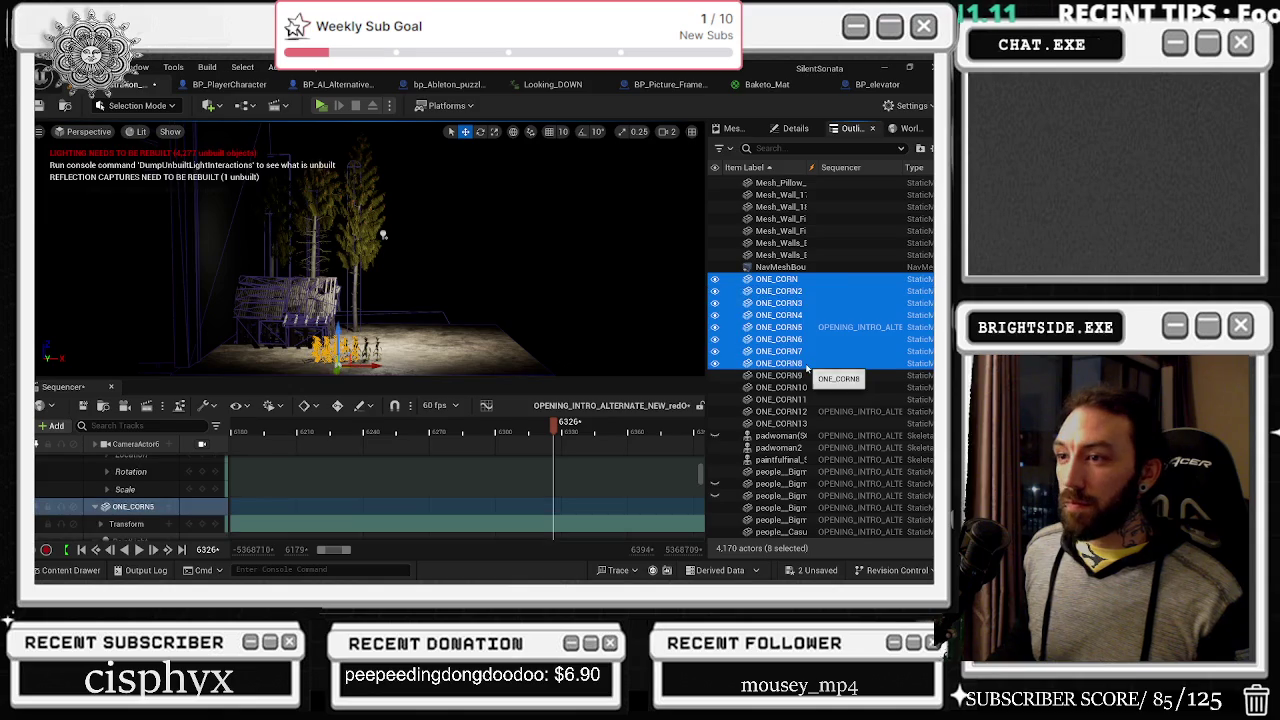
left_click(806, 376)
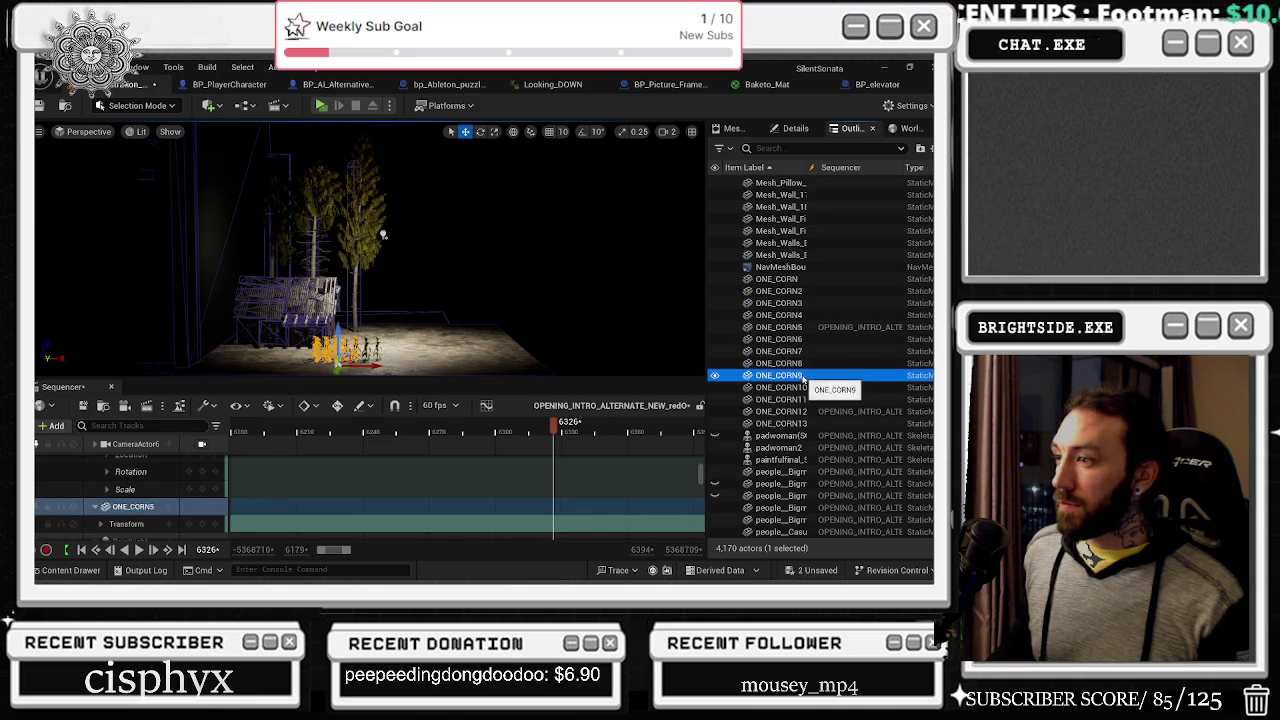
left_click(806, 388)
left_click(806, 399)
left_click(805, 411)
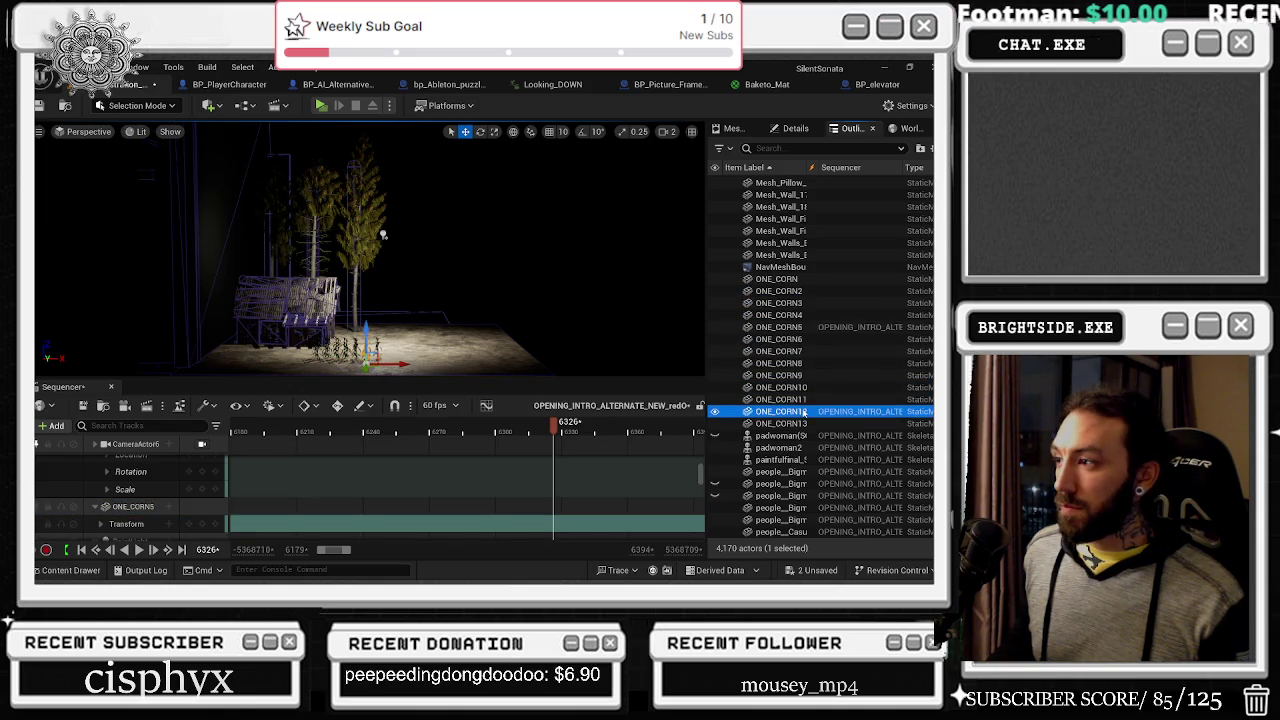
left_click(803, 423)
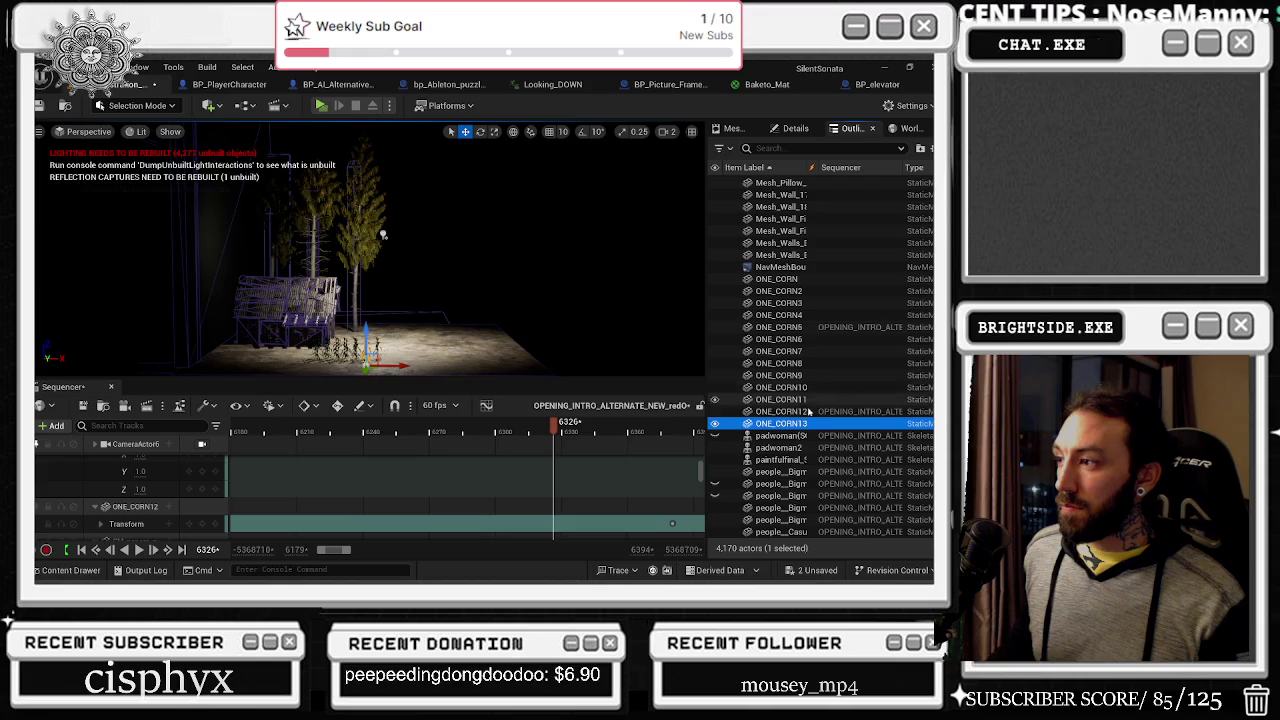
Step: Narrow the selection to the eight stalks ONE_CORN6 through ONE_CORN13
left_click(806, 400)
left_click(808, 394)
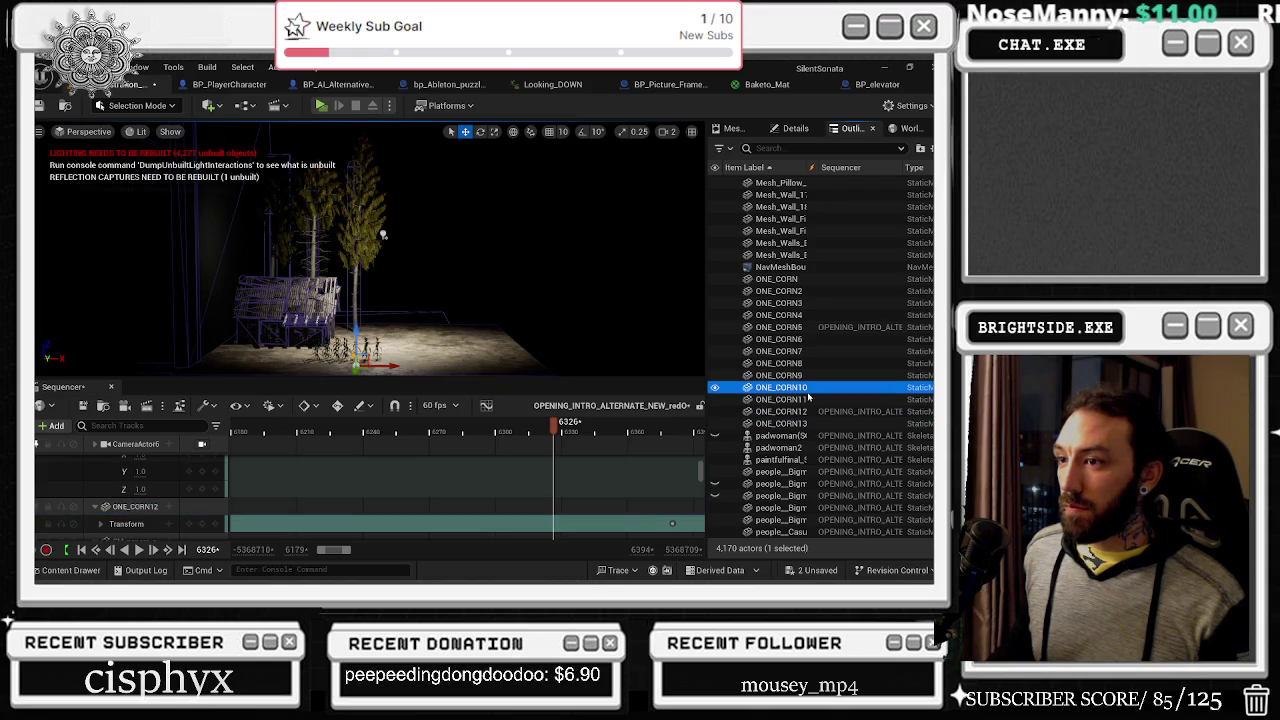
left_click(806, 375)
left_click(804, 363)
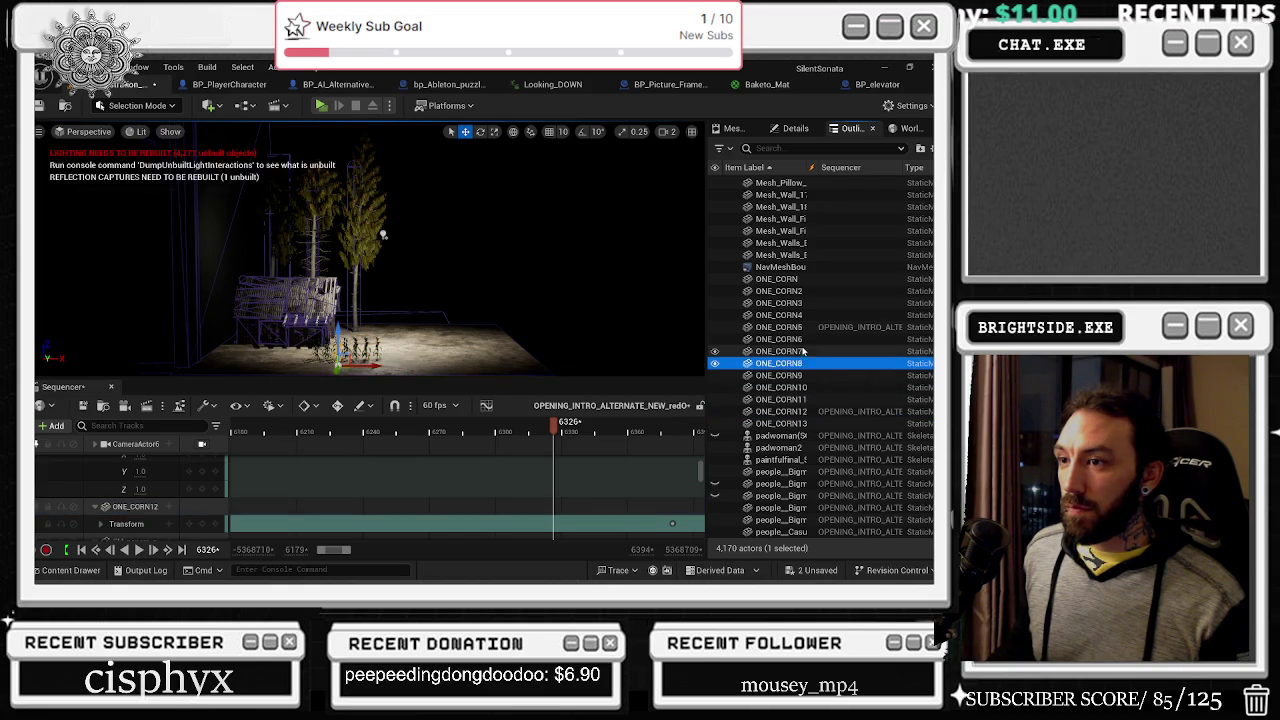
left_click(802, 340)
left_click(801, 328)
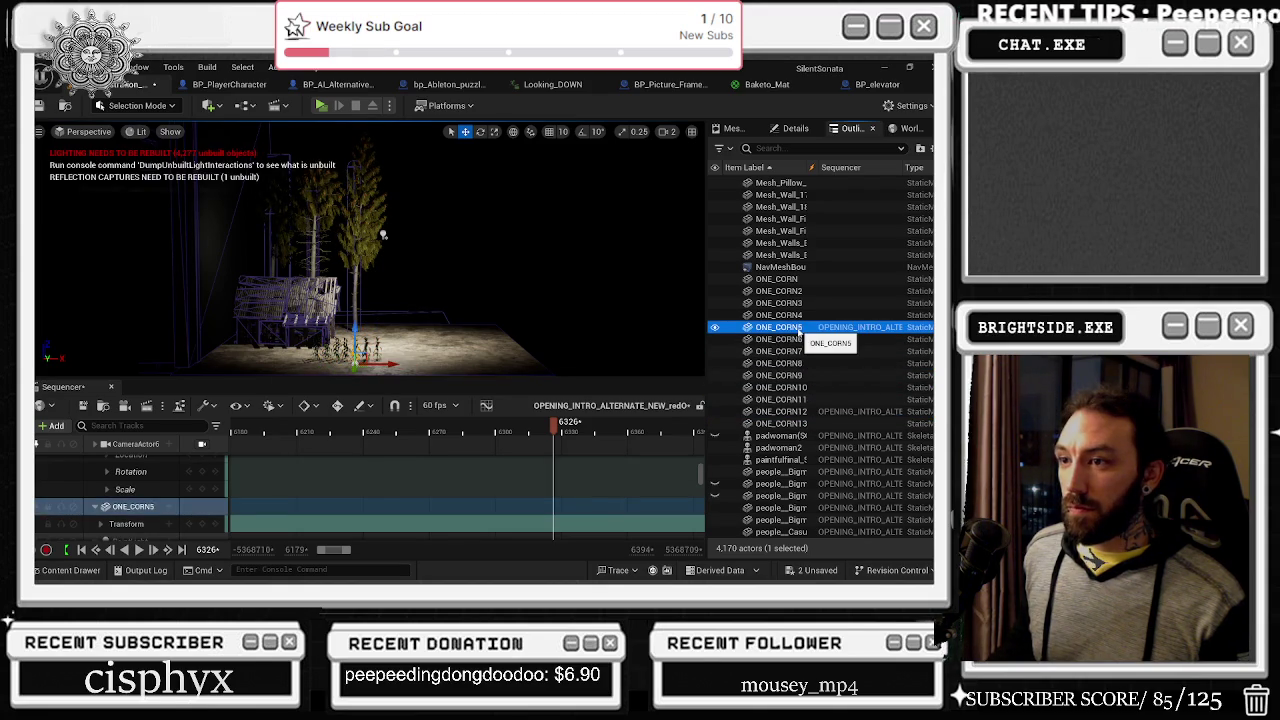
left_click(800, 353)
left_click(800, 341)
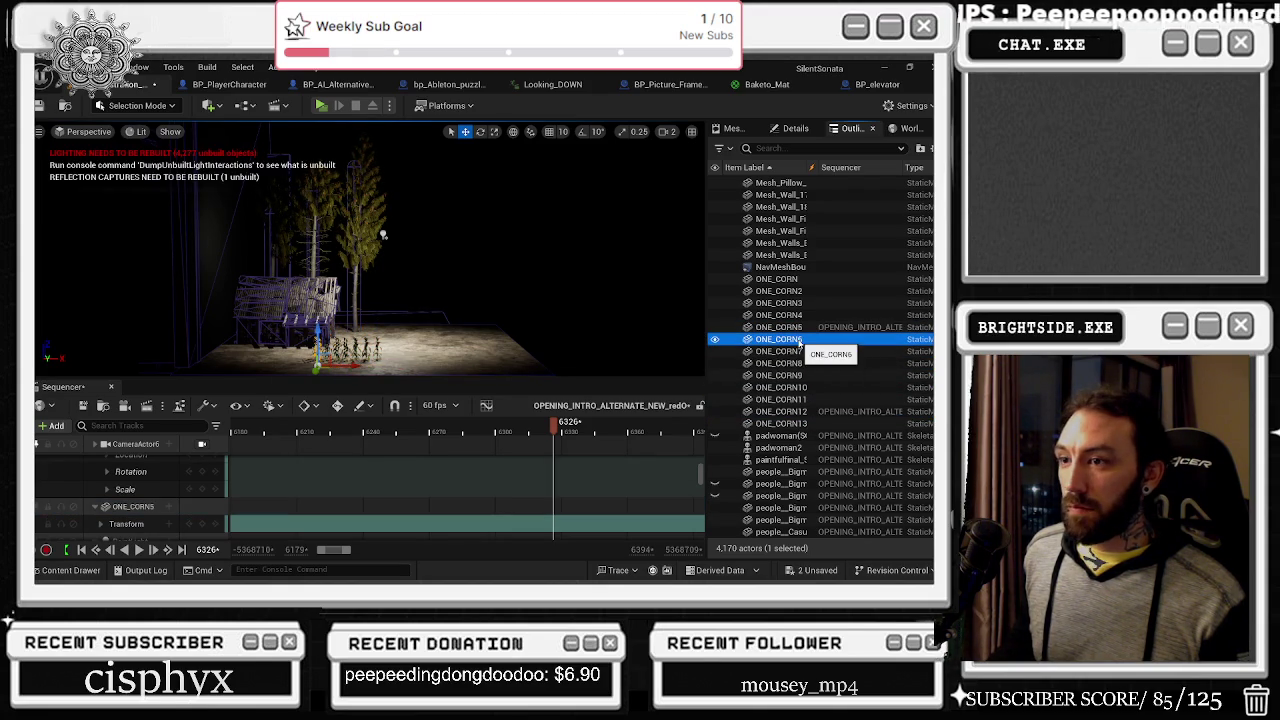
left_click(800, 423, "shift")
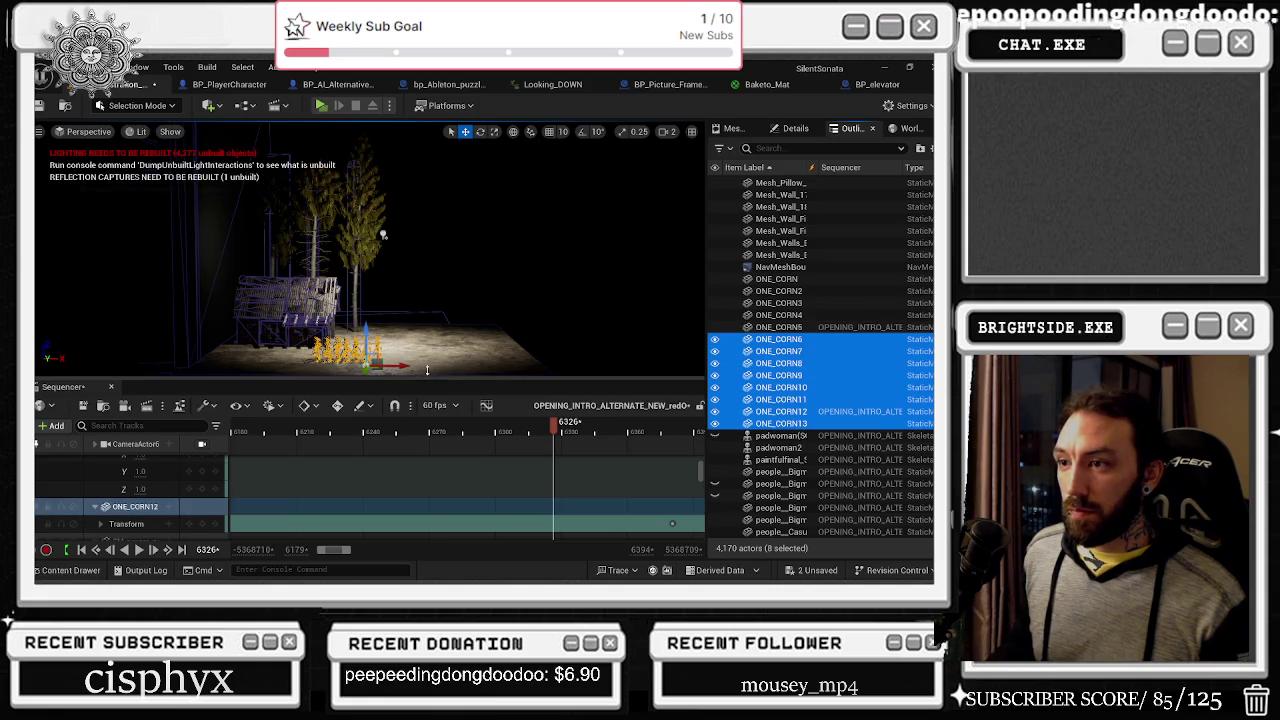
Step: Duplicate the eight-stalk corn group along X into a new row beside it
mouse_move(402, 364)
left_mouse_down()
mouse_move(488, 364)
mouse_move(452, 366)
left_mouse_up()
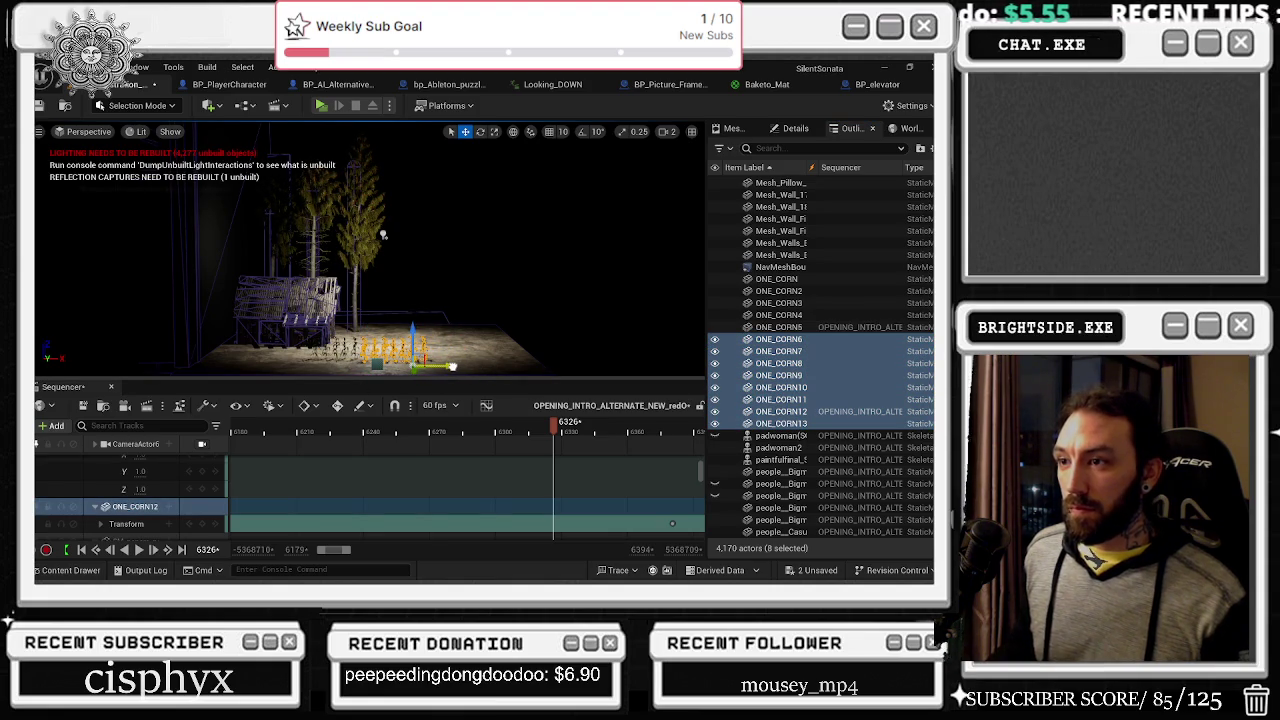
mouse_move(448, 364)
left_mouse_down()
mouse_move(528, 366)
mouse_move(517, 366)
left_mouse_up()
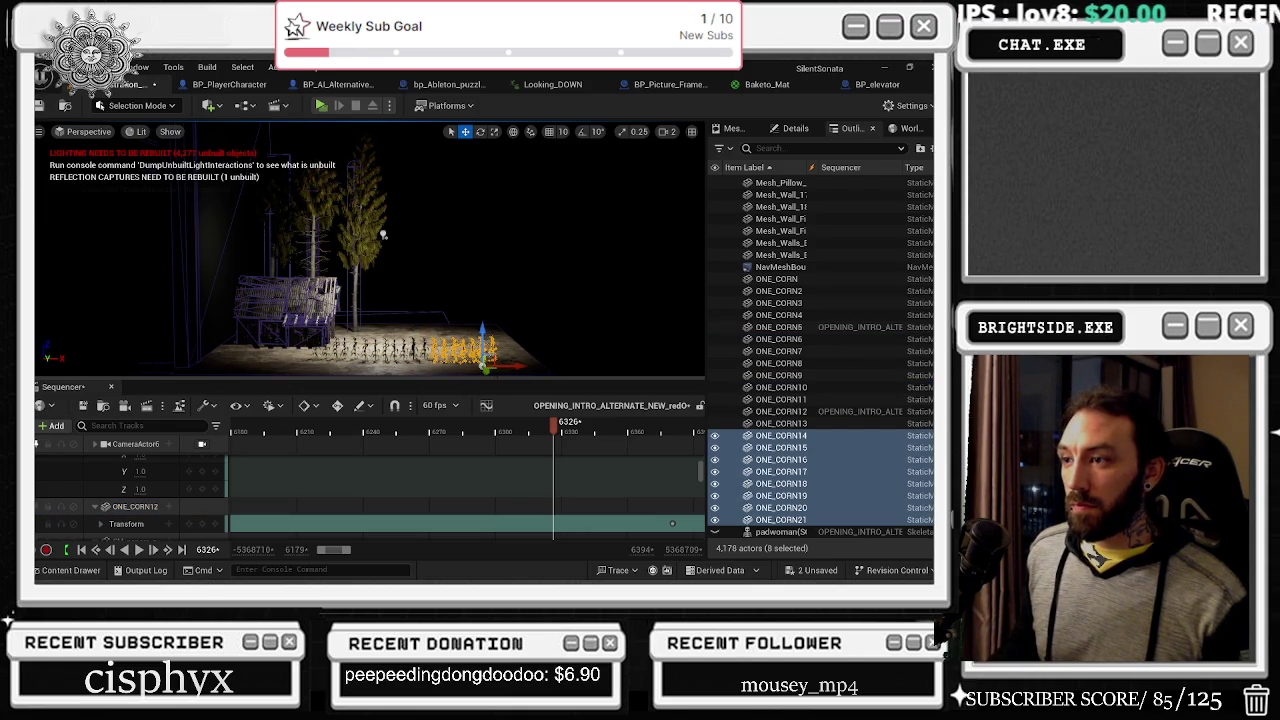
left_click_drag(486, 371, 366, 372)
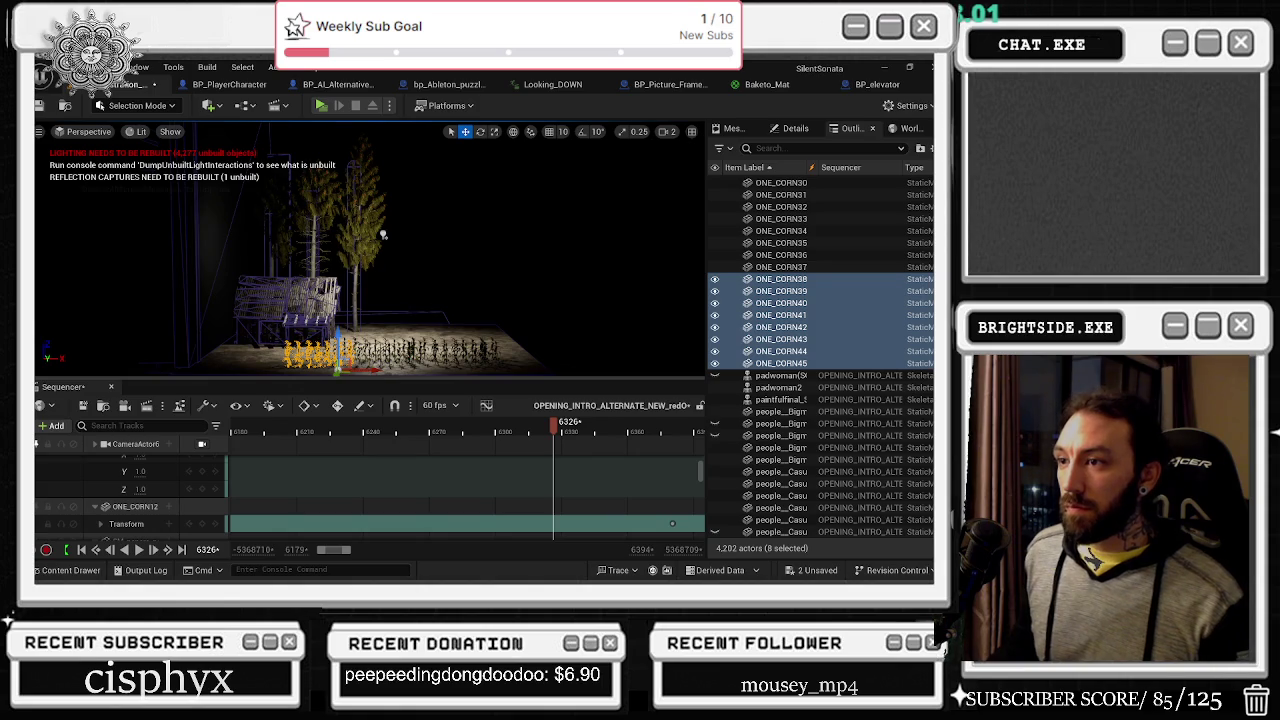
Step: Nudge stalks ONE_CORN37 and ONE_CORN11 slightly right, then pick ONE_CORN17 and ONE_CORN27
left_click(410, 358)
left_click_drag(410, 372, 428, 372)
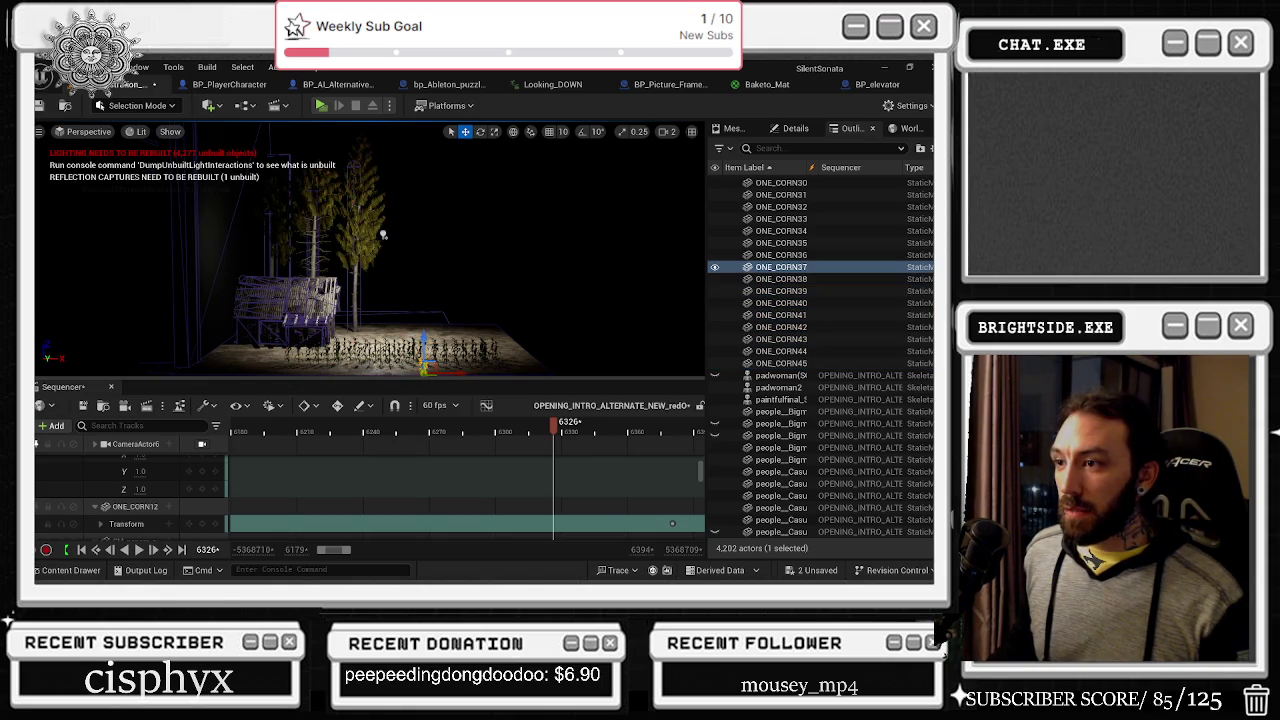
left_click(413, 358)
left_click_drag(430, 372, 449, 372)
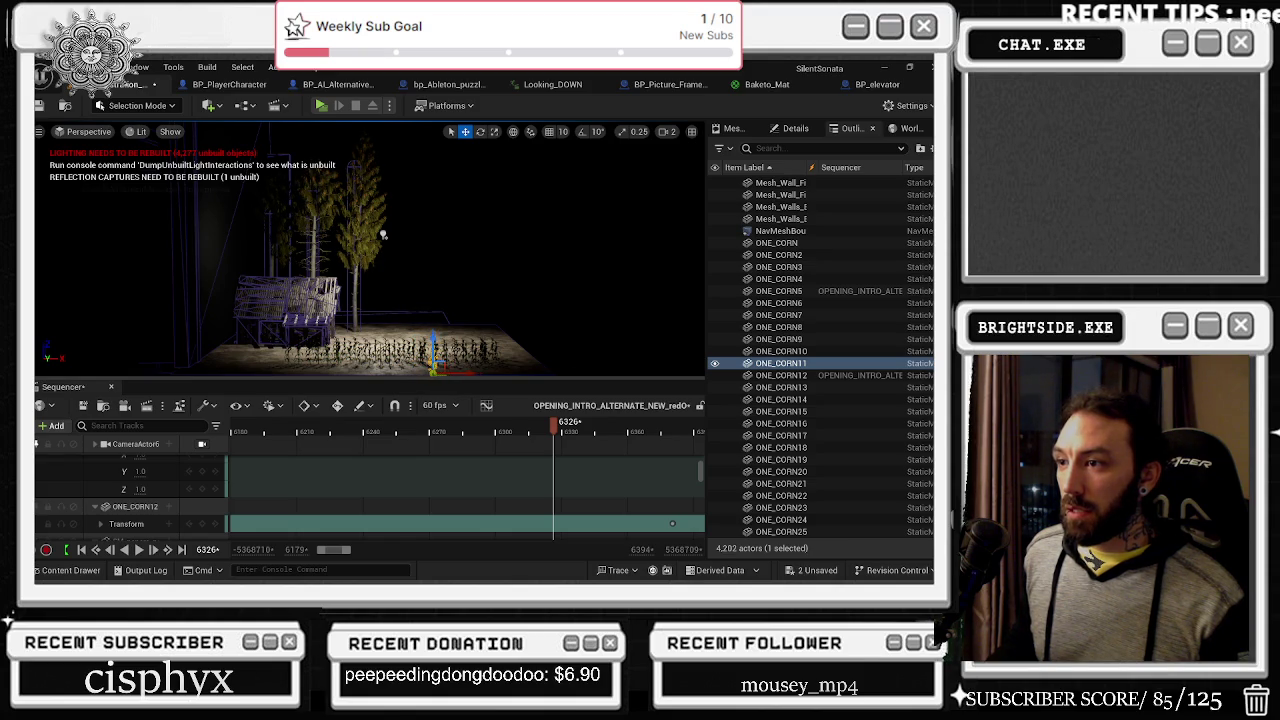
left_click(465, 362)
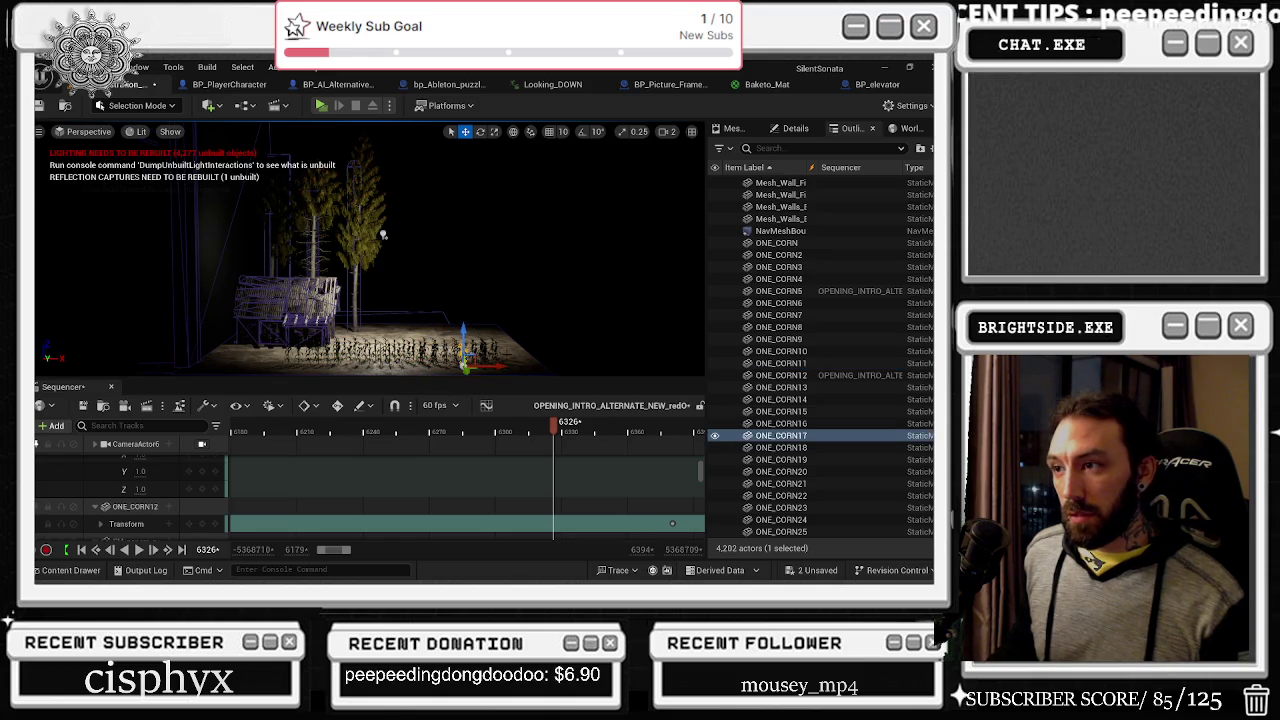
left_click(487, 364)
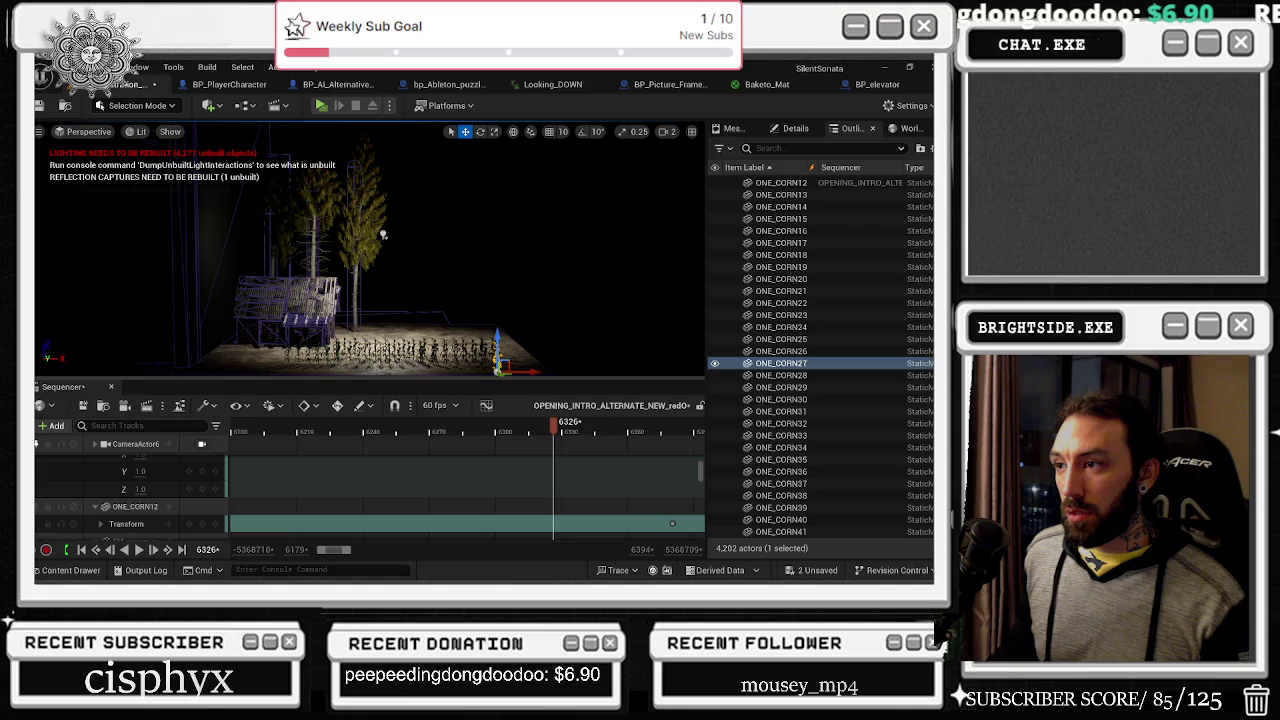
Step: Shift corn stalks ONE_CORN21 and ONE_CORN36 along X, then pick ONE_CORN11
left_click(500, 350)
left_click_drag(531, 379, 553, 376)
left_click(422, 358)
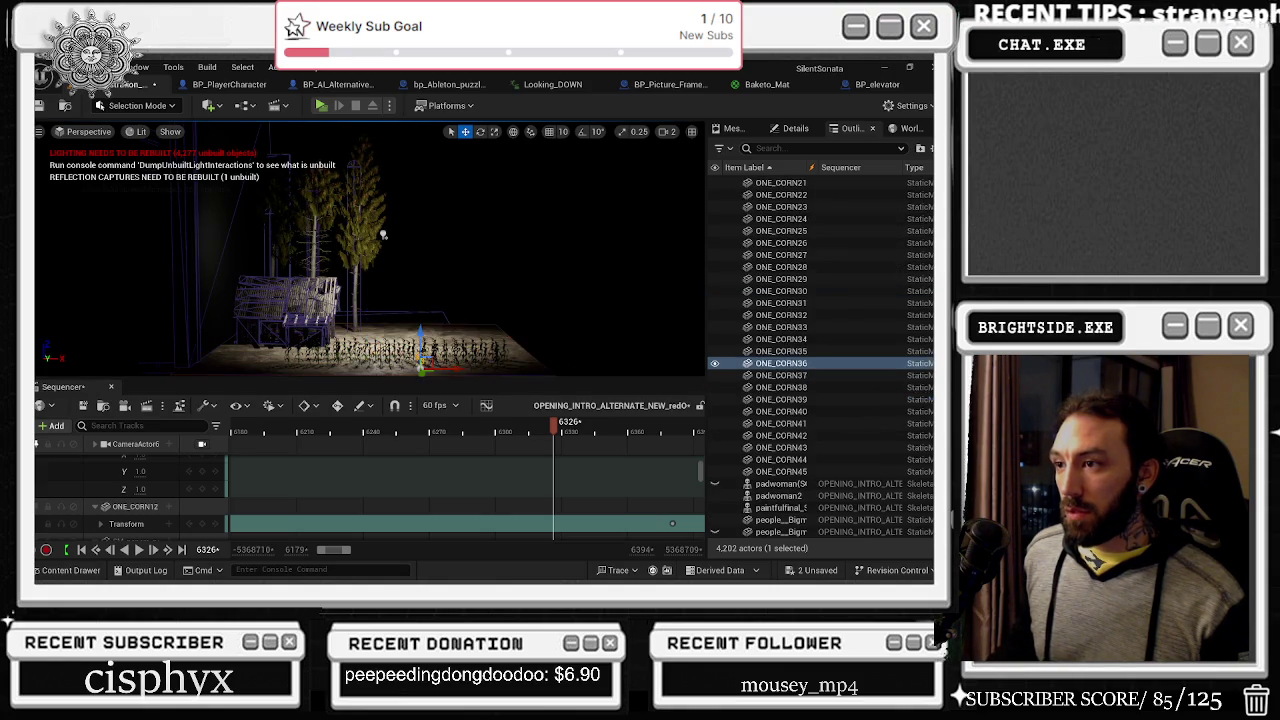
mouse_move(440, 368)
left_mouse_down()
mouse_move(545, 368)
mouse_move(447, 373)
left_mouse_up()
left_click(437, 362)
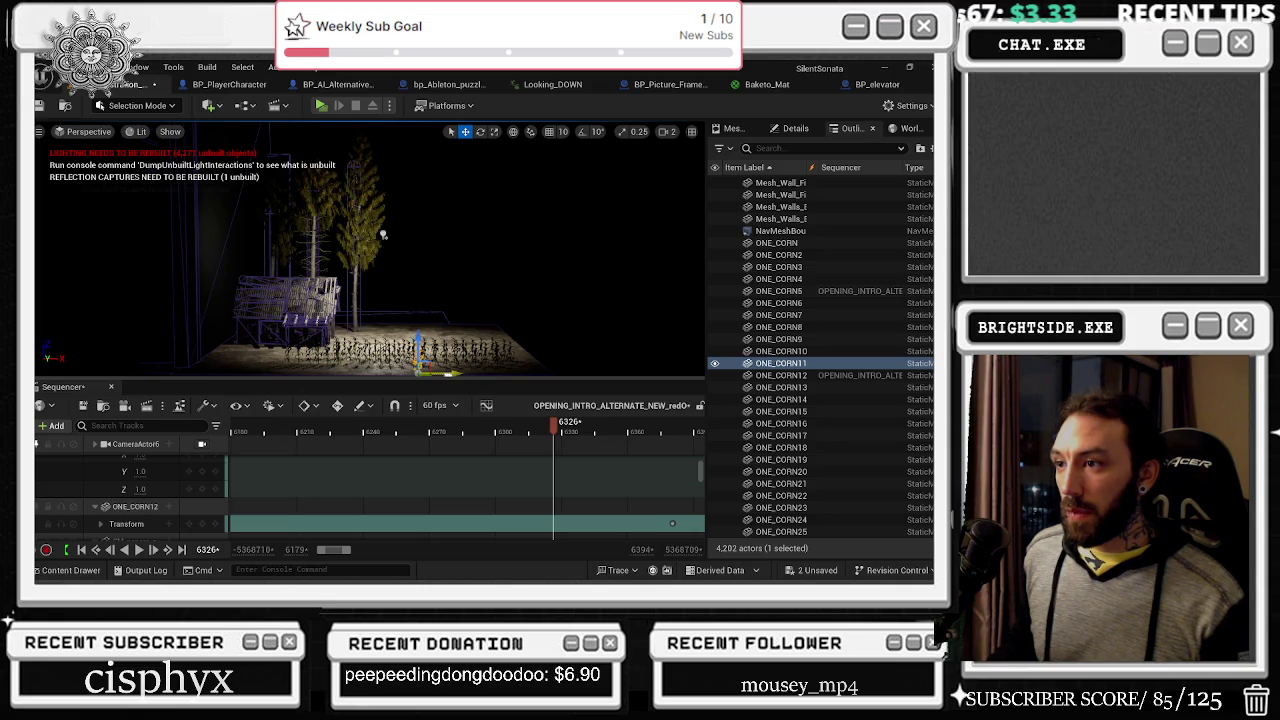
left_click(447, 368)
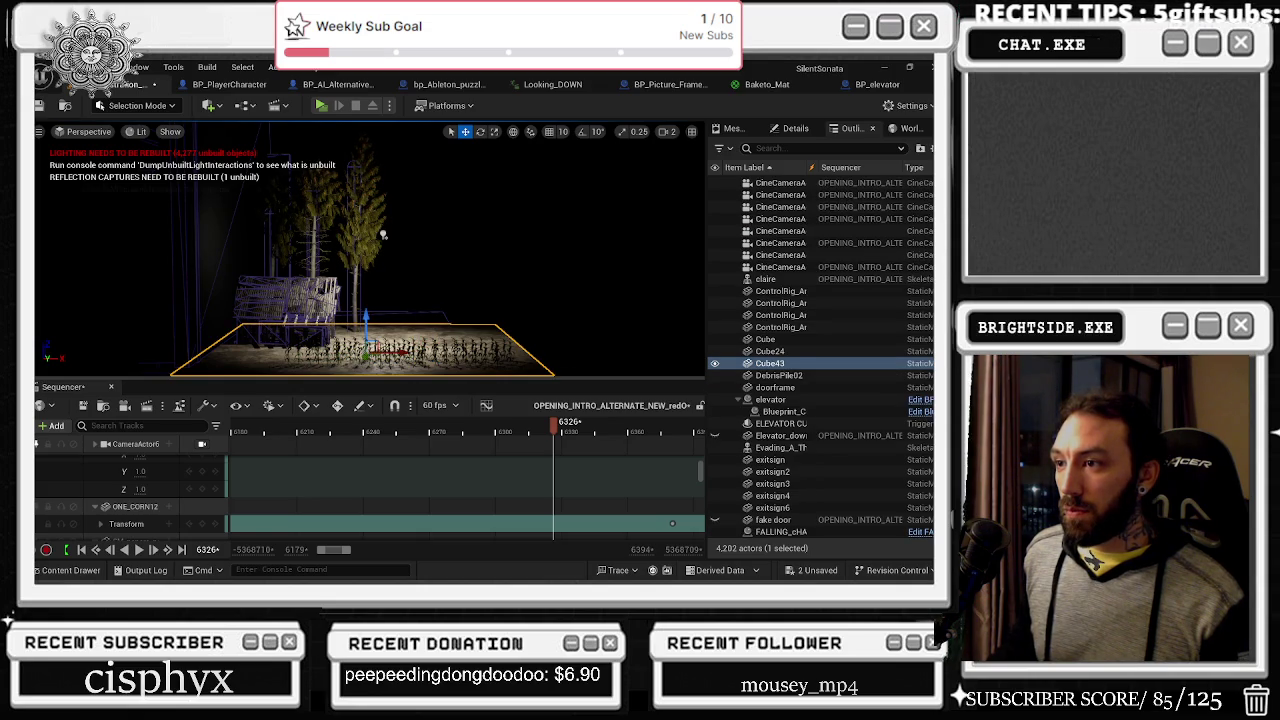
Step: Nudge ONE_CORN22 slightly left along X, pick ONE_CORN37 and the sky sphere, then undo
left_click(437, 362)
left_click_drag(440, 370, 435, 370)
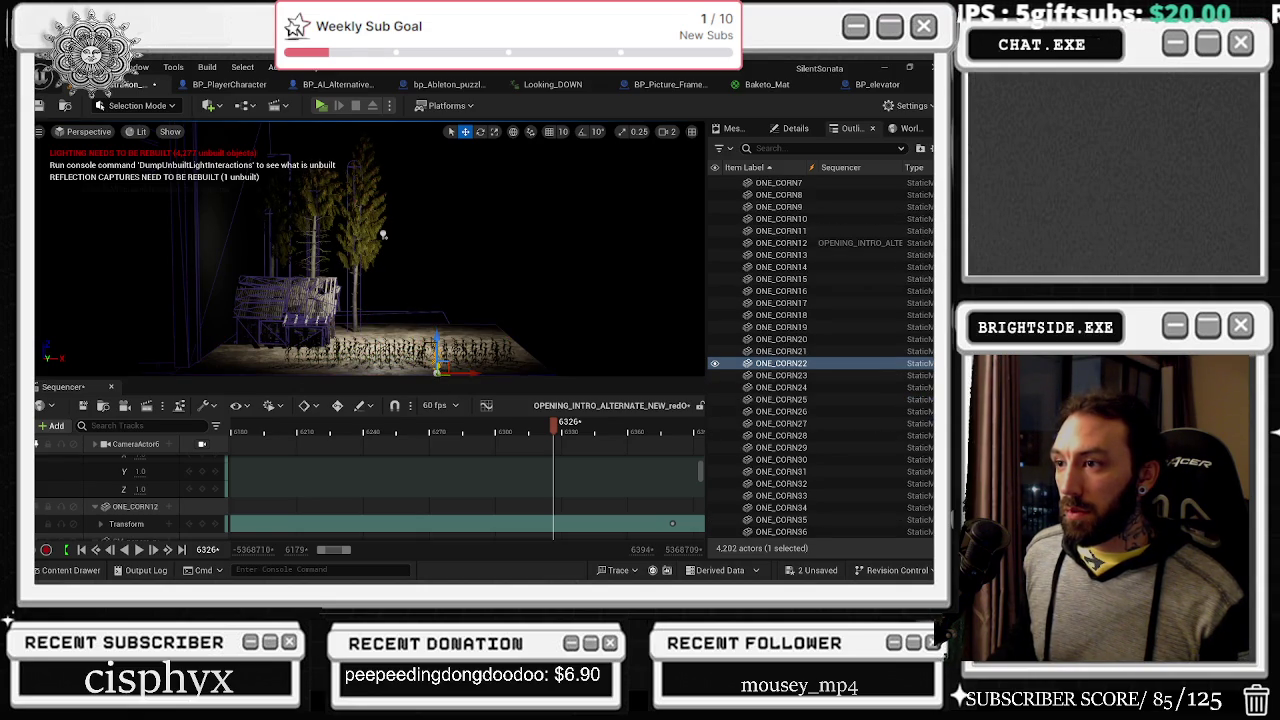
left_click(440, 370)
left_click(432, 368)
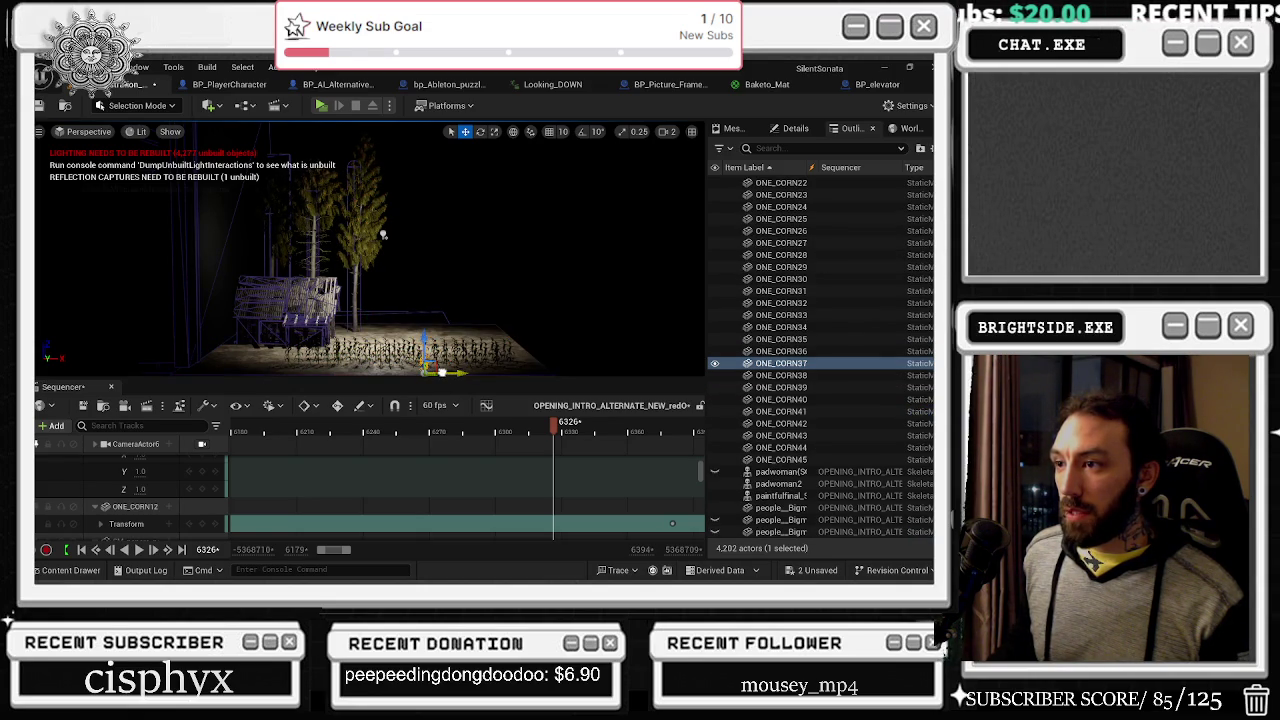
left_click(383, 236)
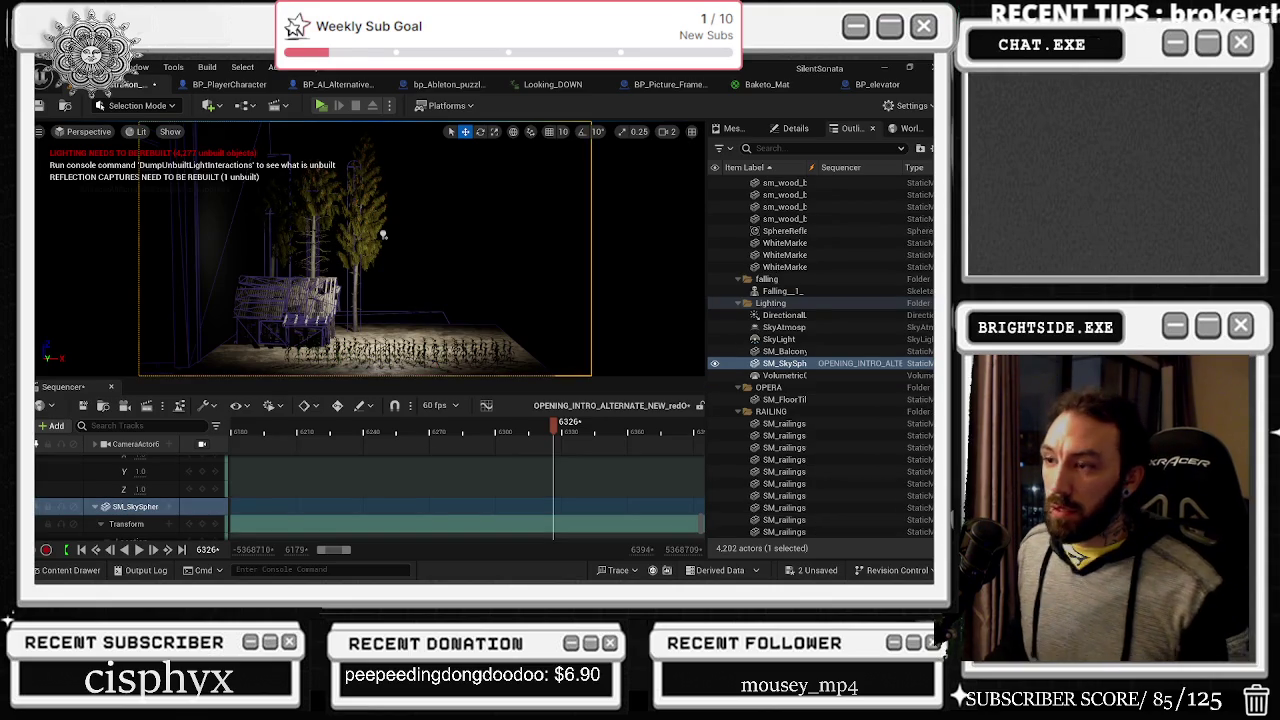
key("ctrl+z")
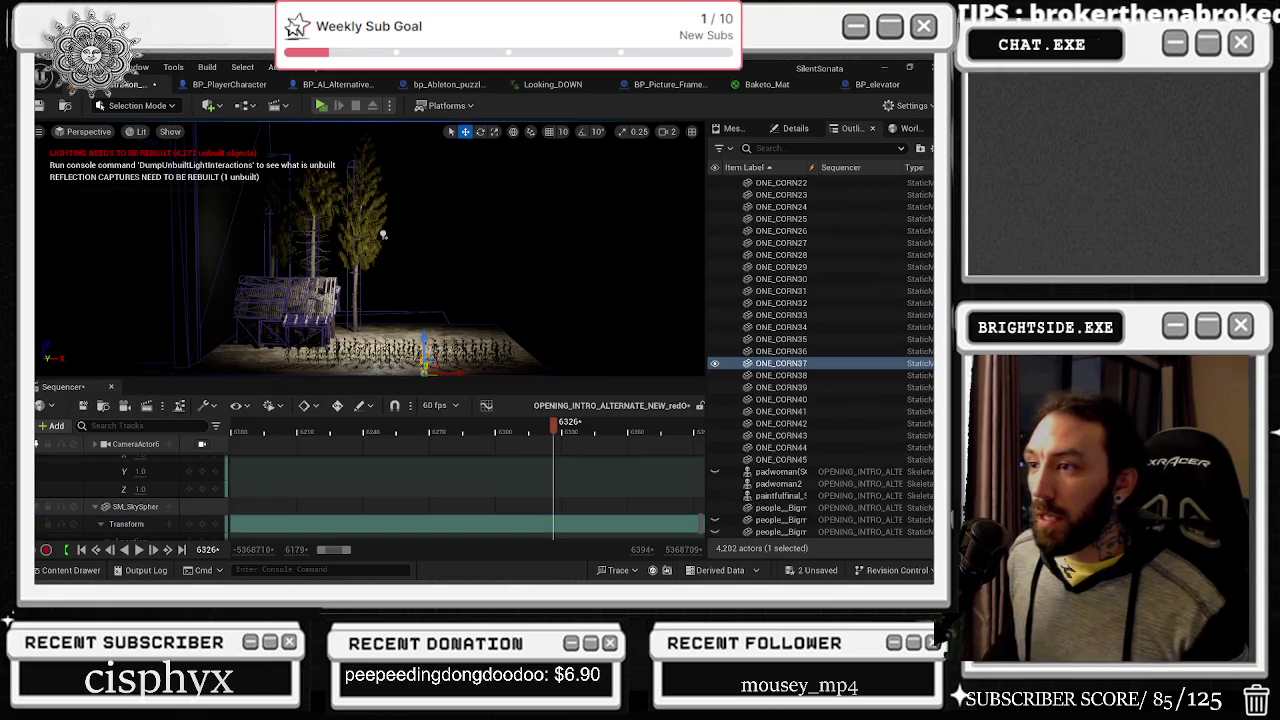
Step: Undo the last edit, delete corn stalk ONE_CORN22, then undo to restore it
left_click(383, 236)
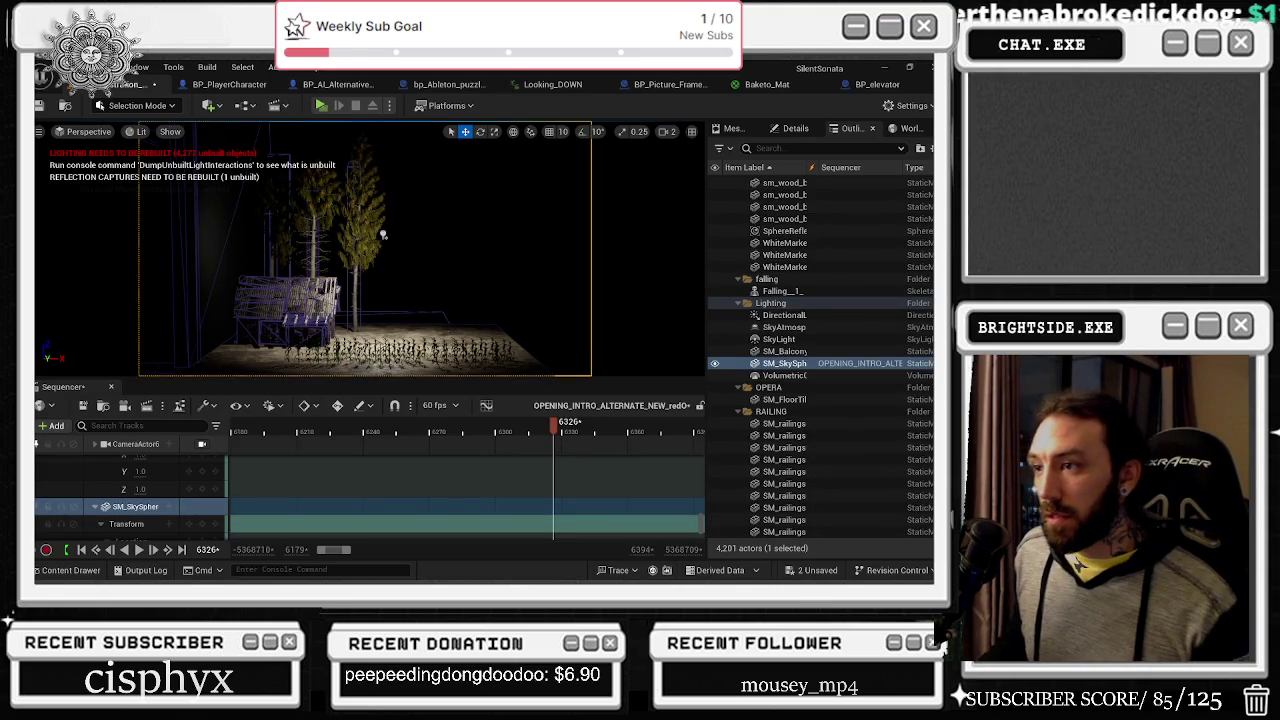
key("ctrl+z")
key("Delete")
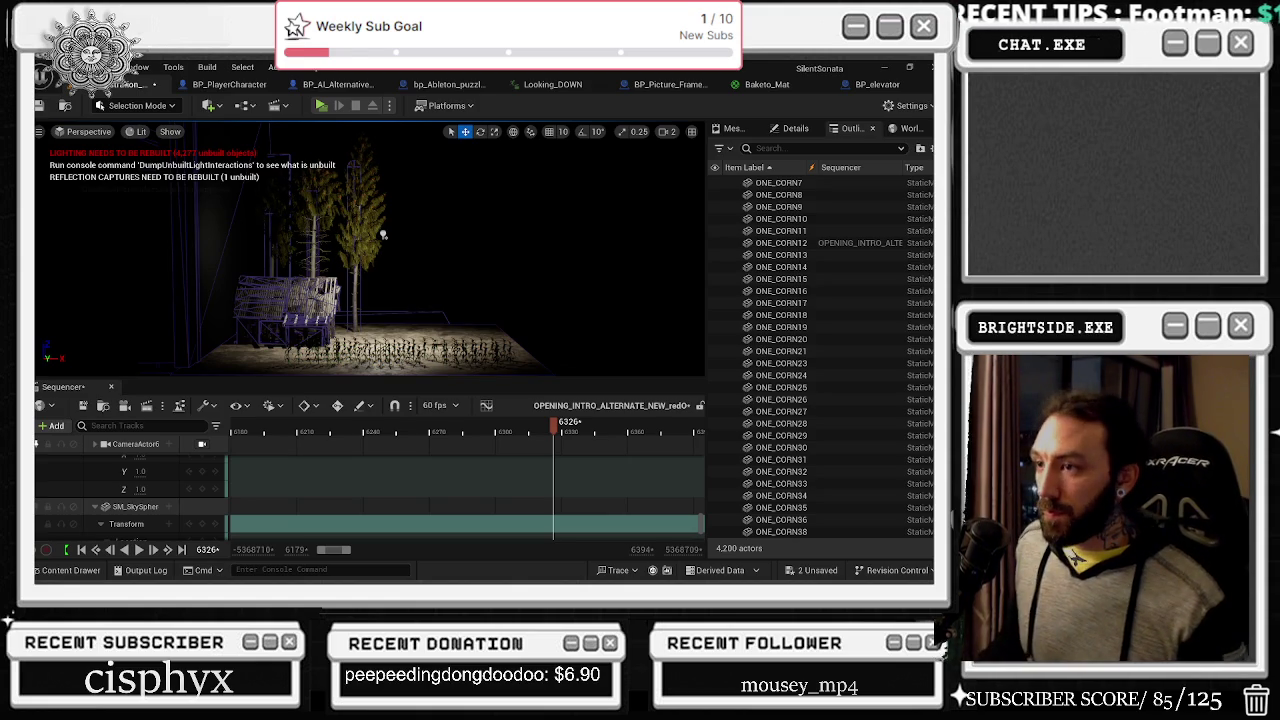
left_click(781, 267)
key("ctrl+z")
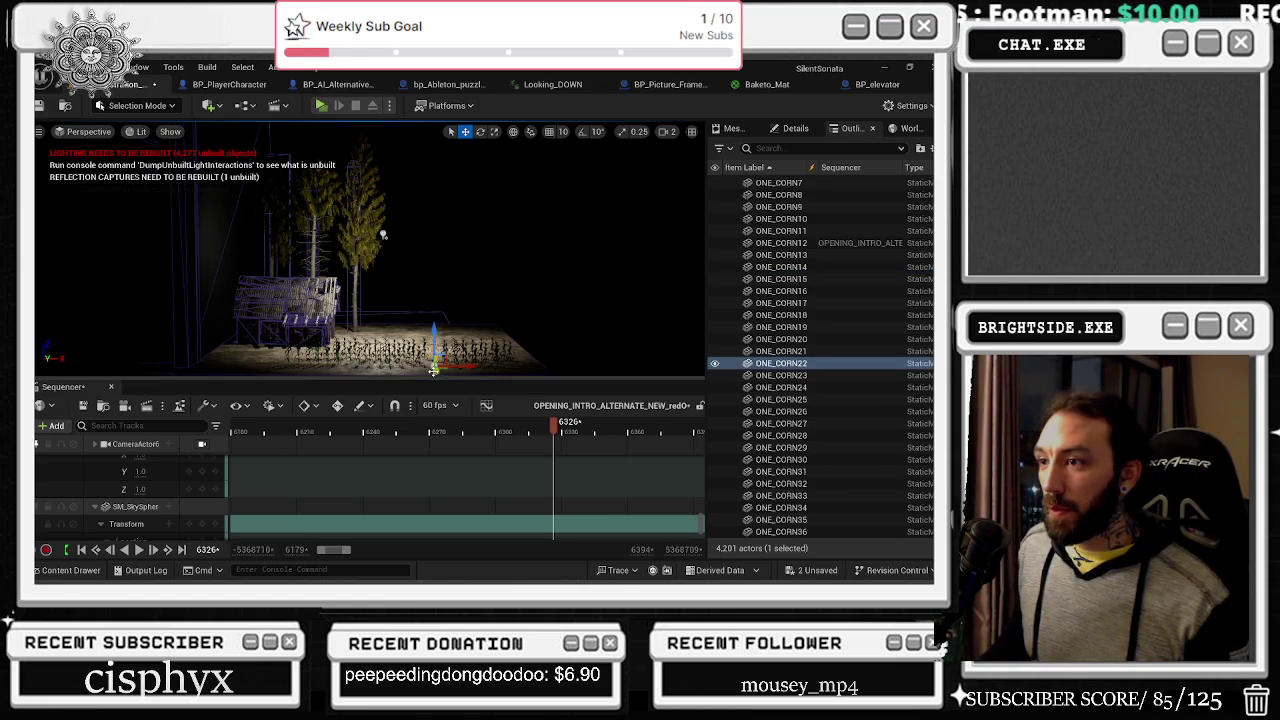
Step: Pick the sky sphere, ONE_CORN14 and ONE_CORN12, then undo and redo the selection
left_click(383, 235)
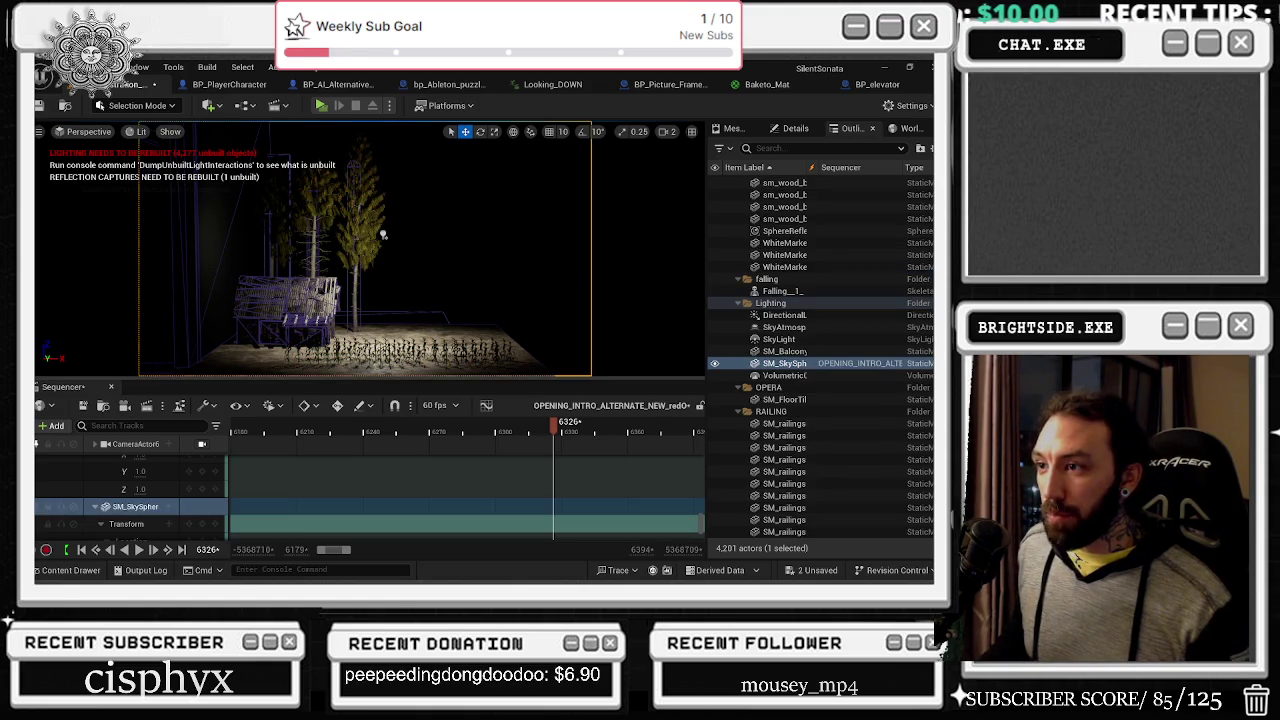
left_click(454, 370)
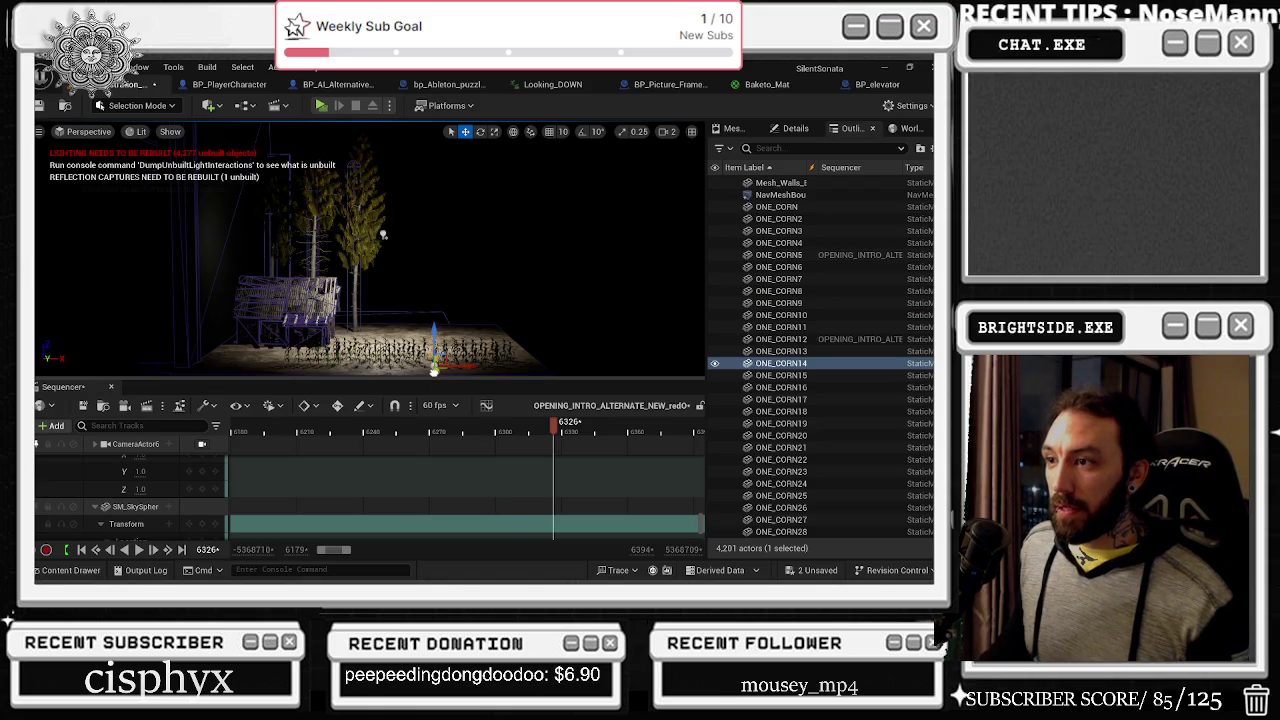
left_click(425, 362)
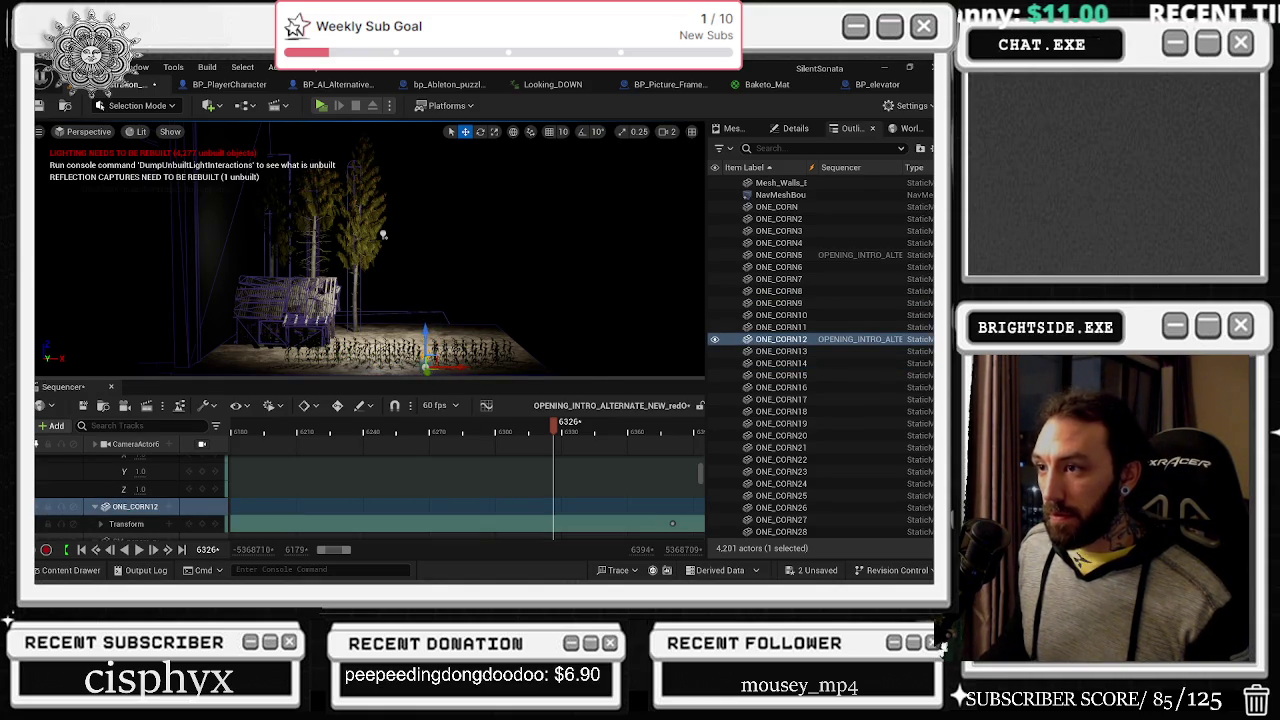
left_click(383, 235)
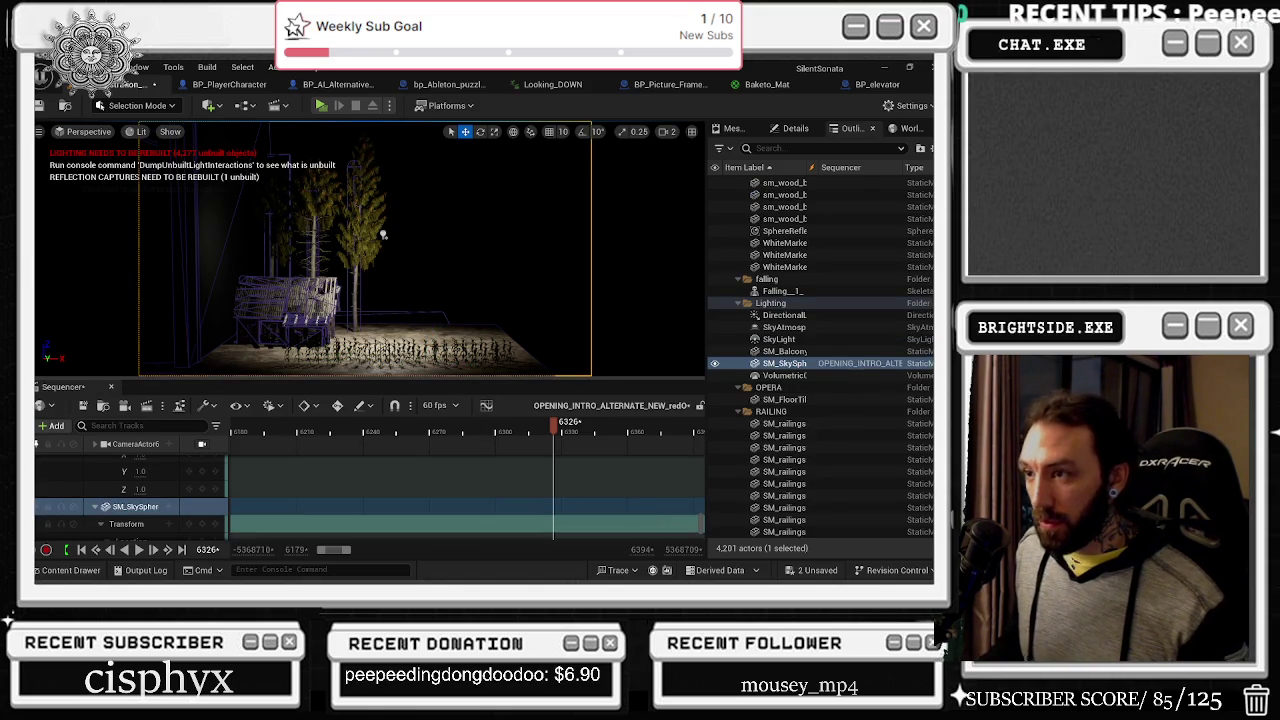
key("ctrl+z")
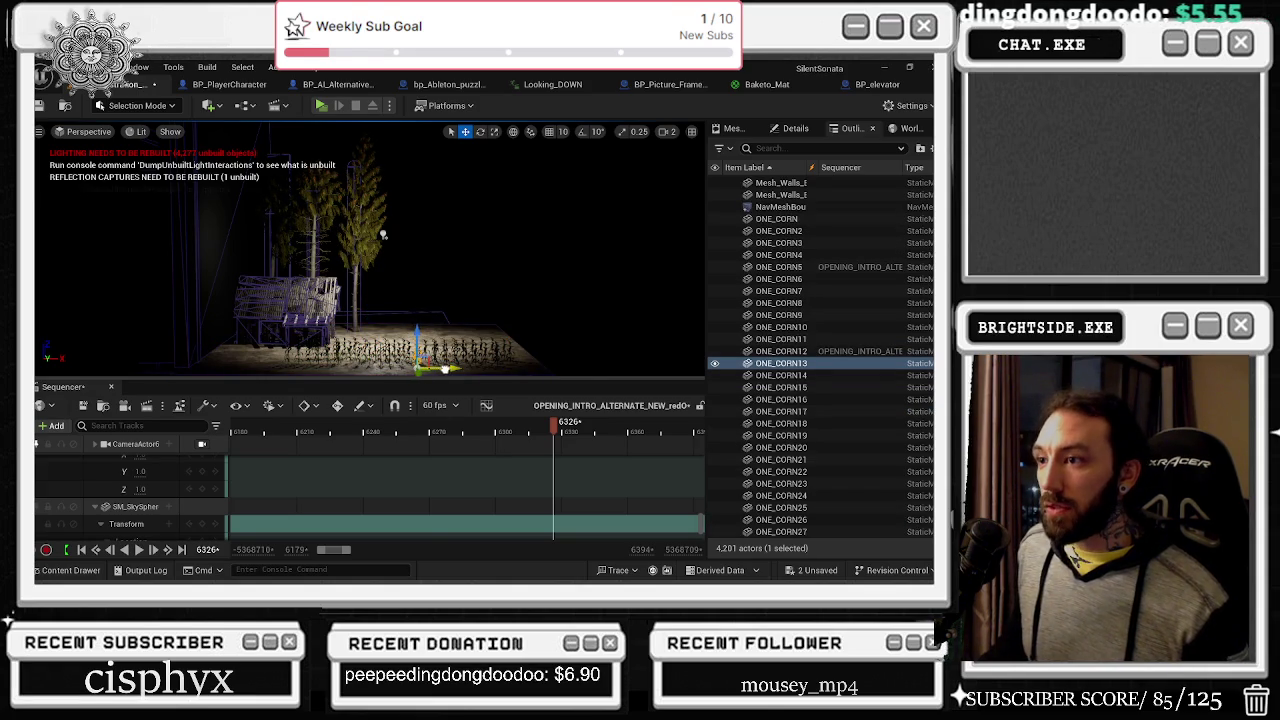
key("ctrl+y")
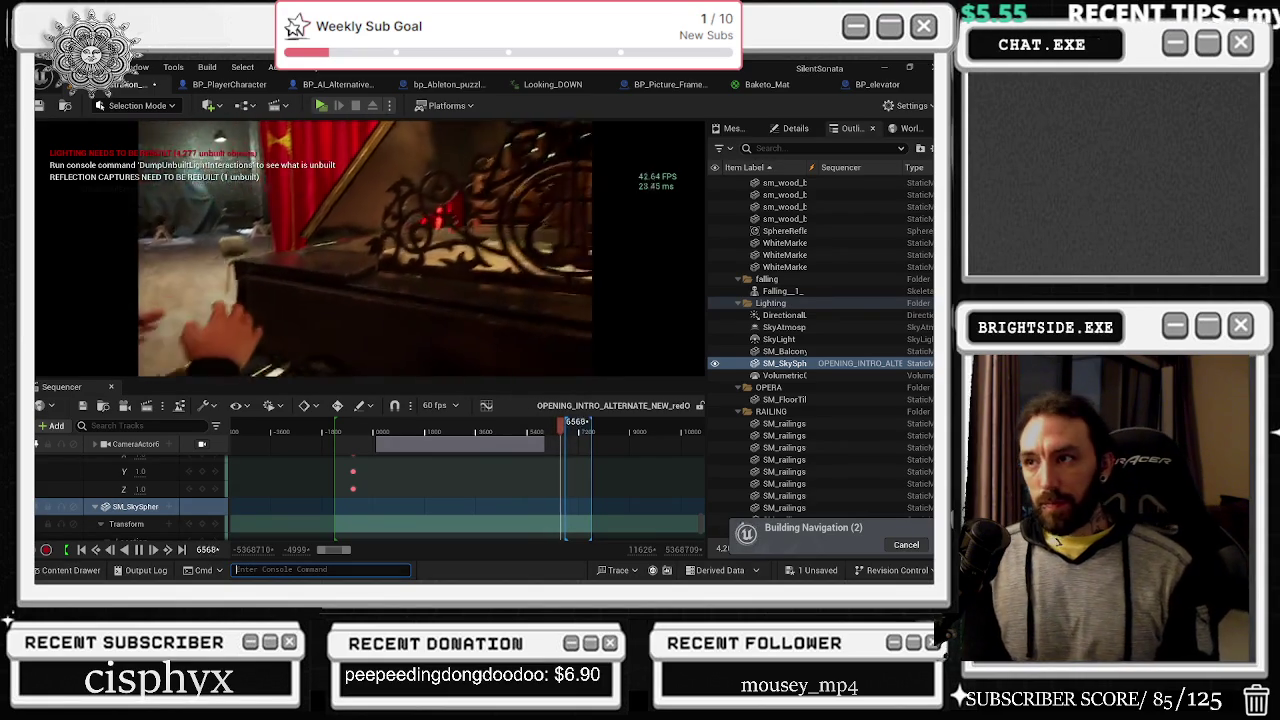
key("alt+Tab")
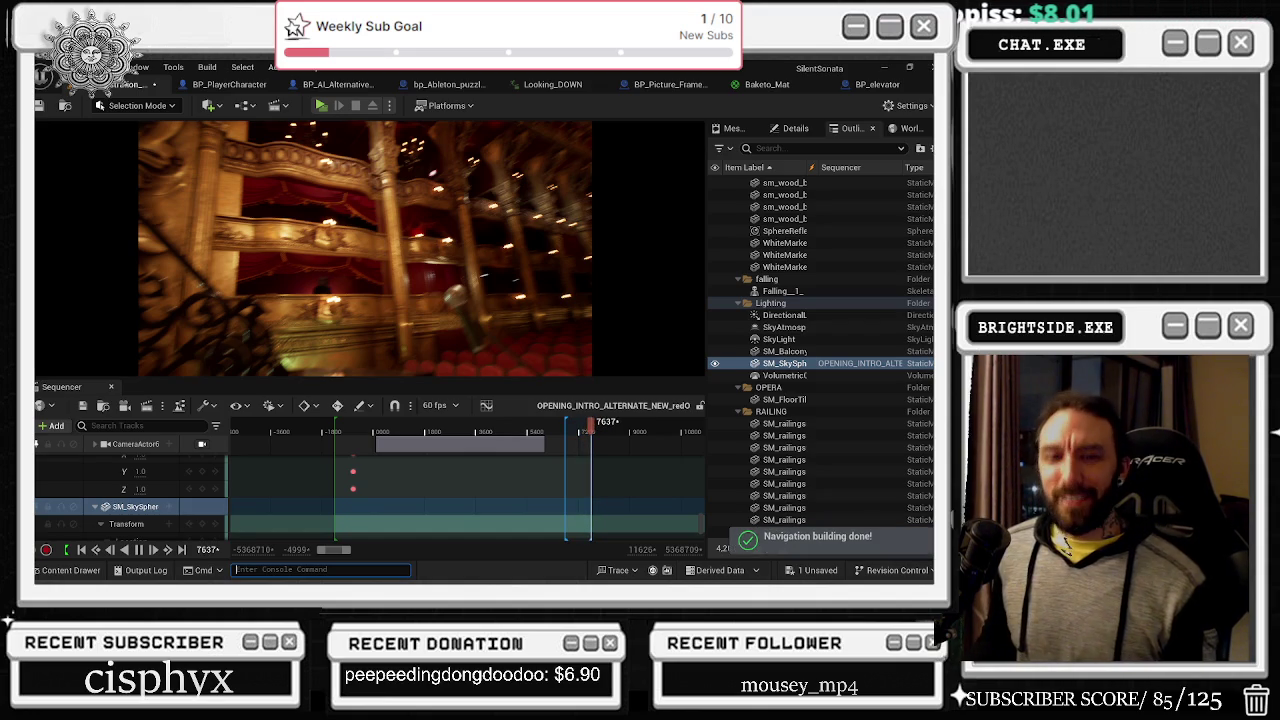
mouse_move(540, 426)
left_mouse_down()
mouse_move(516, 428)
mouse_move(530, 428)
left_mouse_up()
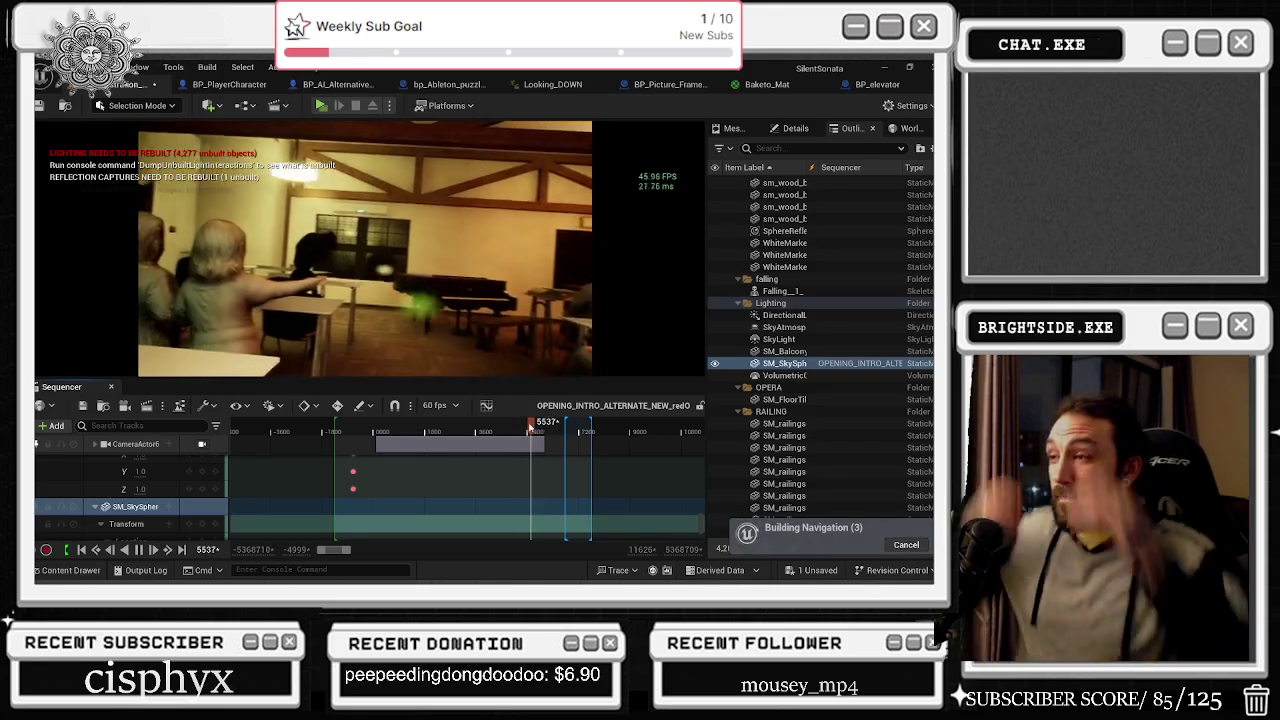
key("space")
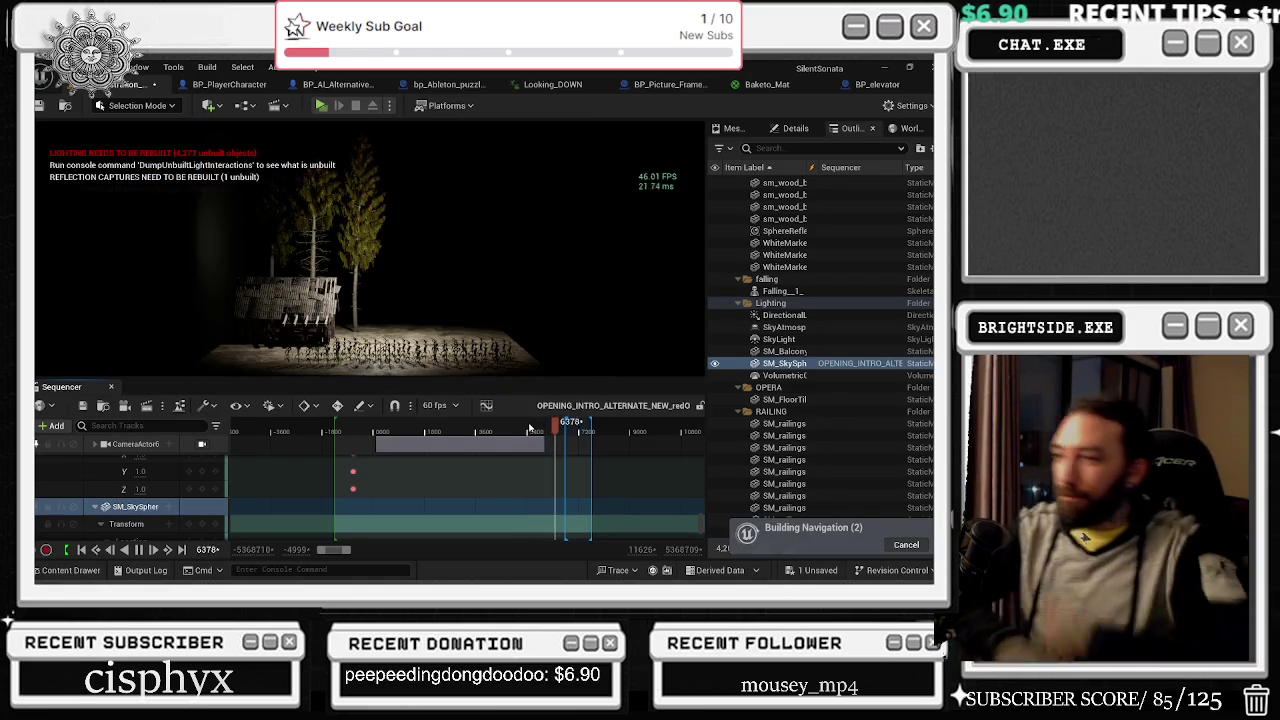
left_click(536, 430)
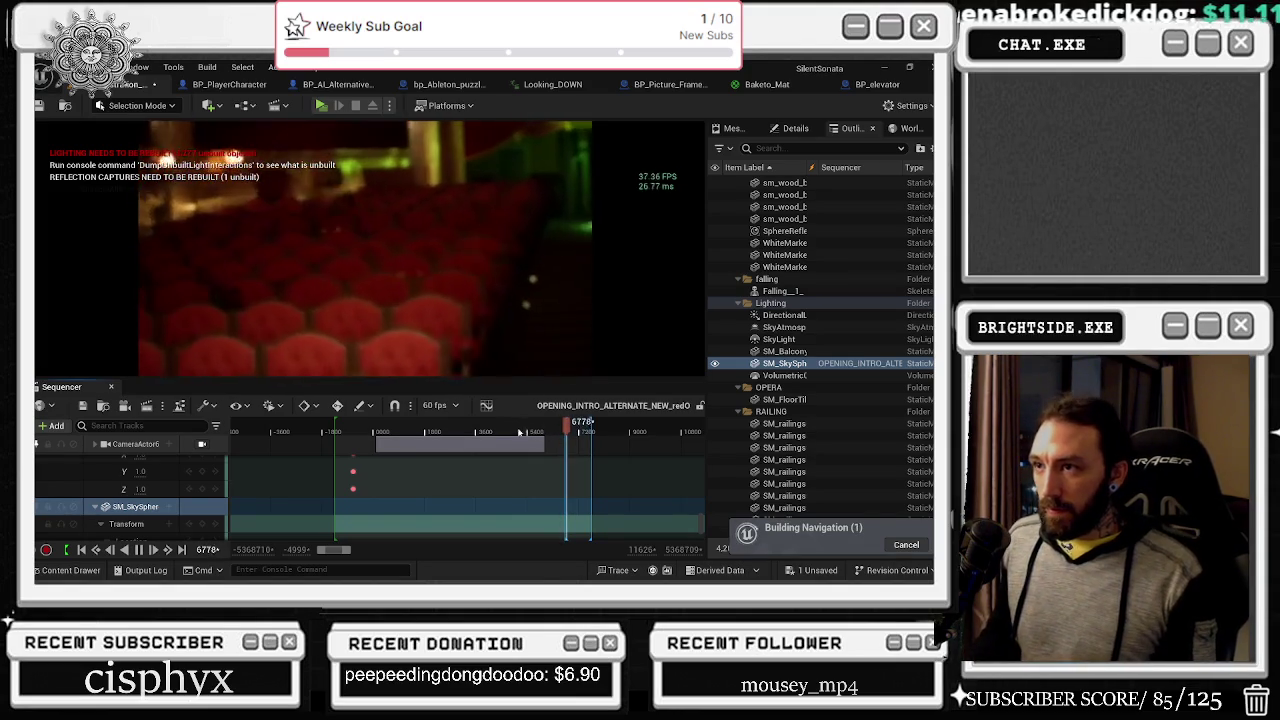
left_click(485, 427)
left_click_drag(483, 427, 470, 427)
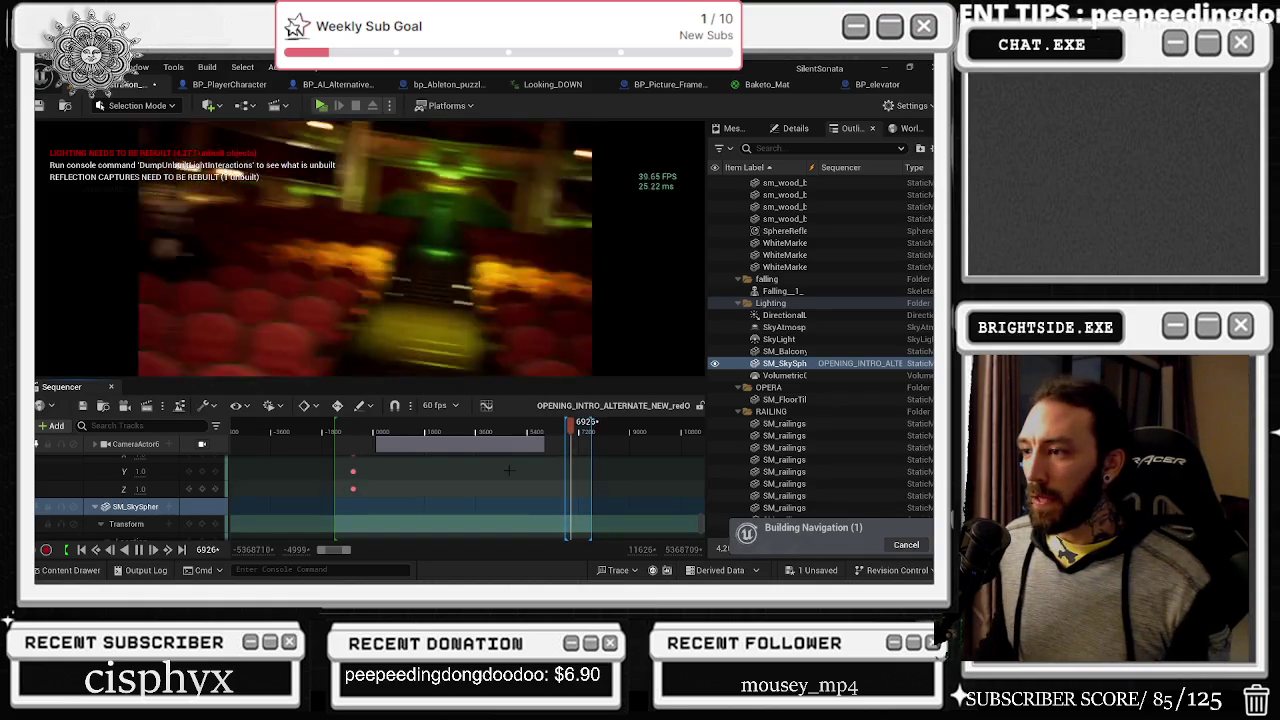
mouse_move(540, 431)
left_mouse_down()
mouse_move(467, 433)
mouse_move(501, 433)
mouse_move(490, 433)
left_mouse_up()
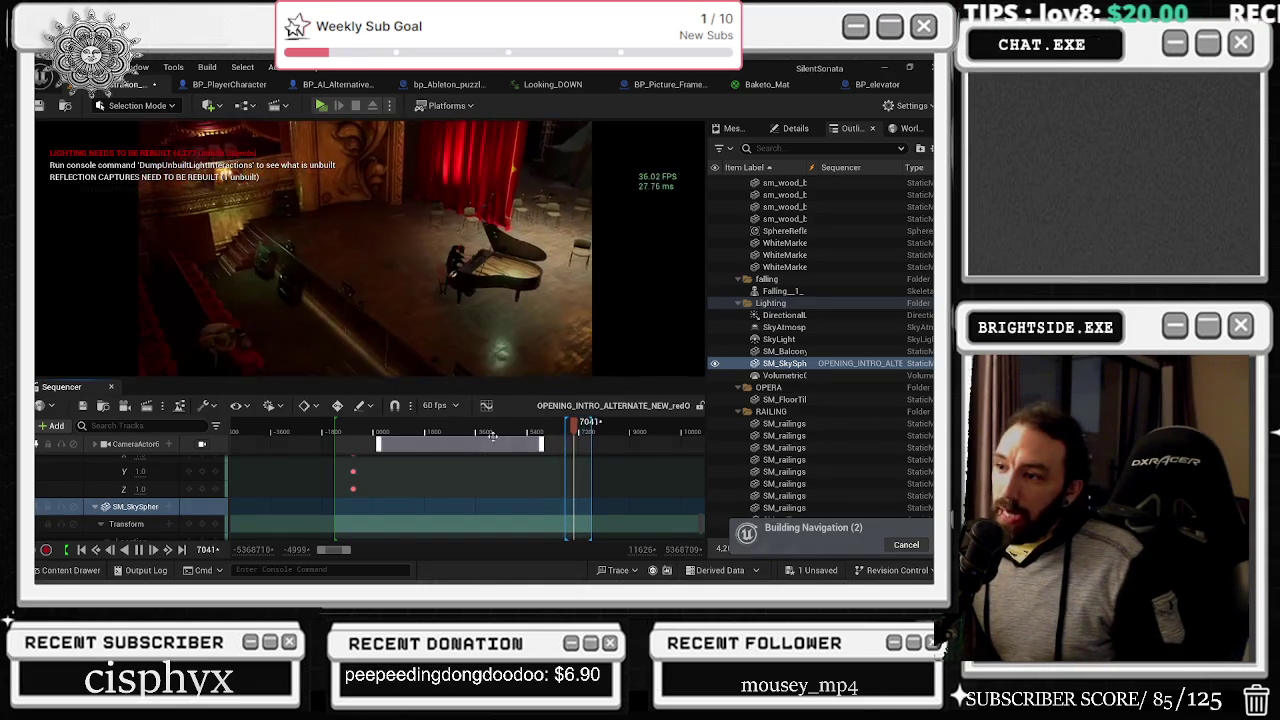
mouse_move(494, 428)
left_mouse_down()
mouse_move(565, 421)
mouse_move(504, 420)
left_mouse_up()
Step: Play the sequence, pause it at frame 5201, and switch to the reference photo viewer
key("space")
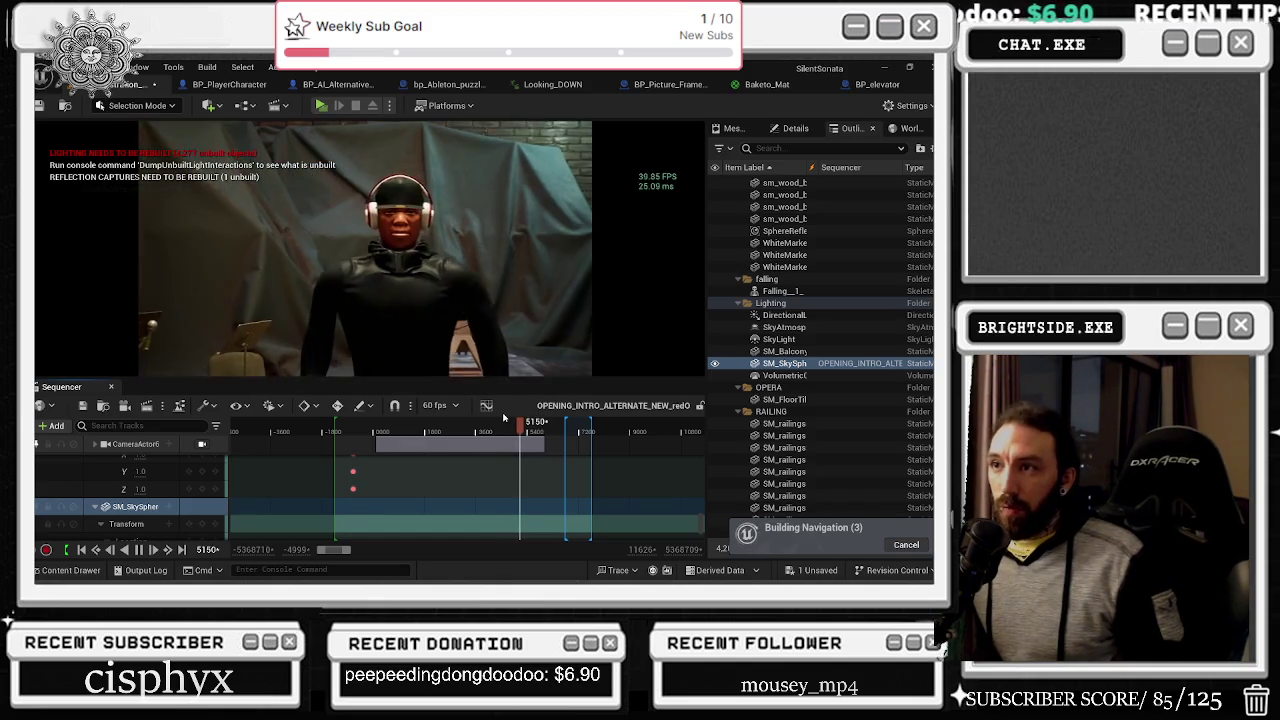
key("space")
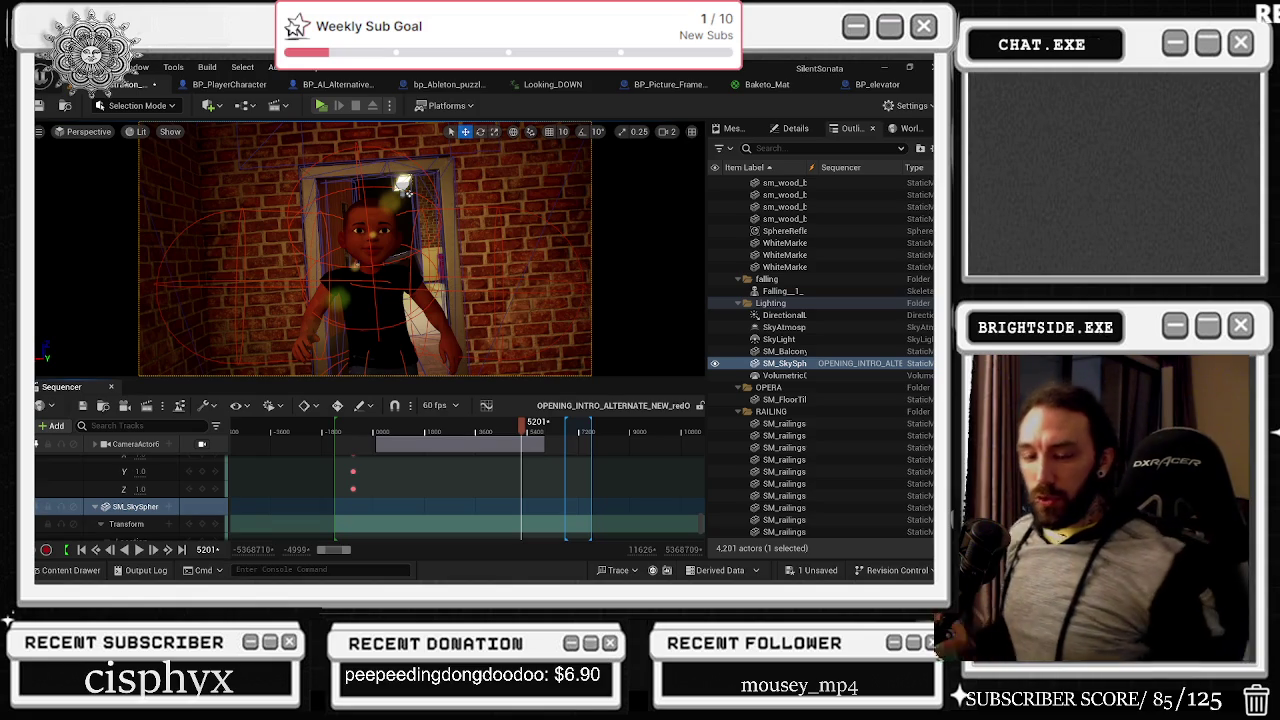
key("alt+Tab")
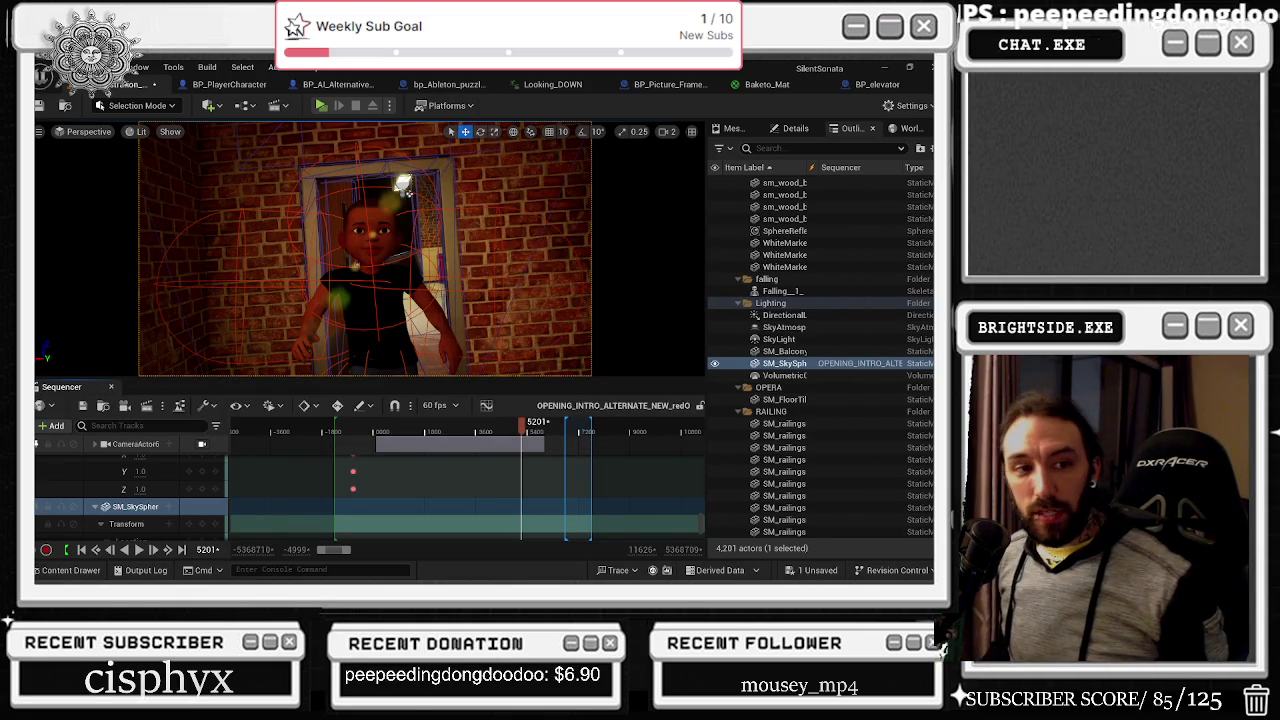
key("alt+Tab")
left_click_drag(563, 146, 320, 133)
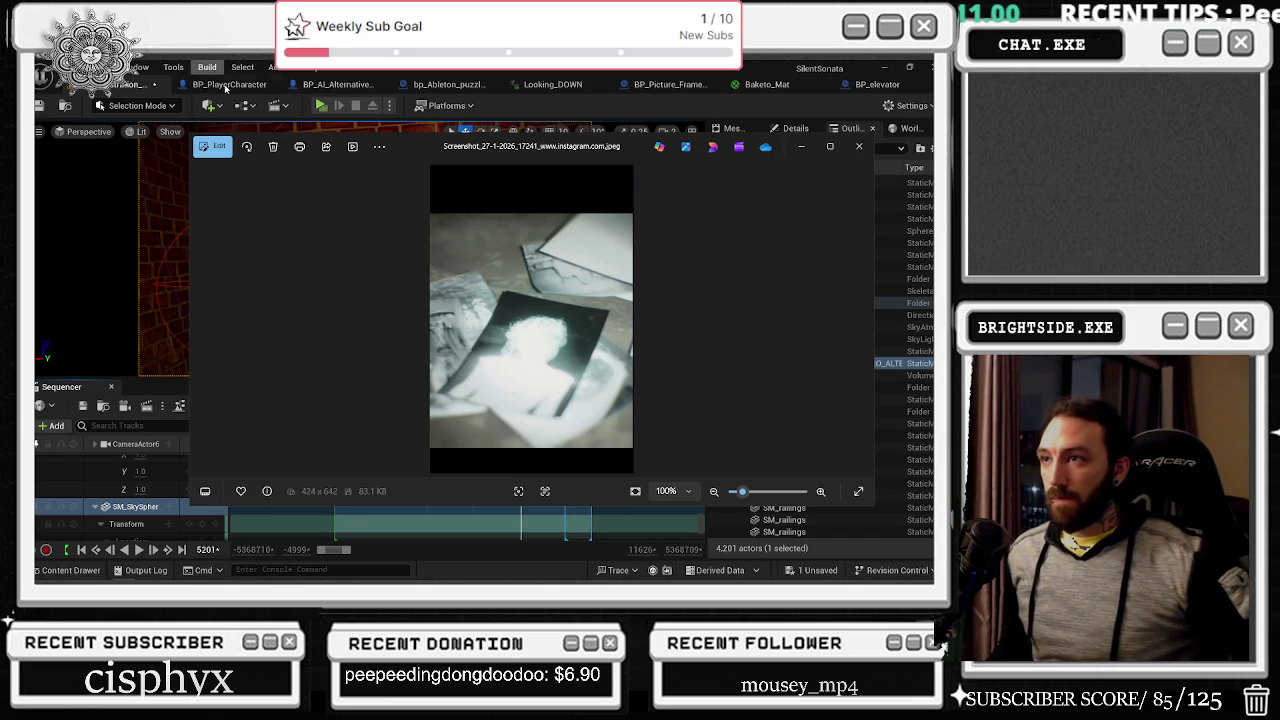
key("super+Right")
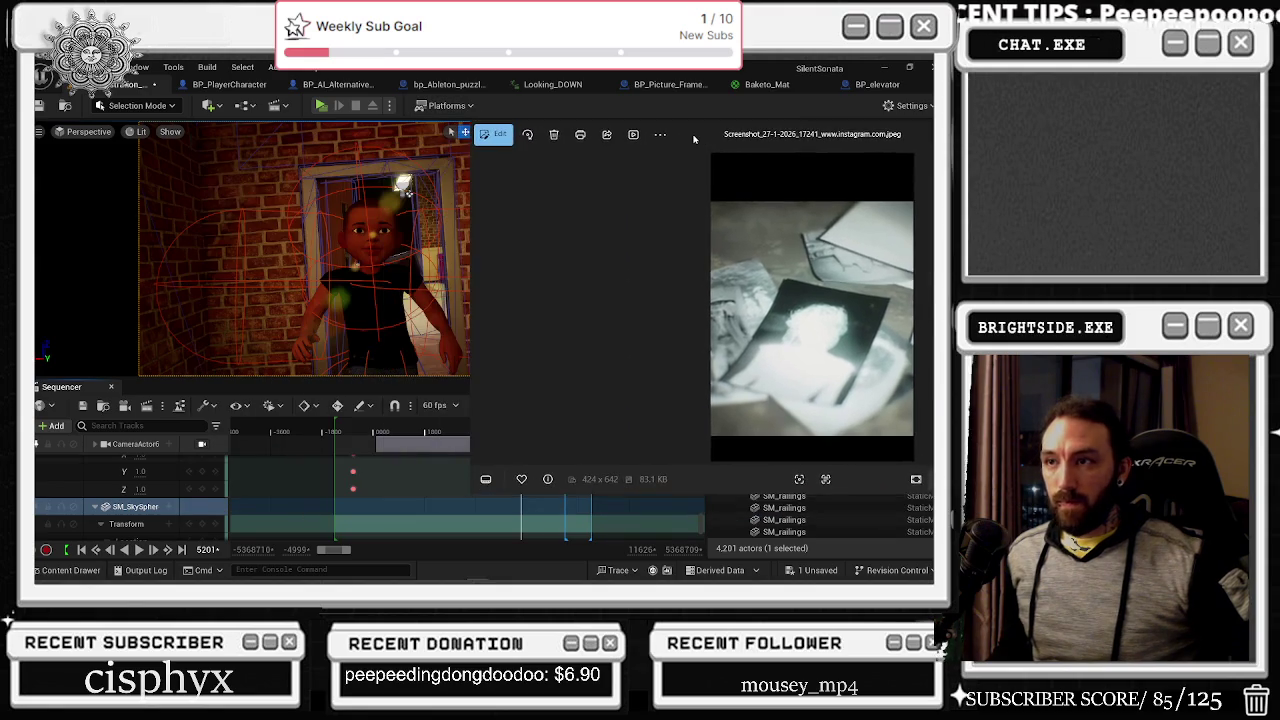
left_click(459, 451)
mouse_move(505, 430)
left_mouse_down()
mouse_move(557, 432)
mouse_move(522, 430)
left_mouse_up()
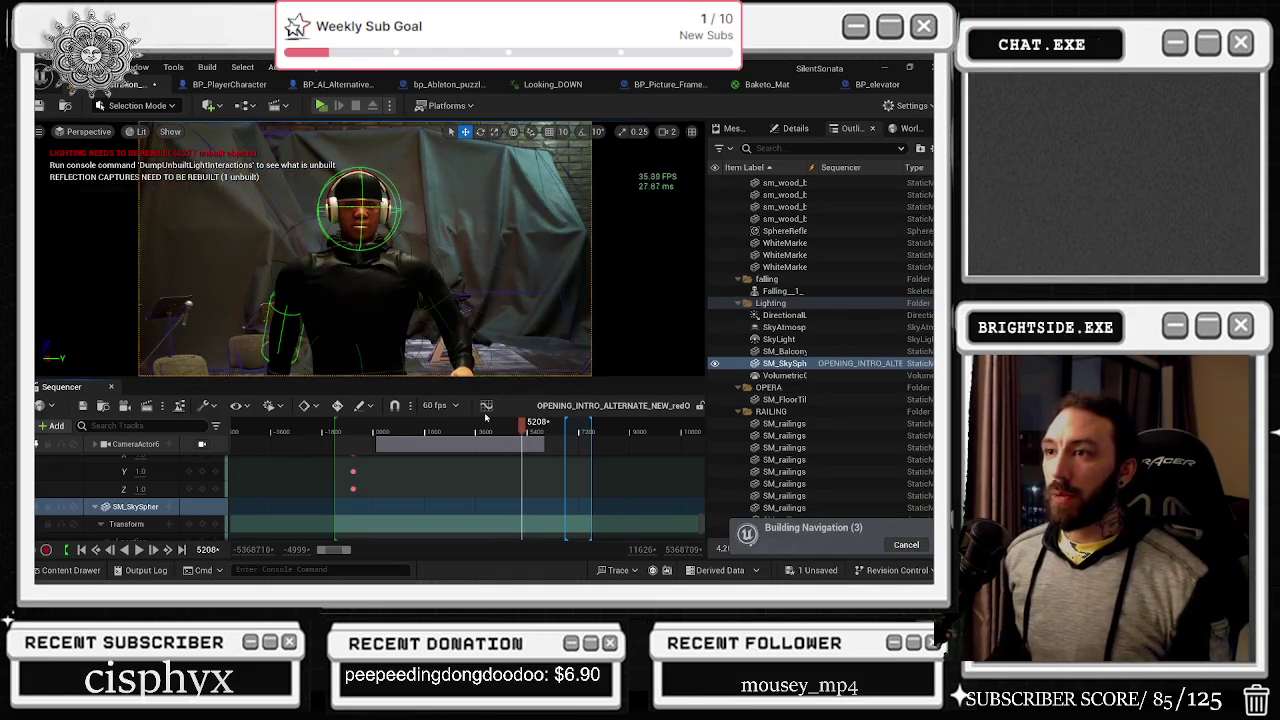
scroll(522, 430, "up", 3)
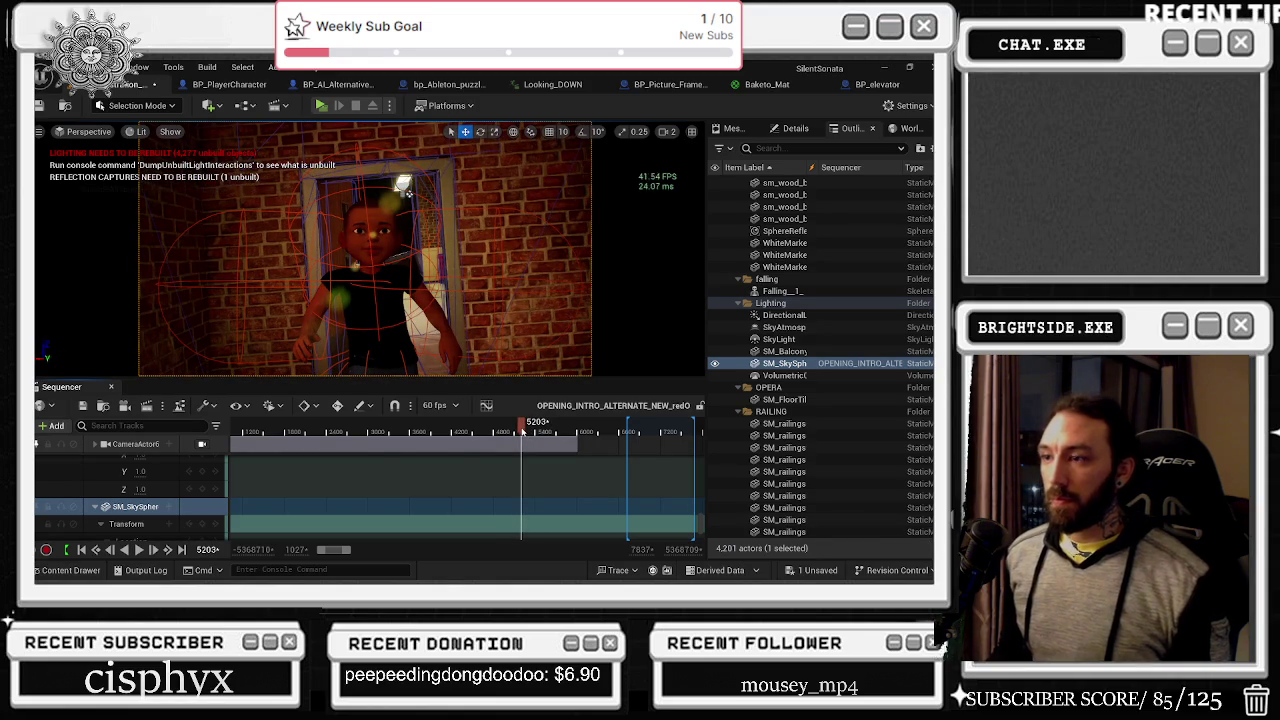
Step: Bring the crouching pale-figure reference photo in front of the editor with Alt+Tab
key("alt+Tab")
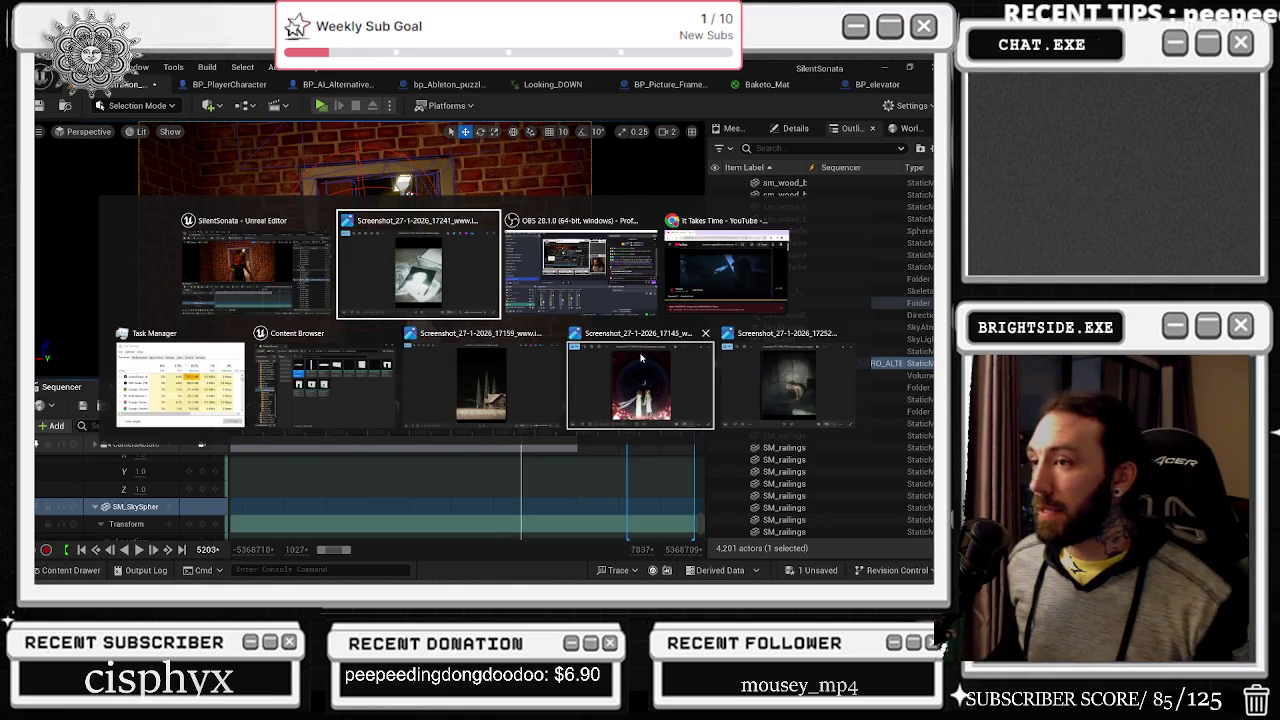
key("Escape")
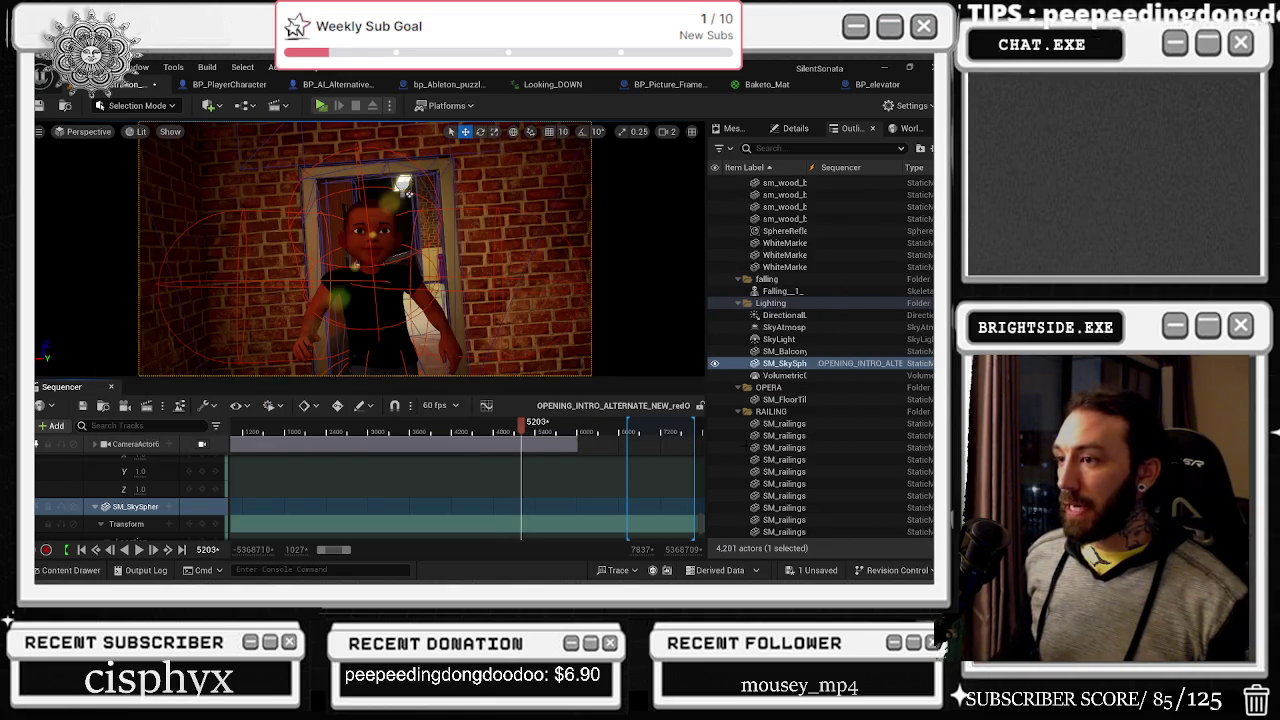
key("alt+Tab")
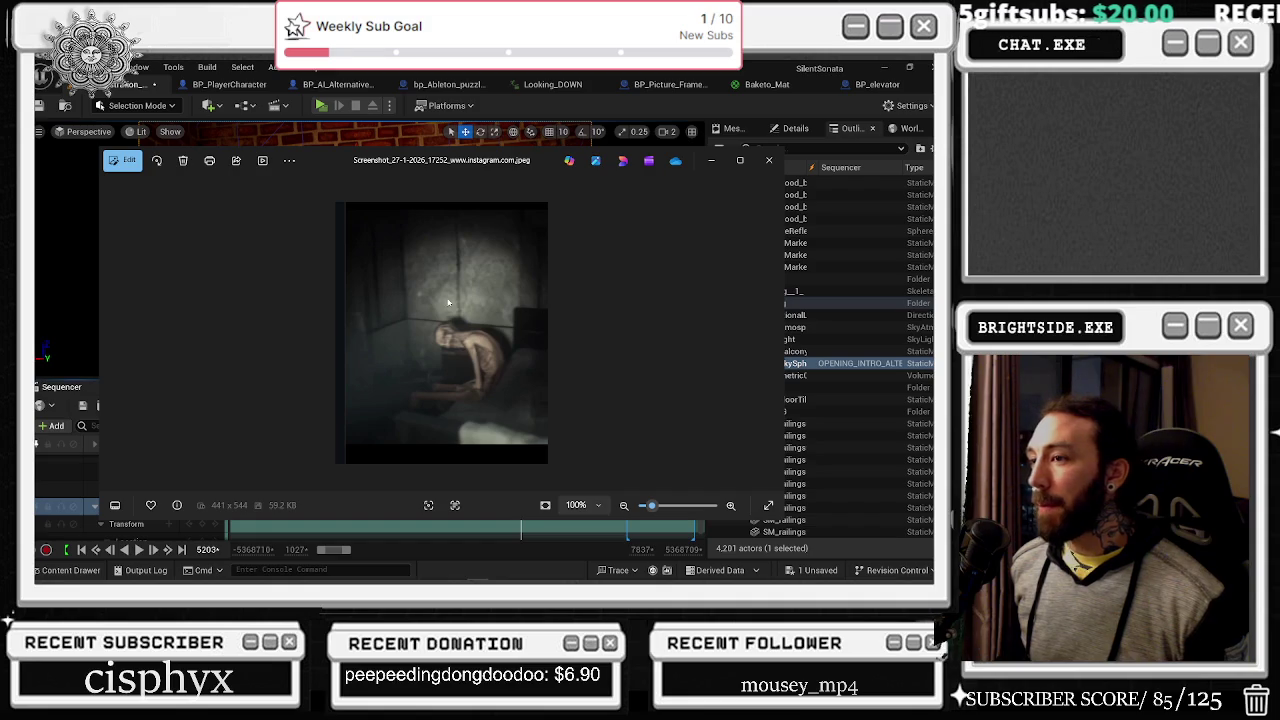
Step: Bring a reference screenshot to the front and position it over the editor
left_click(711, 160)
key("alt+Tab")
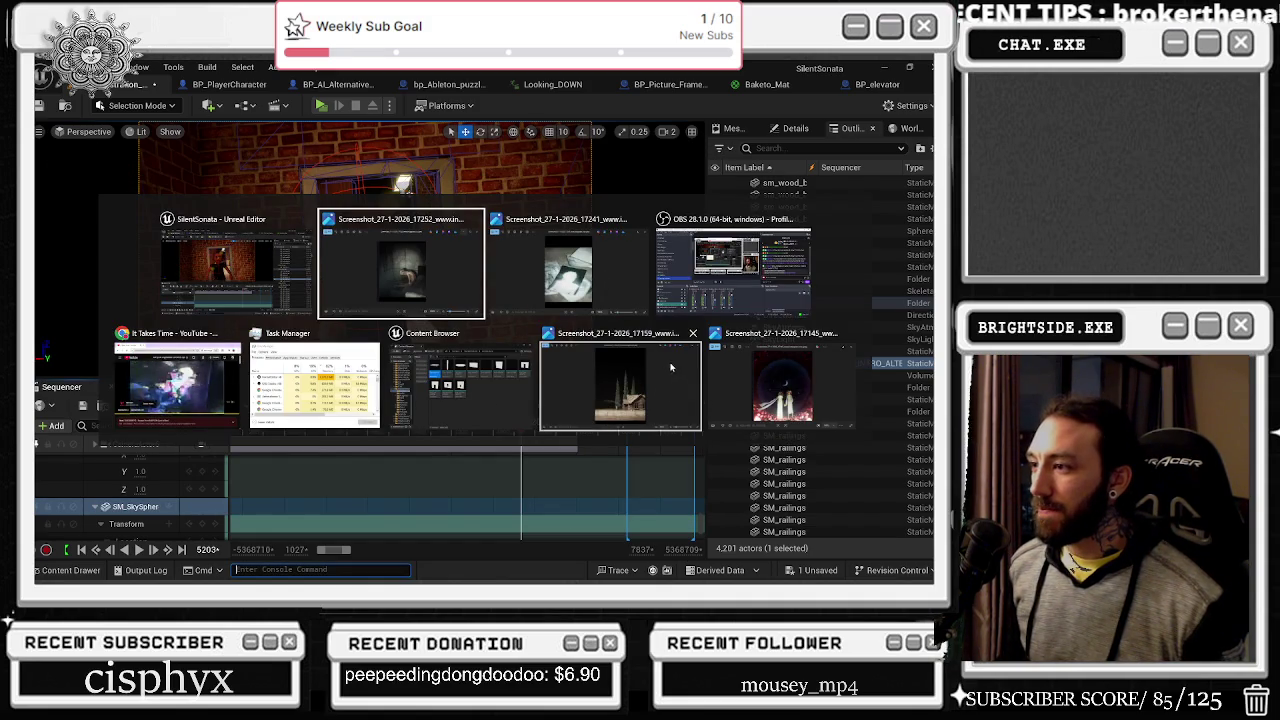
left_click(579, 235)
mouse_move(745, 154)
left_mouse_down()
mouse_move(385, 163)
mouse_move(456, 466)
mouse_move(356, 161)
left_mouse_up()
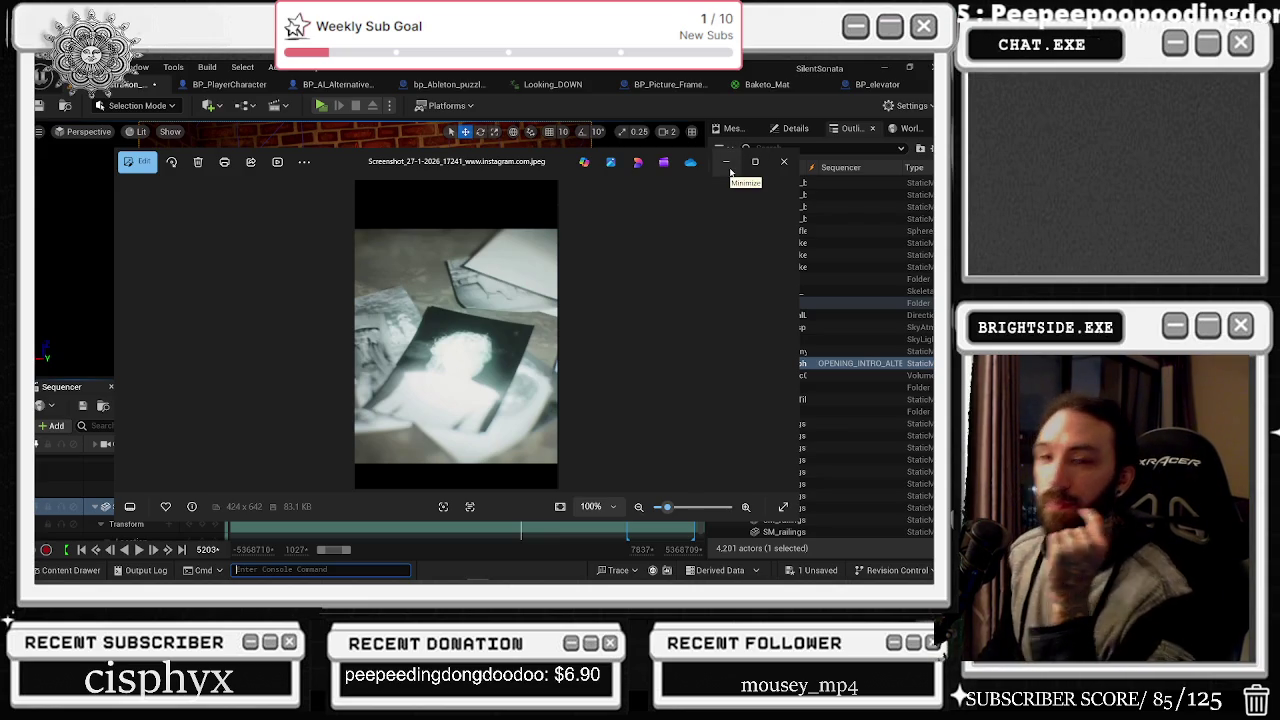
Step: View the other reference screenshot, then return Unreal Editor to the front
left_click(728, 166)
key("alt+Tab")
left_click(567, 270)
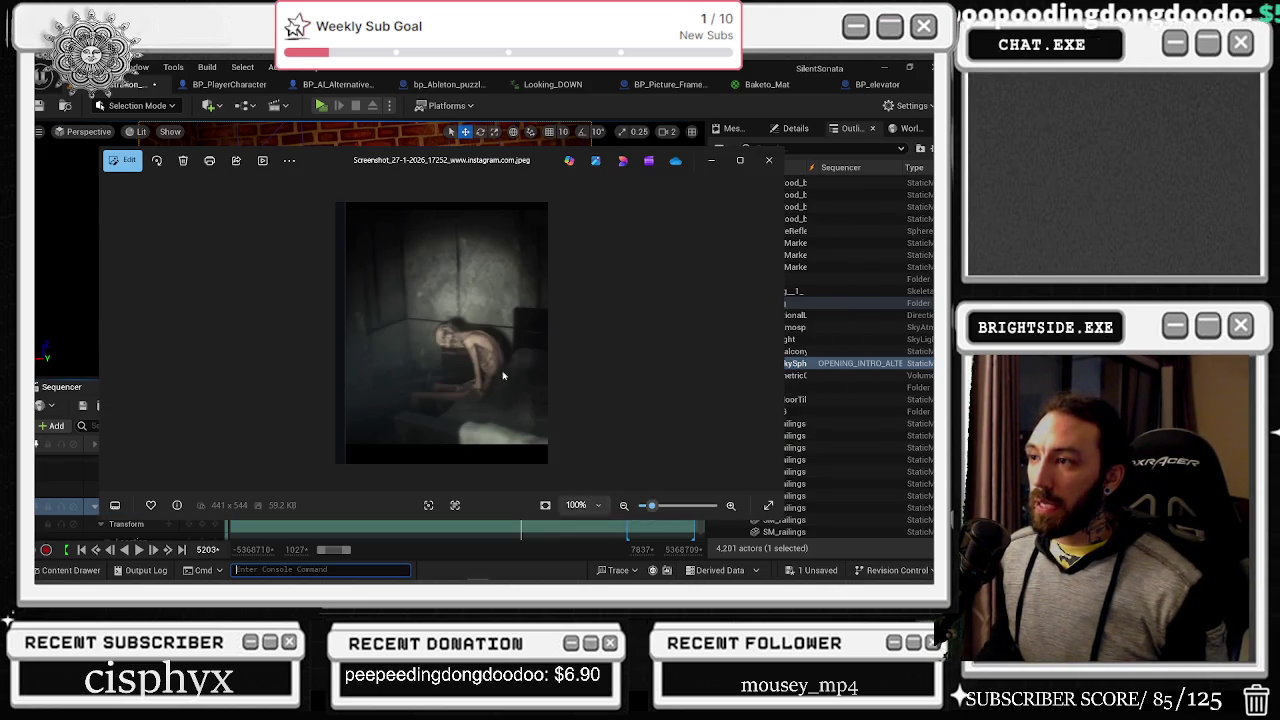
left_click(707, 166)
key("alt+Tab")
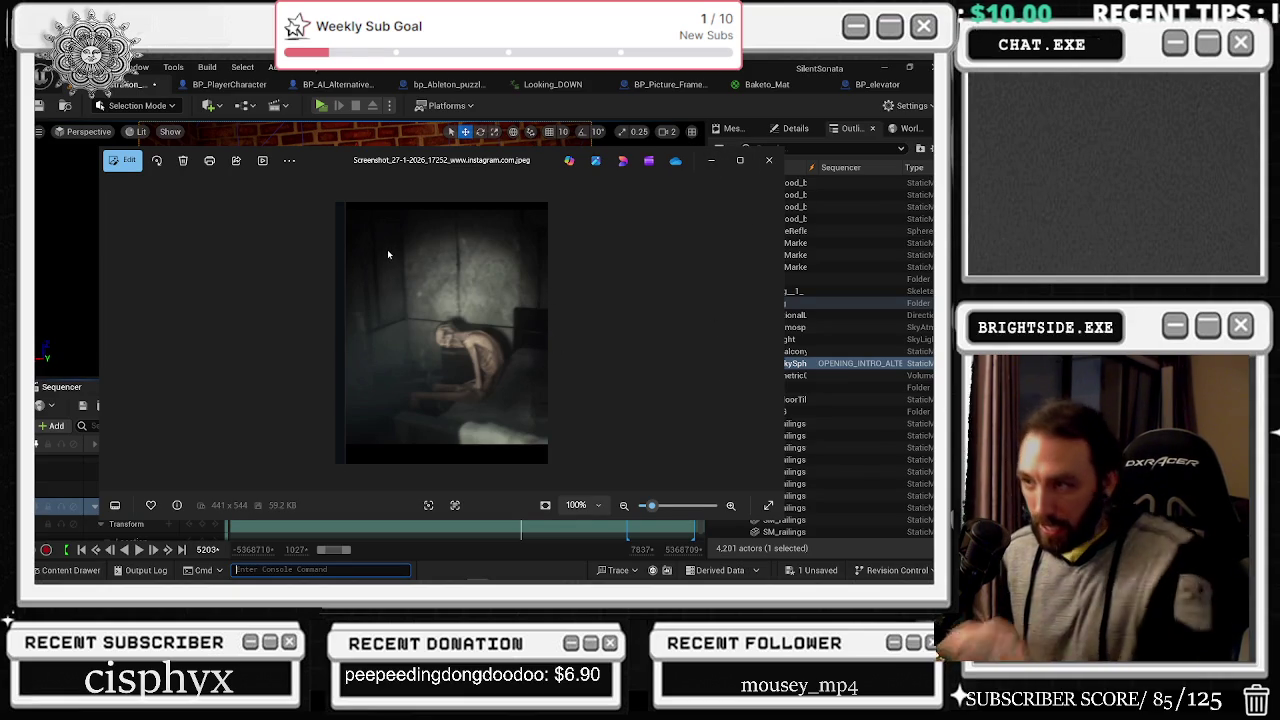
key("alt+Tab")
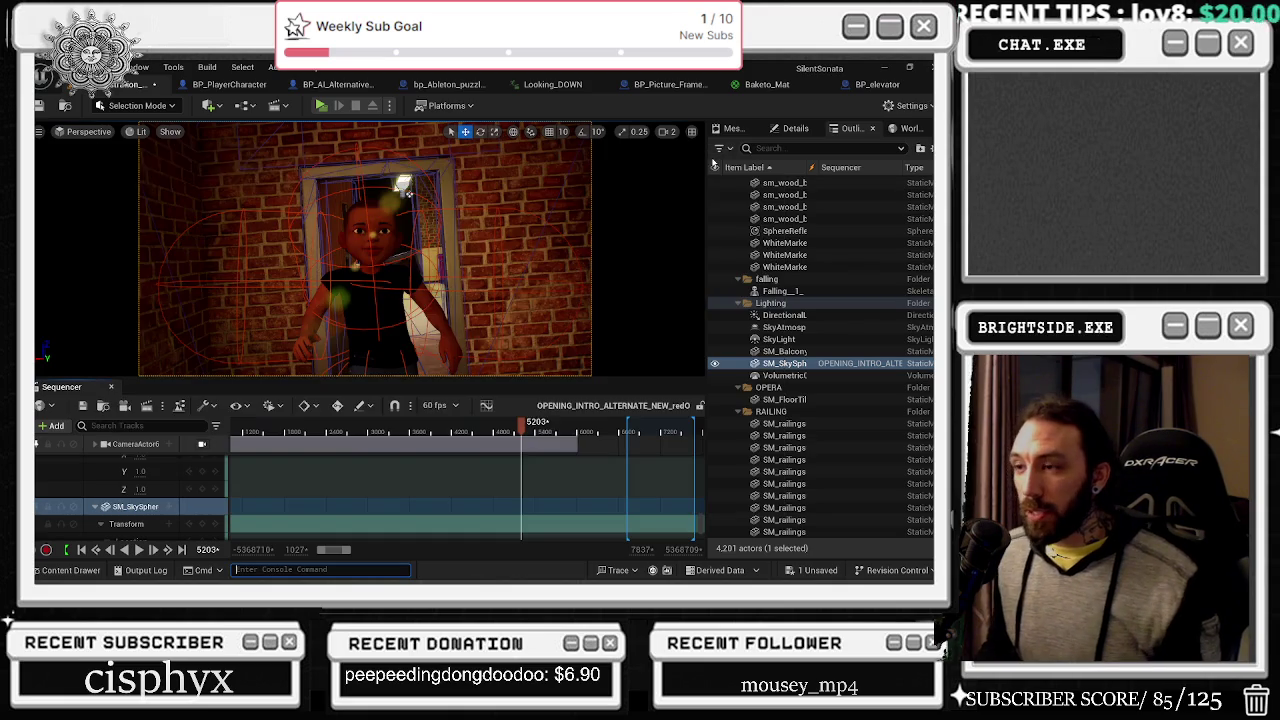
Step: Dismiss the window switcher and stay in the Unreal Editor
key("alt+Tab")
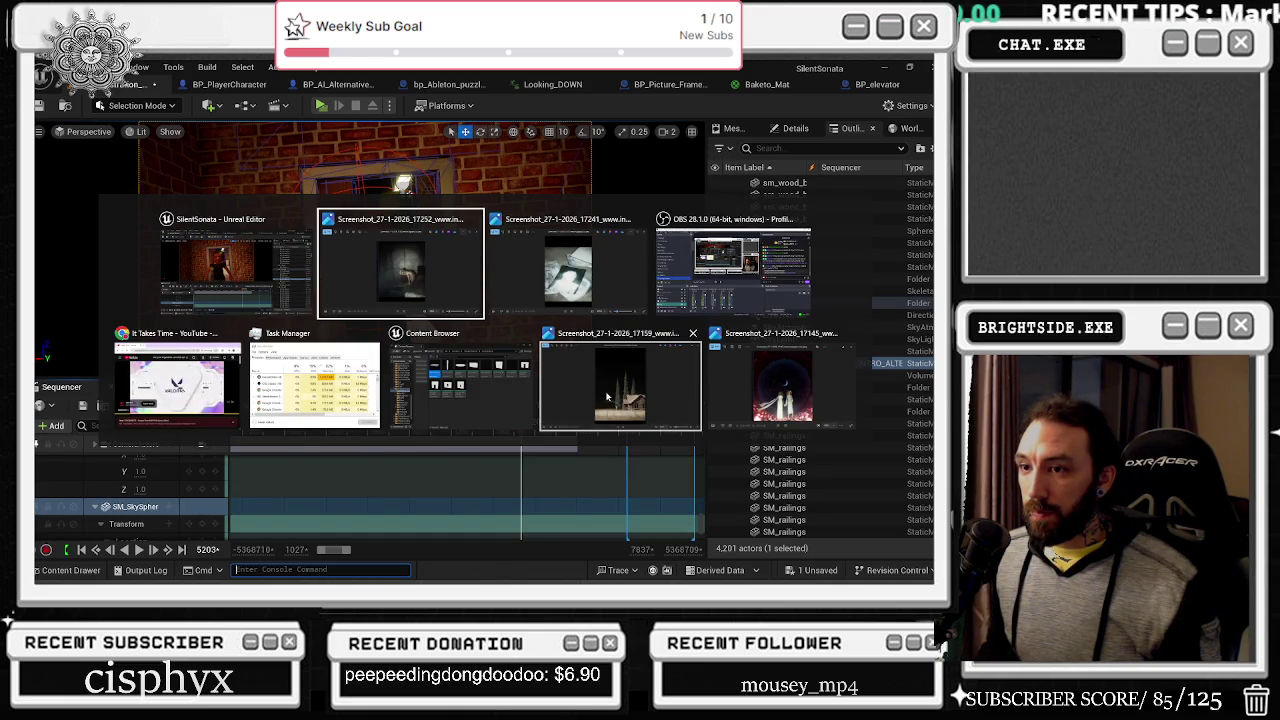
key("Escape")
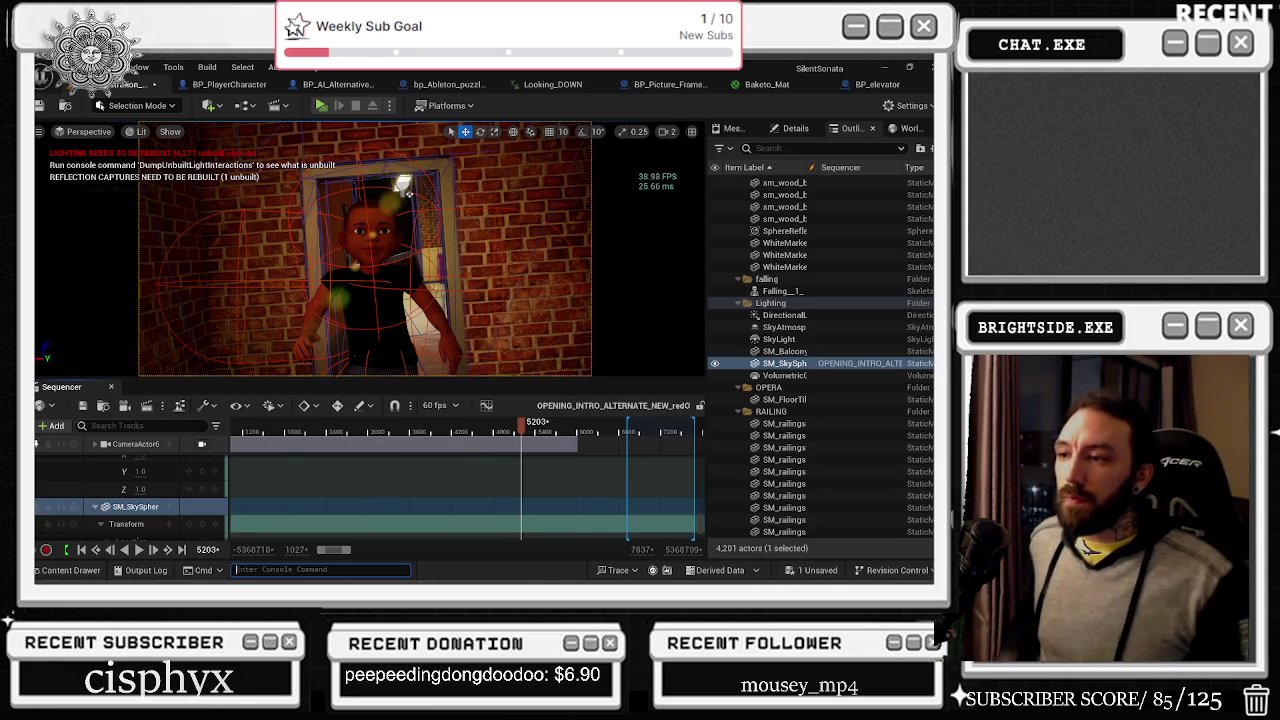
key("alt+Tab")
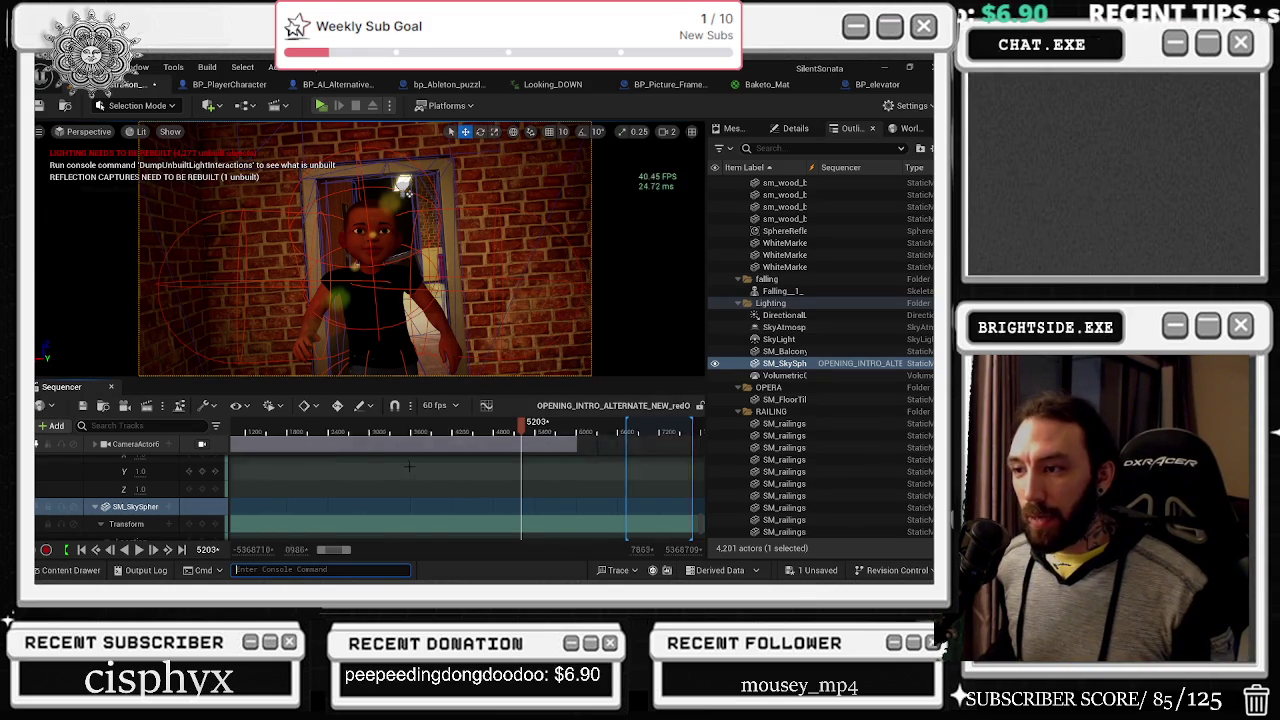
Step: Zoom out the Sequencer timeline and scrub from the start to preview the opening shots
scroll(409, 466, "down", 3)
left_click(438, 430)
mouse_move(438, 430)
left_mouse_down()
mouse_move(481, 428)
mouse_move(466, 428)
left_mouse_up()
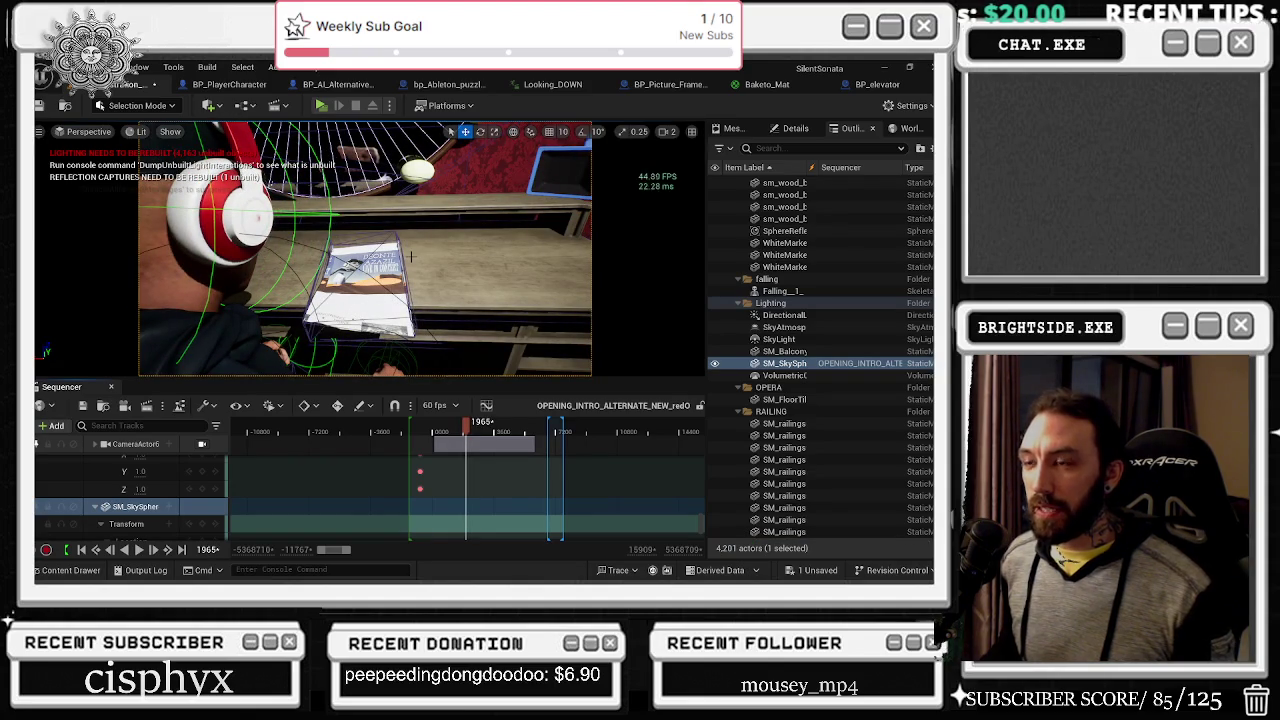
left_click_drag(466, 428, 456, 428)
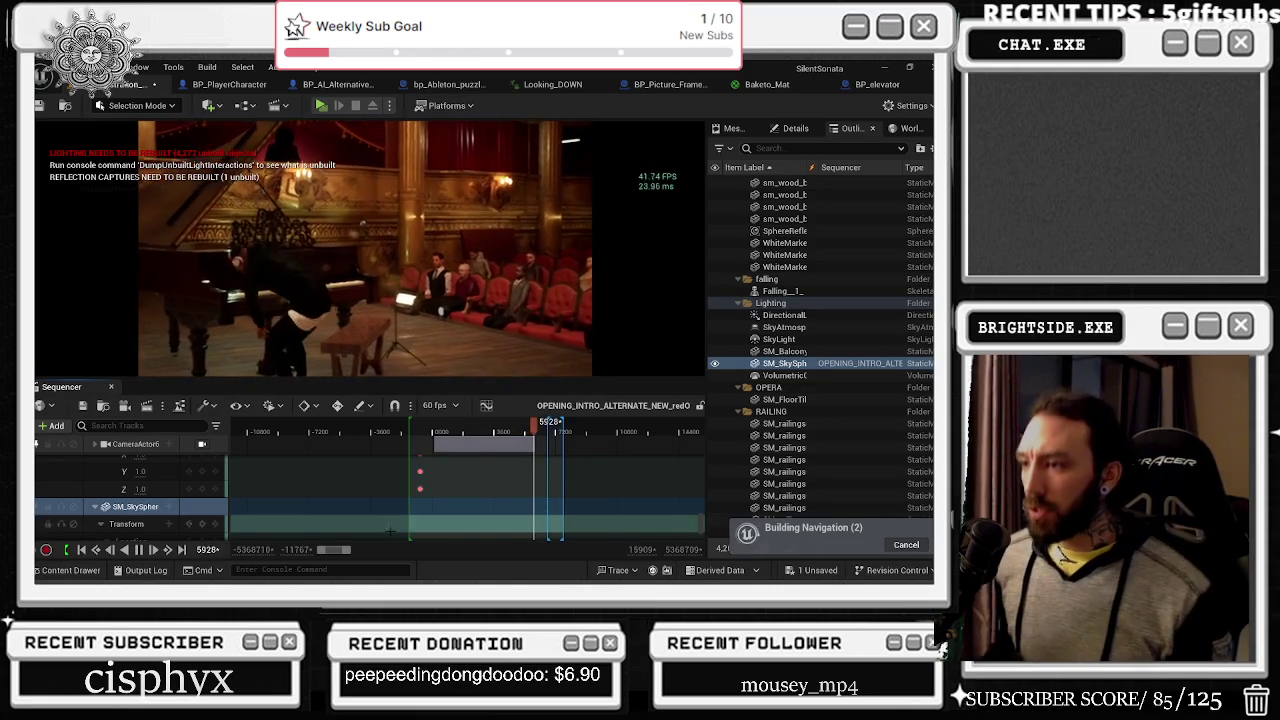
Step: Jump the playhead to frame 4295, scrub to the opera scene, then pause and resume playback
left_click(505, 428)
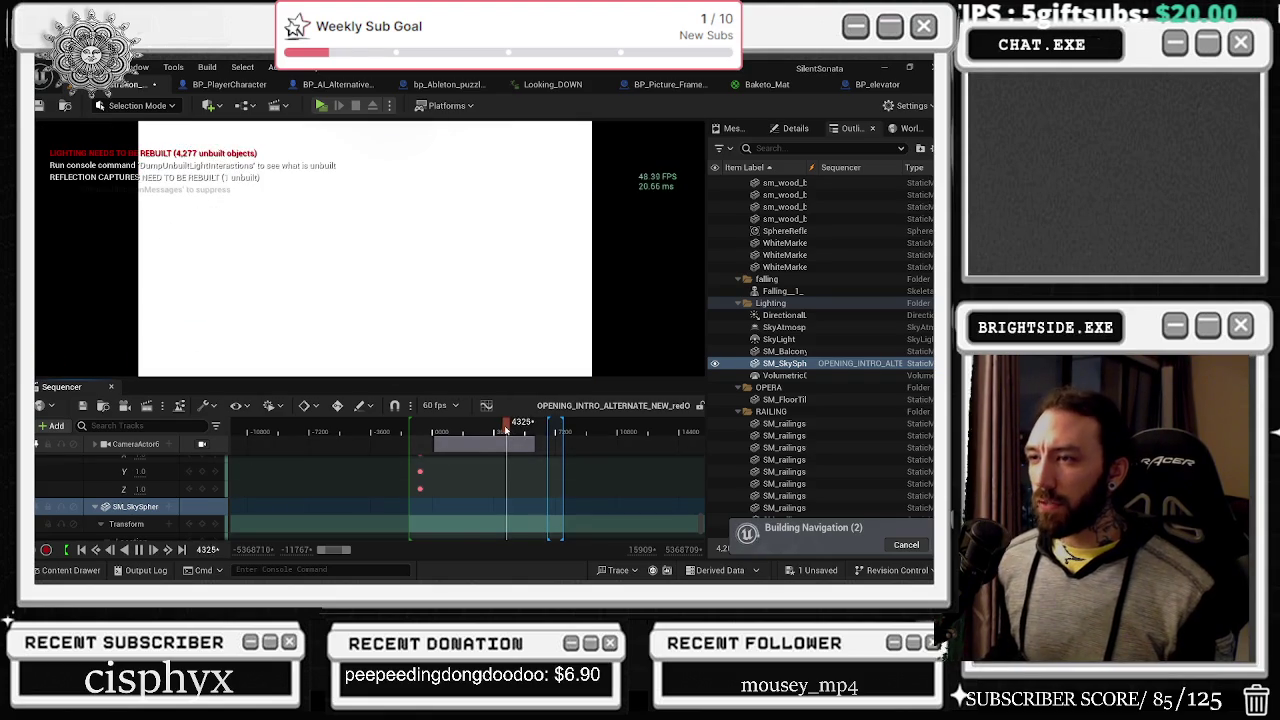
left_click_drag(505, 428, 520, 428)
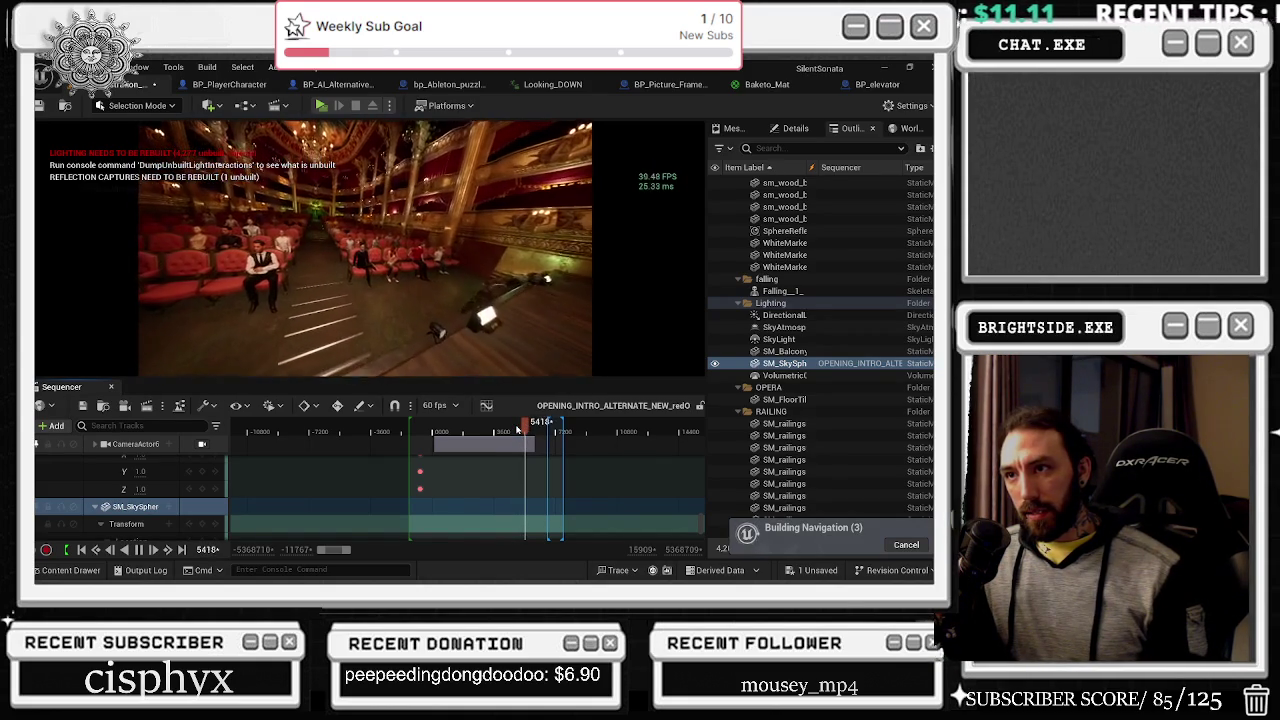
key("space")
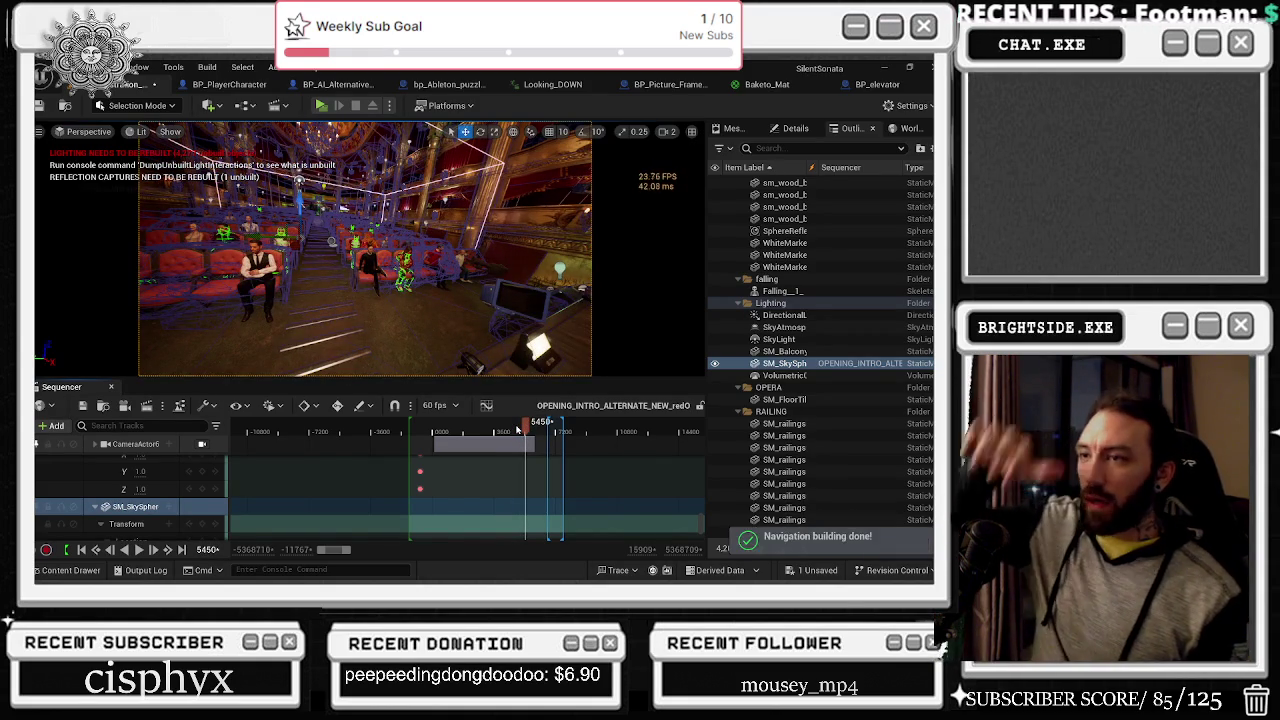
key("space")
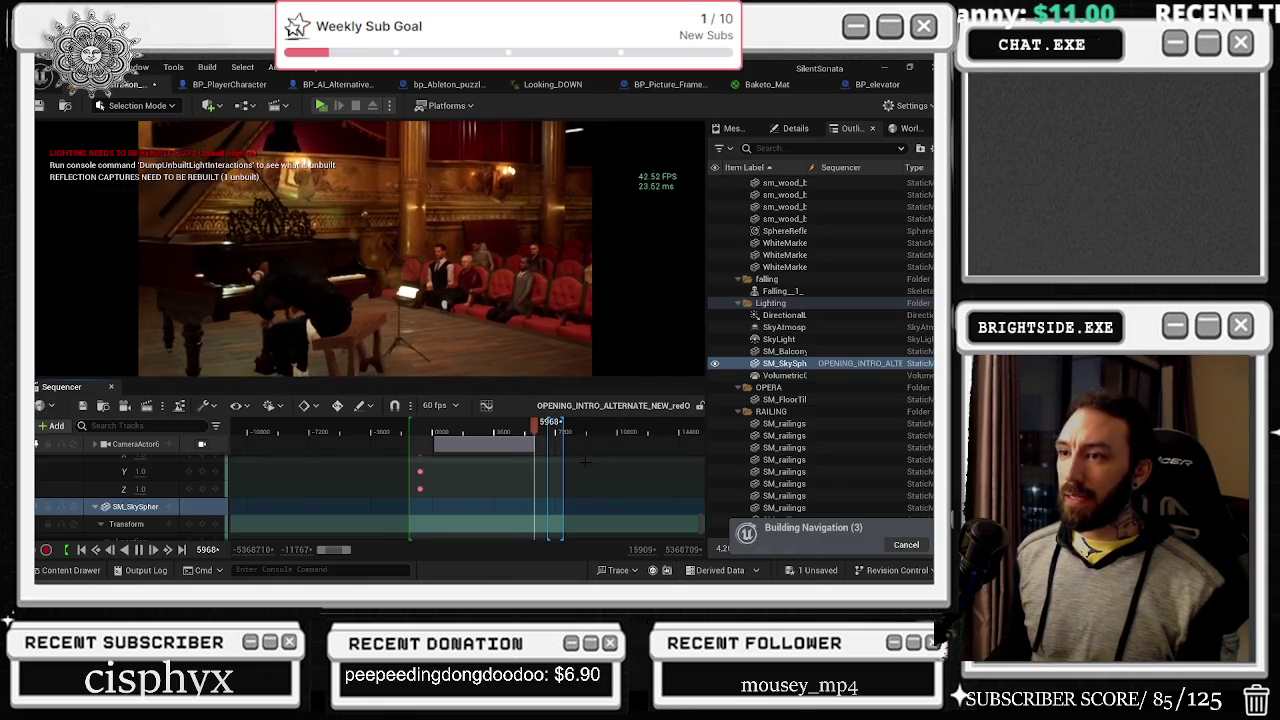
Step: Zoom into the timeline and scrub from about frame 3888 to 5074
scroll(490, 425, "up", 3)
left_click(480, 426)
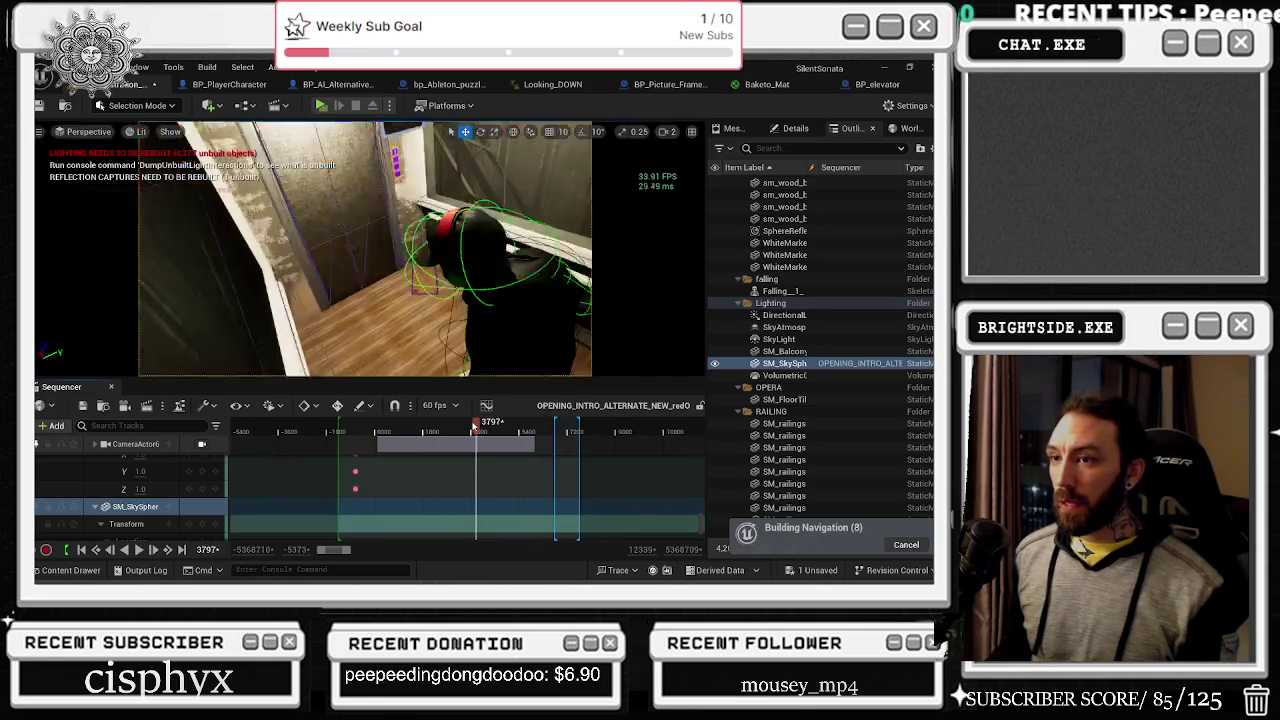
left_click_drag(482, 428, 513, 436)
Step: Back in the editor, narrow the Sequencer view range and select the brick doorway wall
key("alt+Tab")
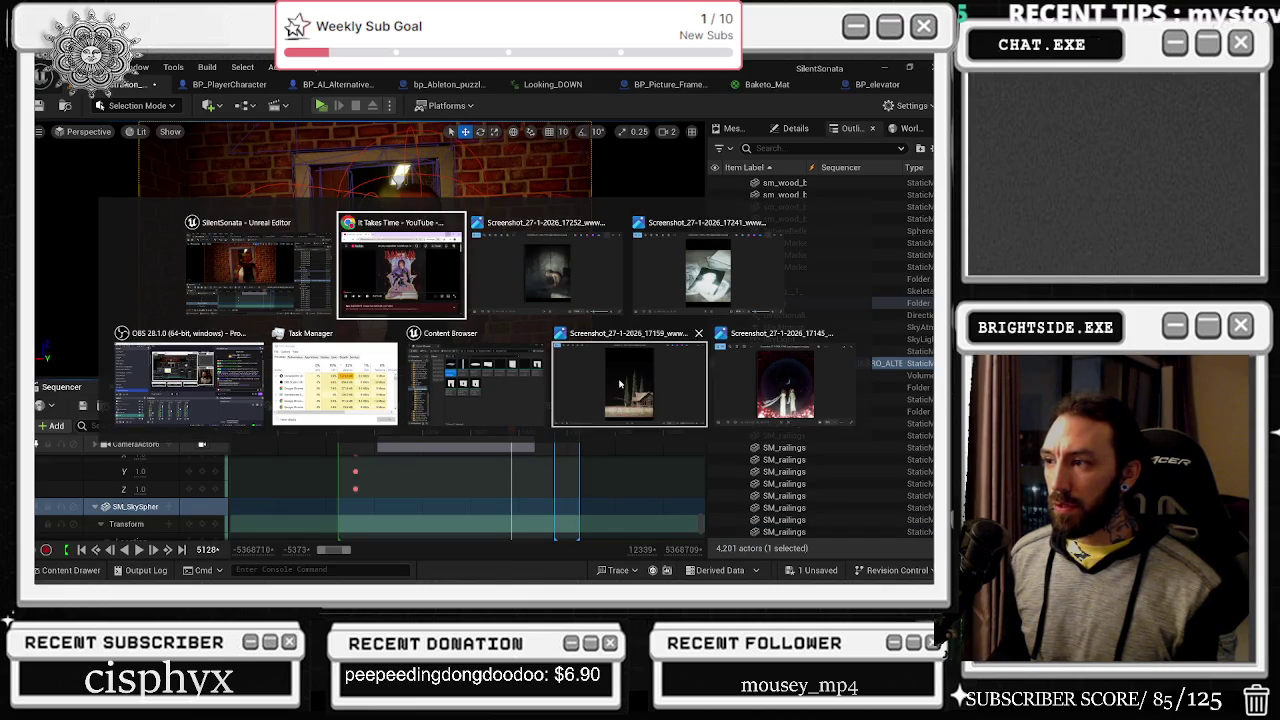
key("Escape")
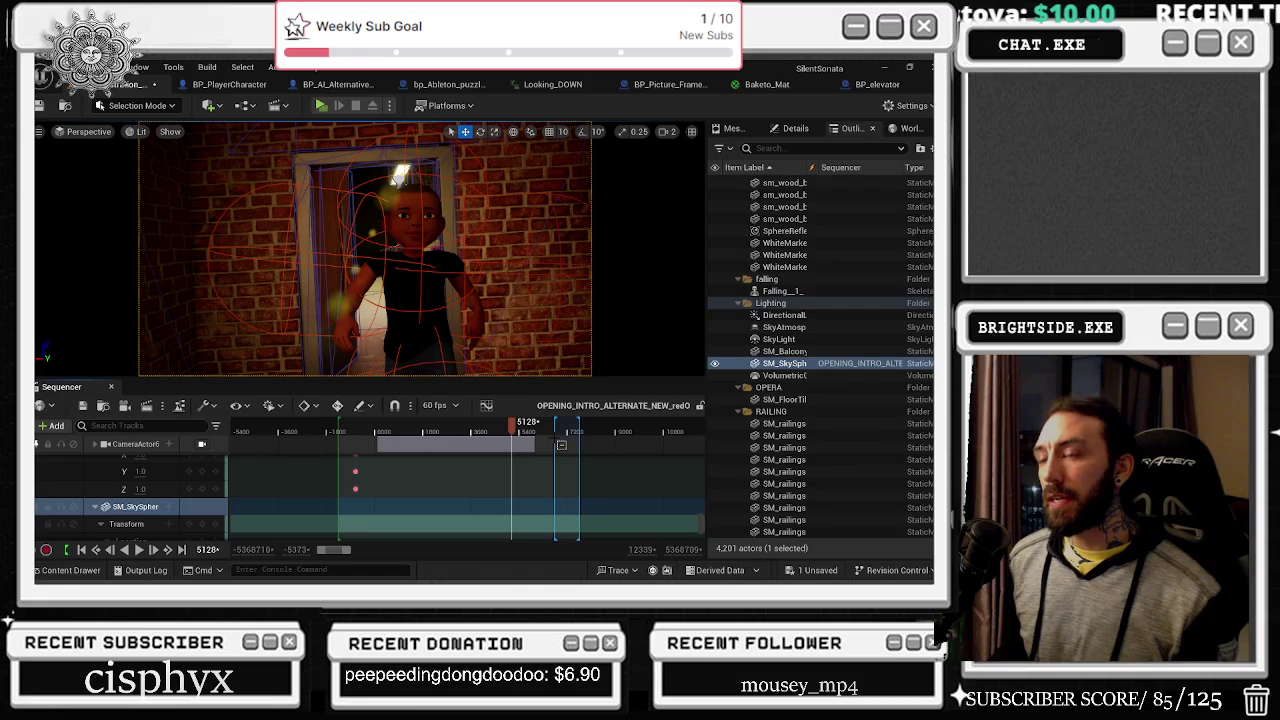
left_click_drag(561, 444, 533, 416)
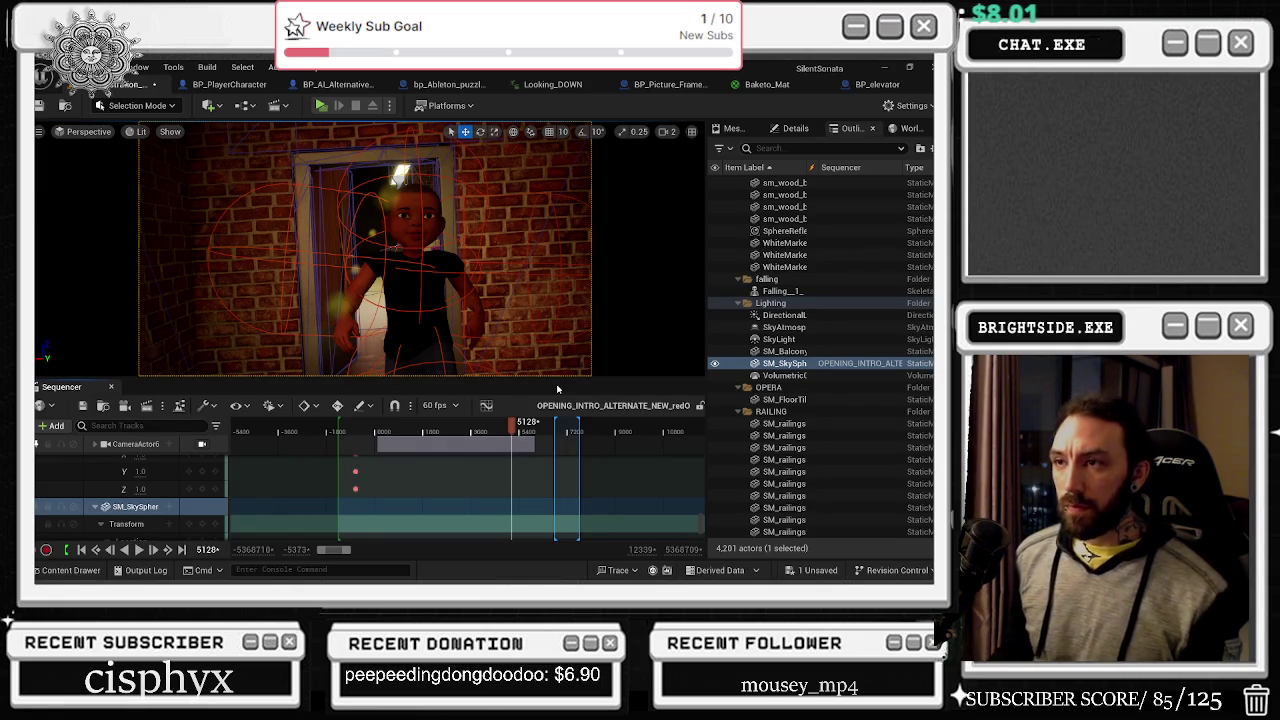
left_click(324, 371)
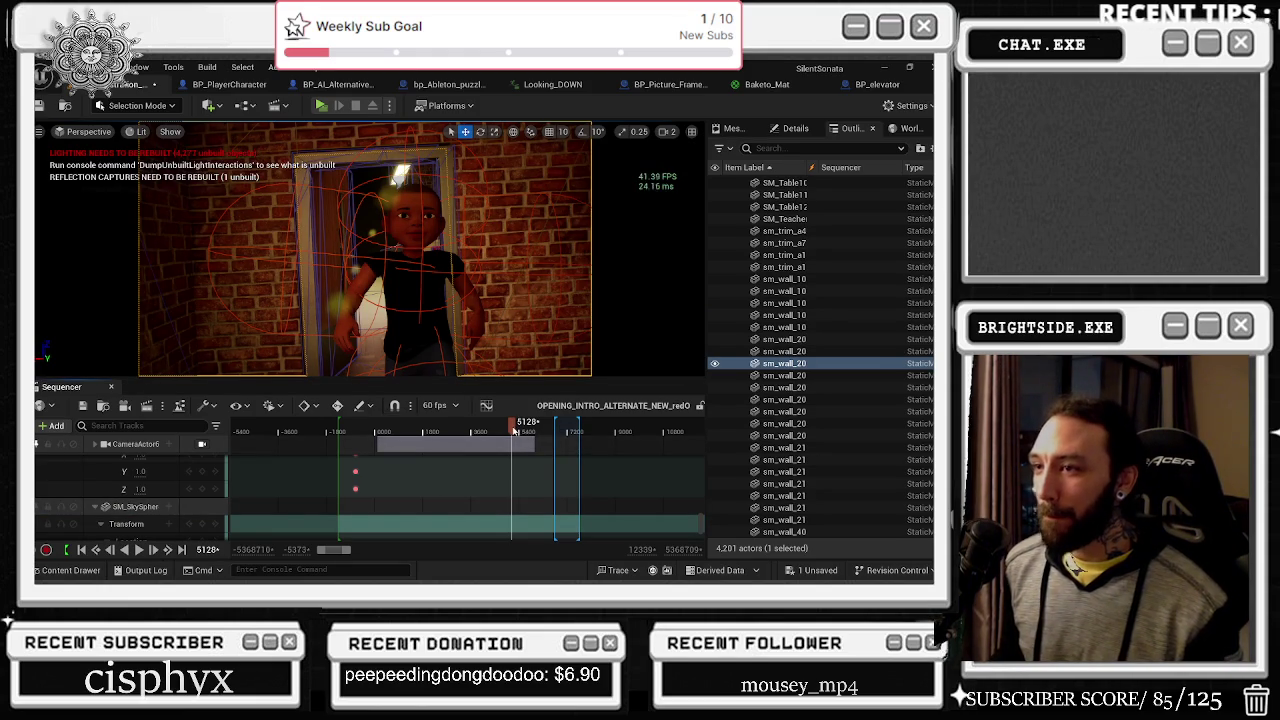
Step: Scrub the opening sequence to frame 5200 to view the doorway shot
left_click(514, 430)
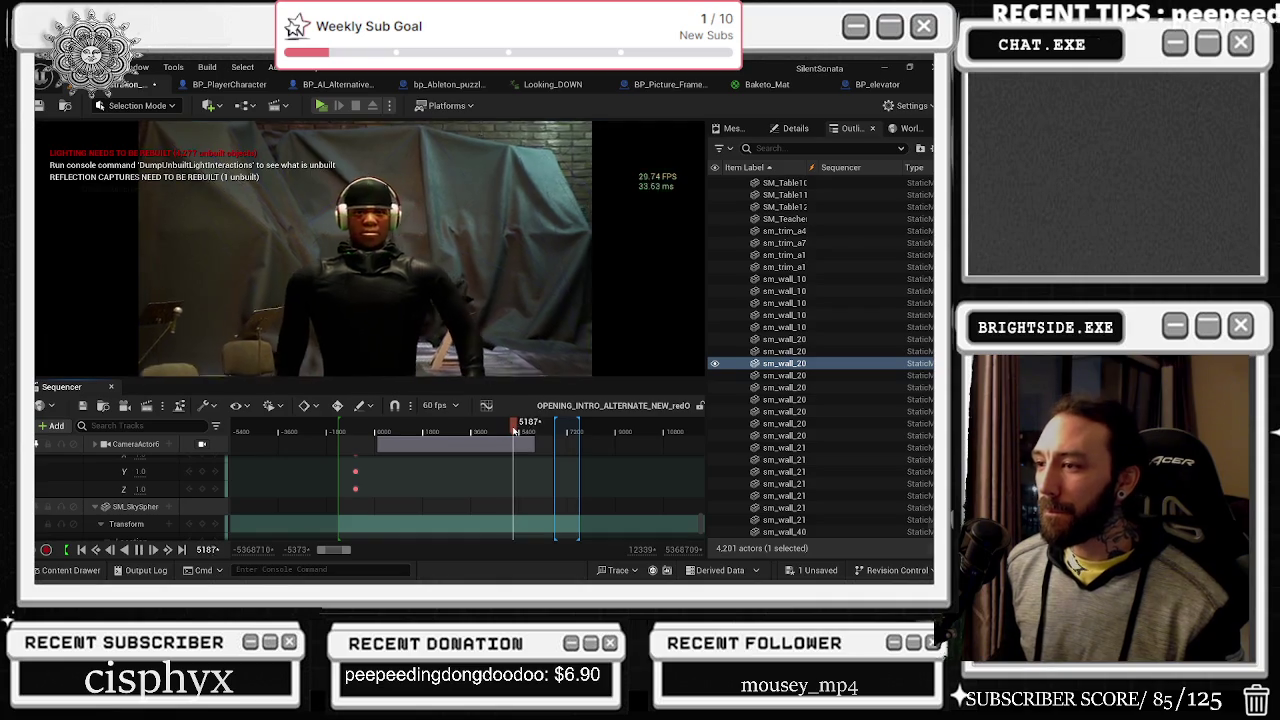
left_click(514, 430)
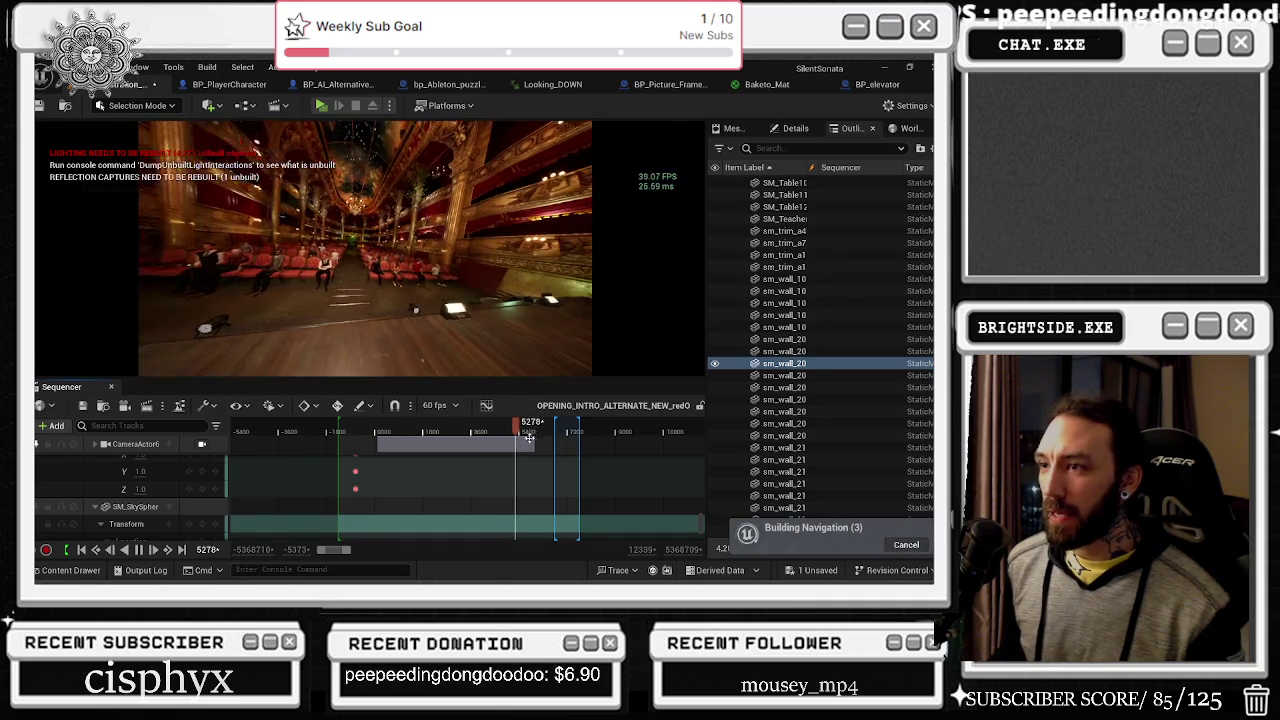
left_click(508, 432)
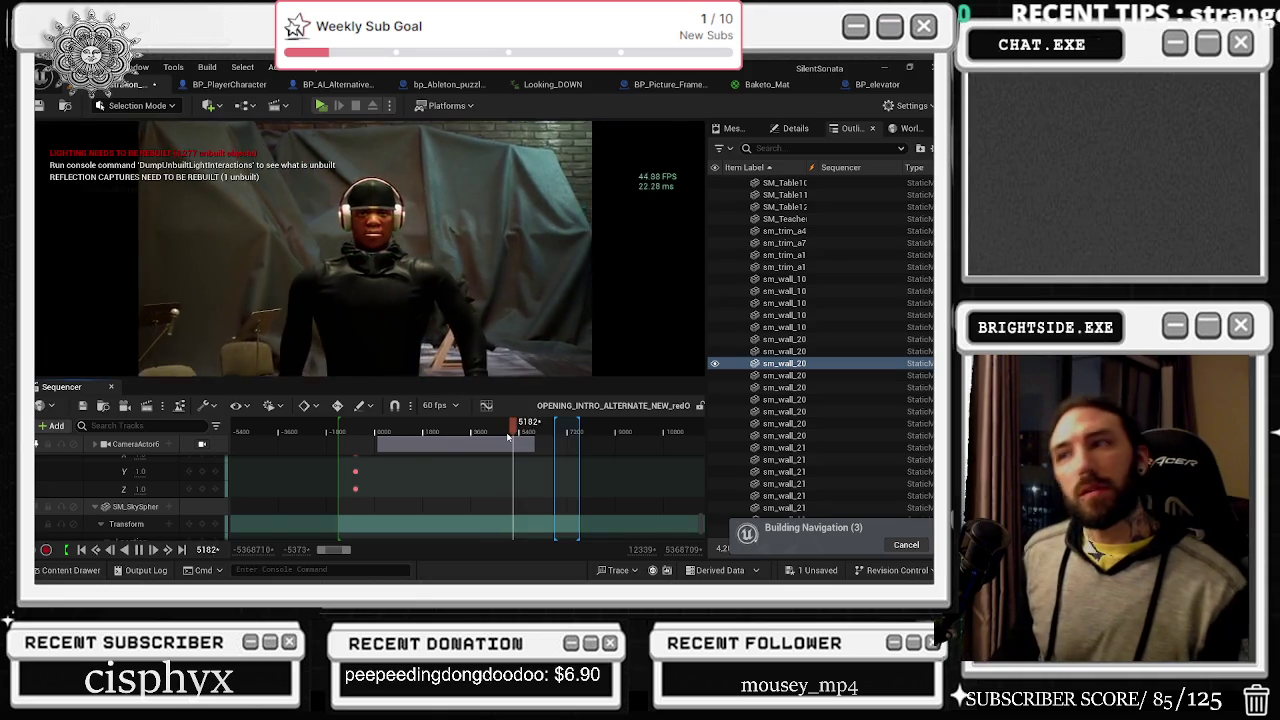
scroll(508, 436, "up", 2)
left_click(511, 428)
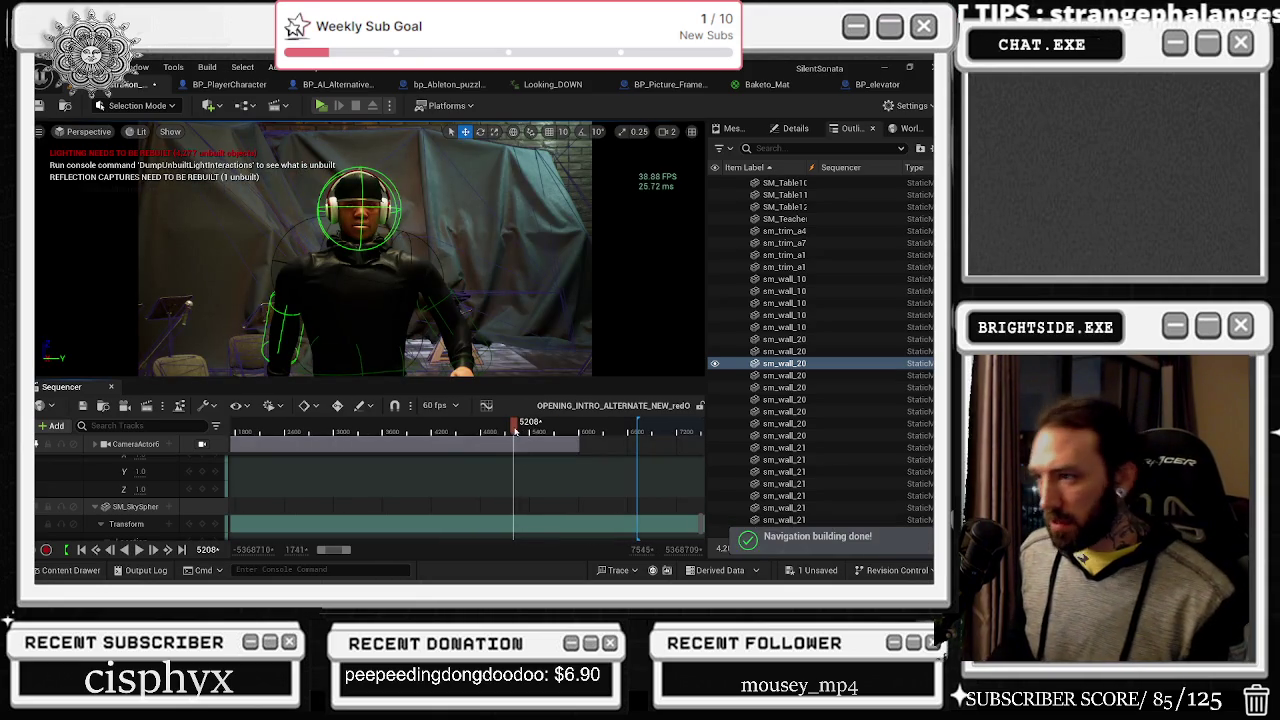
left_click_drag(511, 428, 514, 428)
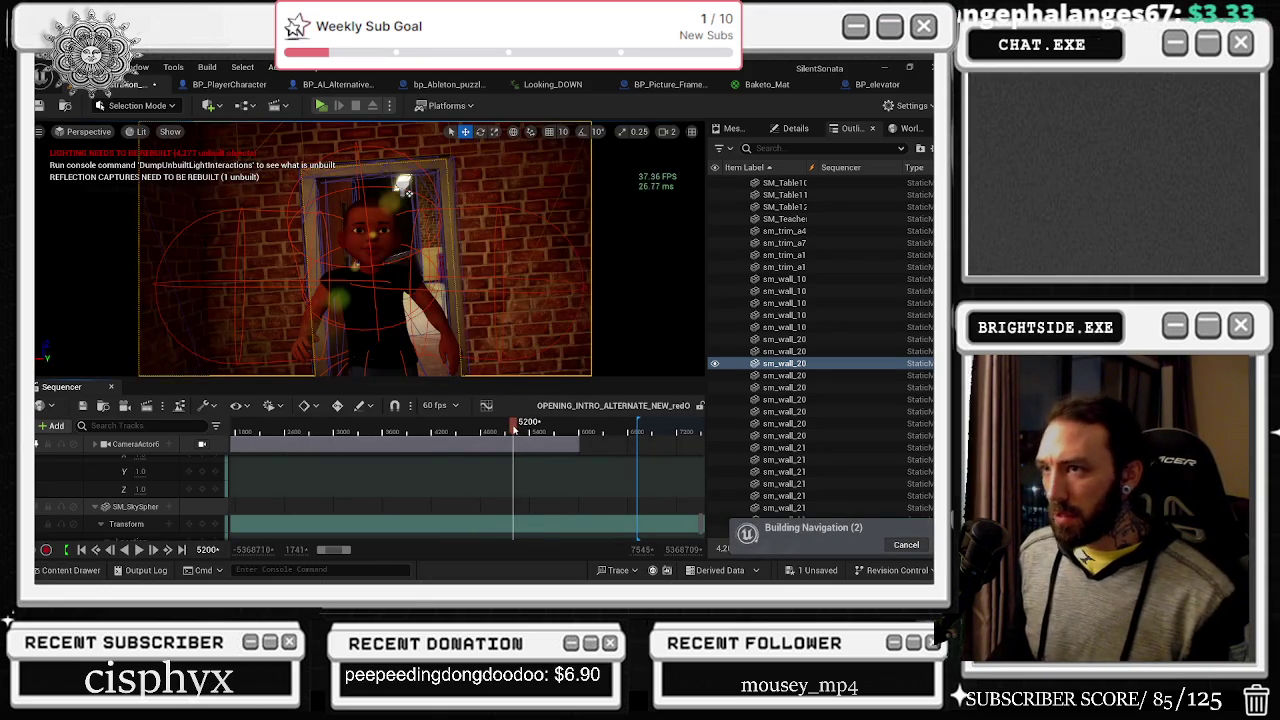
scroll(151, 512, "down", 3)
Step: Collapse SM_SkySphere's Transform tracks in the Sequencer outliner
left_click(101, 486)
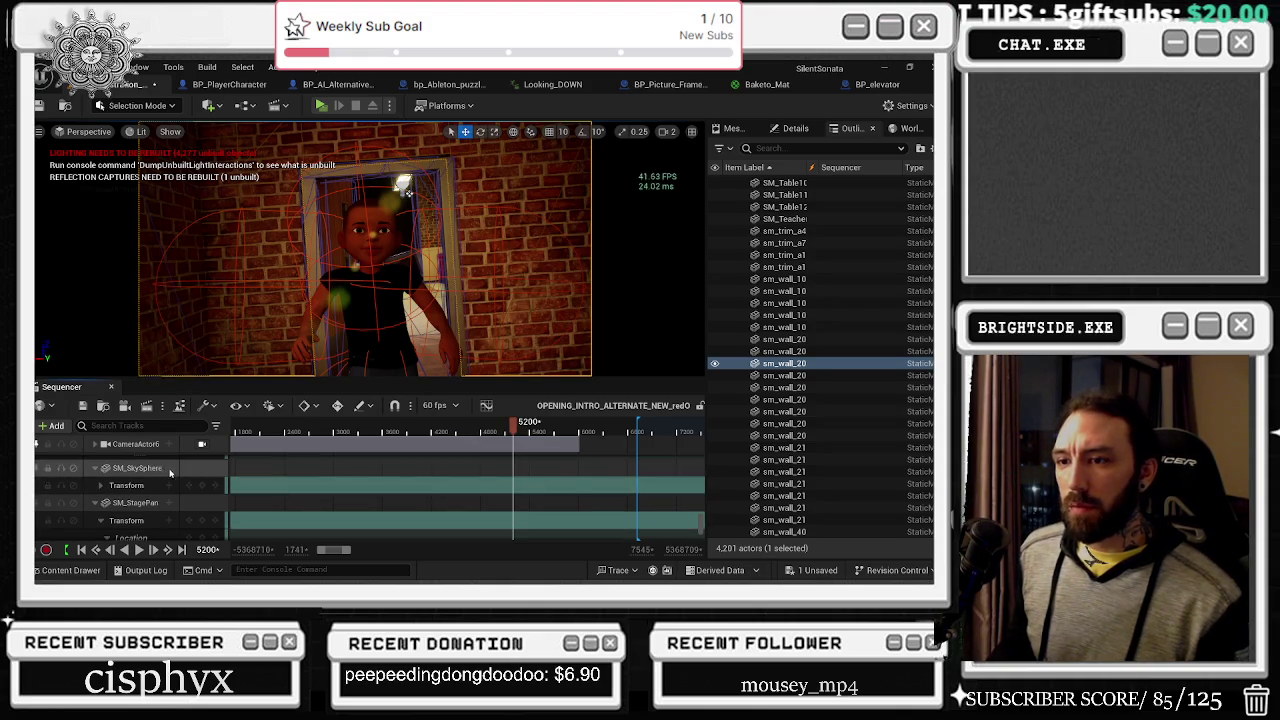
scroll(165, 480, "up", 2)
scroll(170, 491, "up", 6)
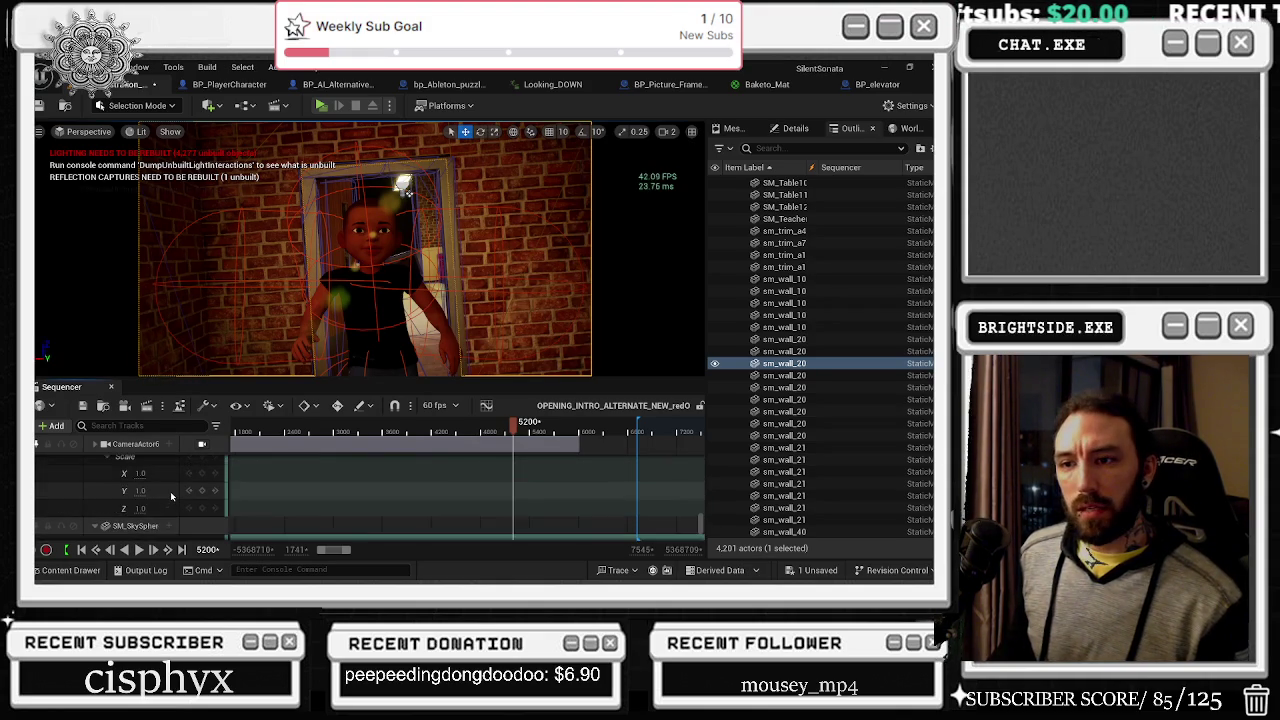
scroll(165, 490, "down", 5)
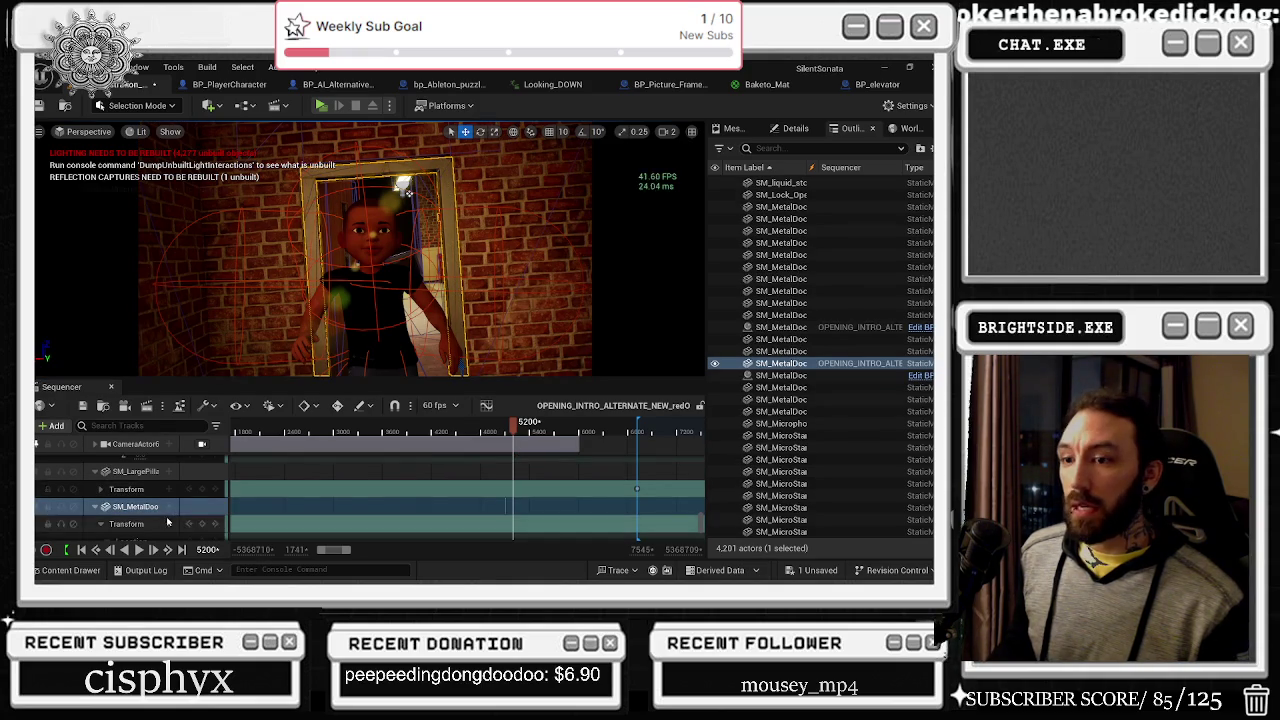
scroll(171, 514, "down", 5)
scroll(171, 514, "down", 5)
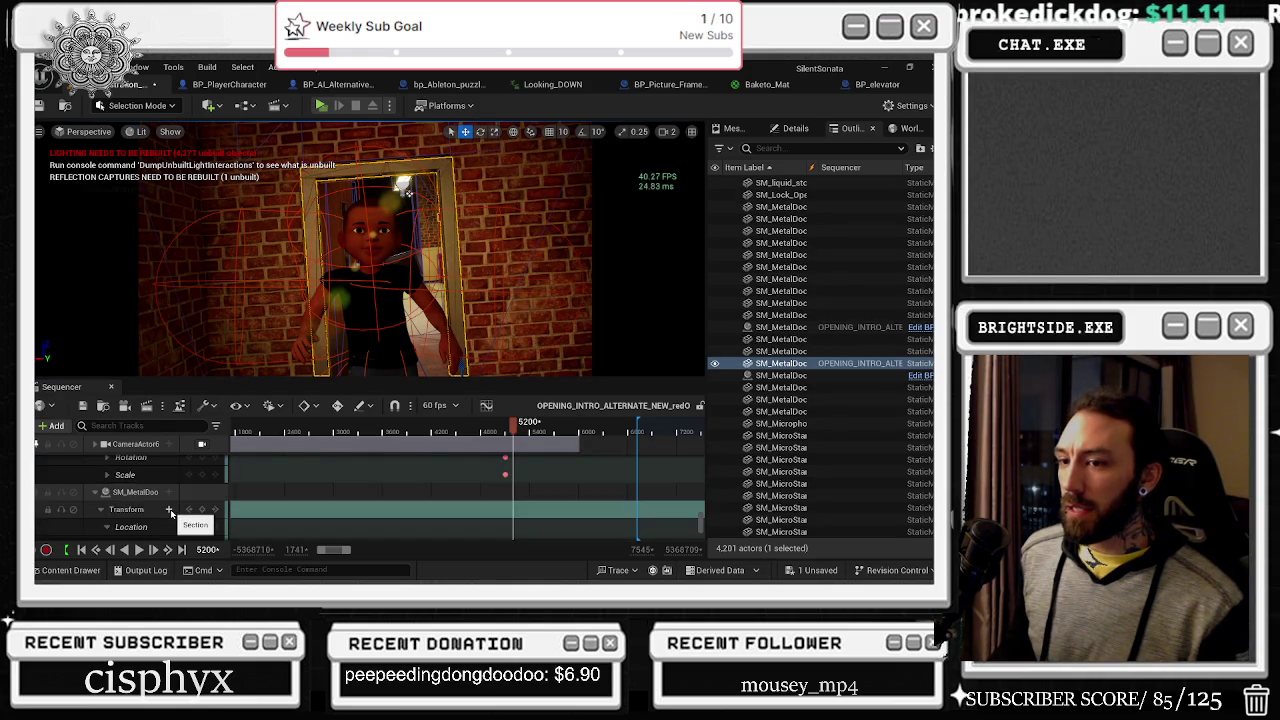
Step: Add a Visibility track to SM_MetalDoor, then scrub back to frame 4966
left_click(178, 487)
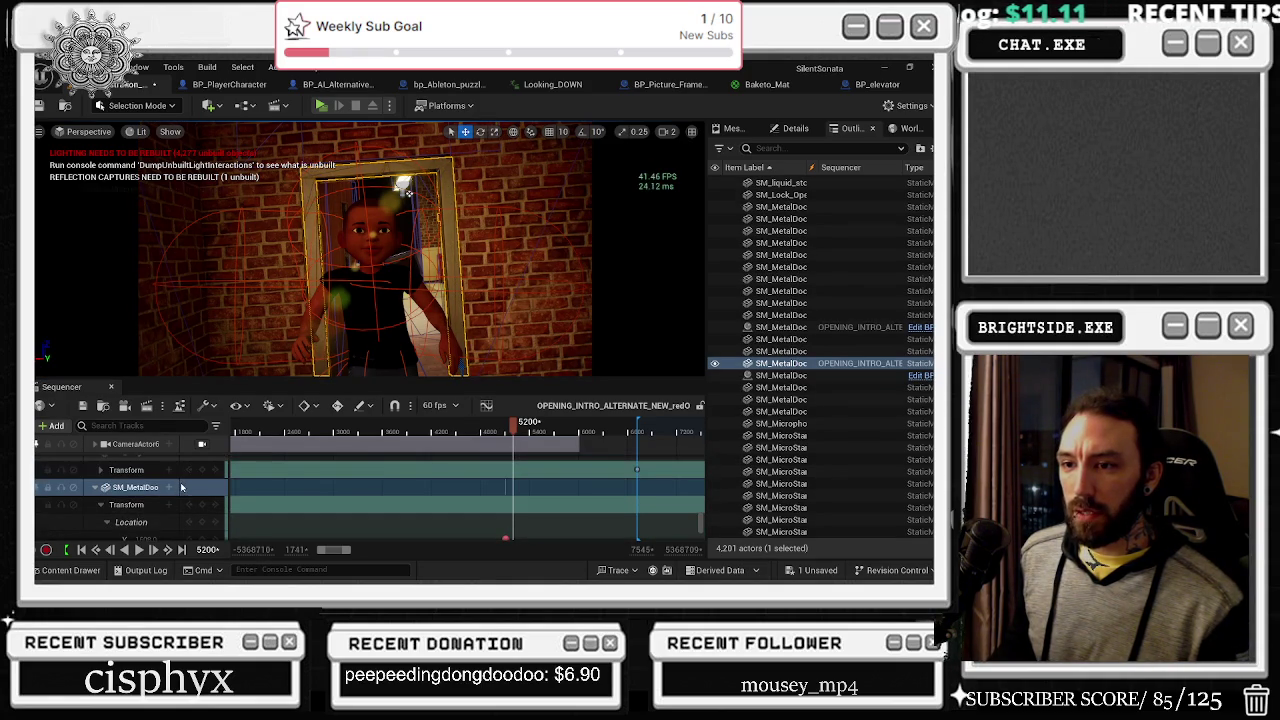
left_click(170, 491)
left_click(185, 478)
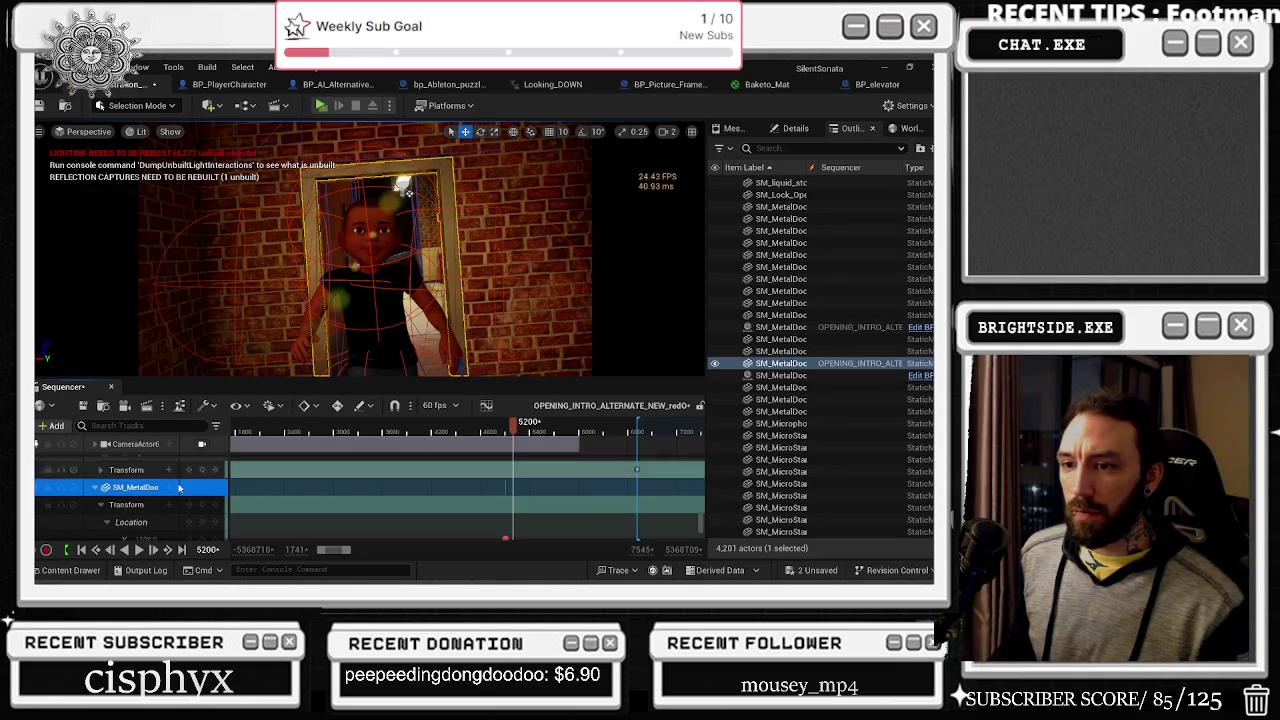
scroll(180, 487, "down", 2)
scroll(640, 450, "up", 2)
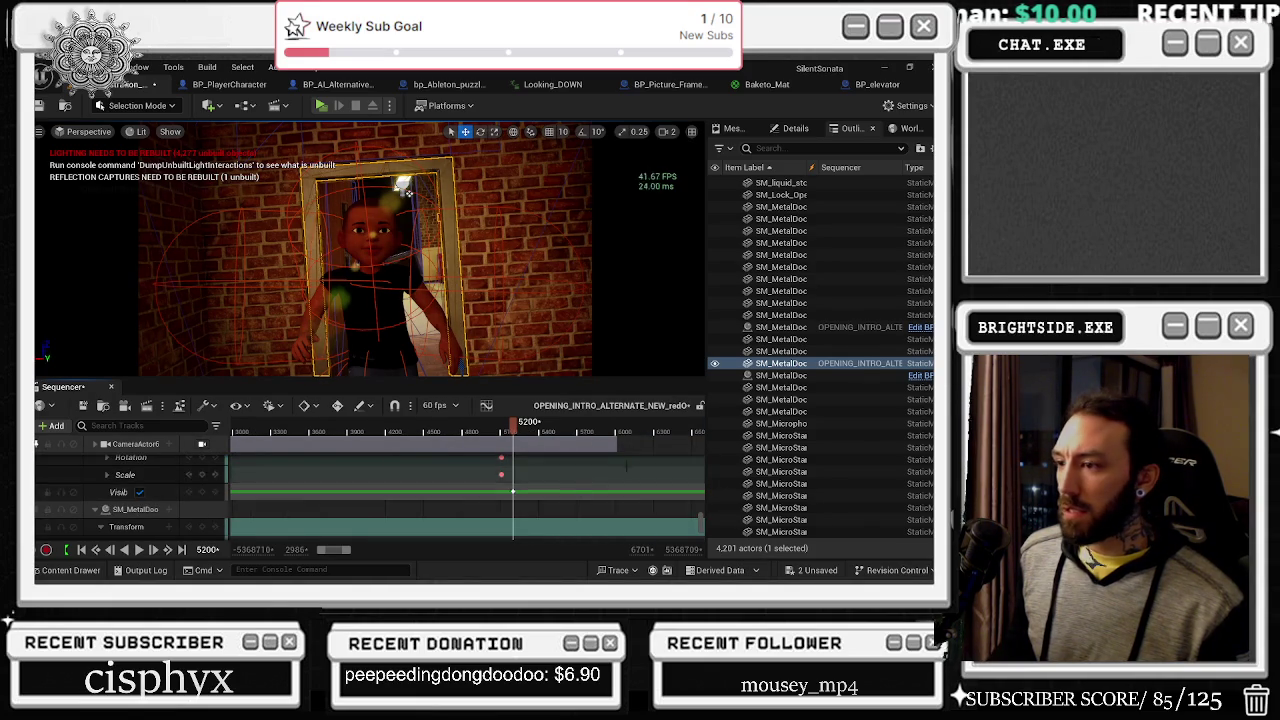
left_click_drag(512, 491, 490, 490)
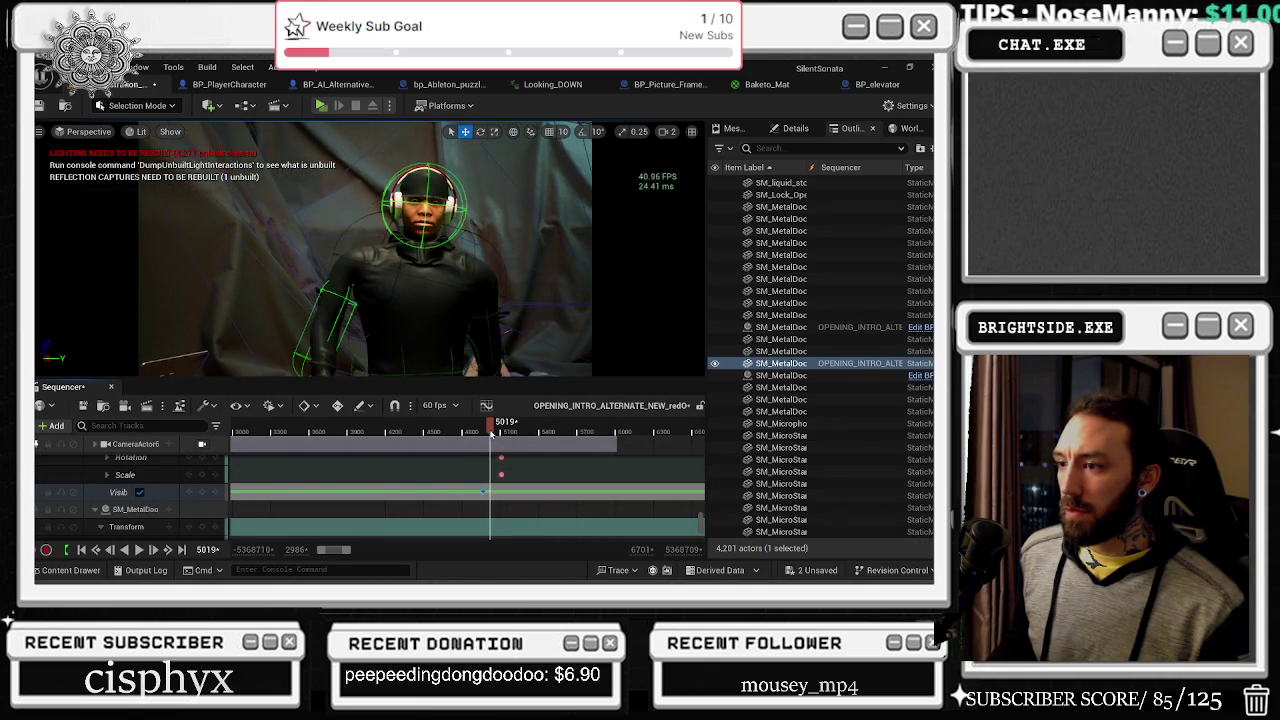
Step: Key the metal door hidden on its Visibility track and check it at frame 5109
left_click(150, 496)
left_click(143, 493)
left_click(510, 432)
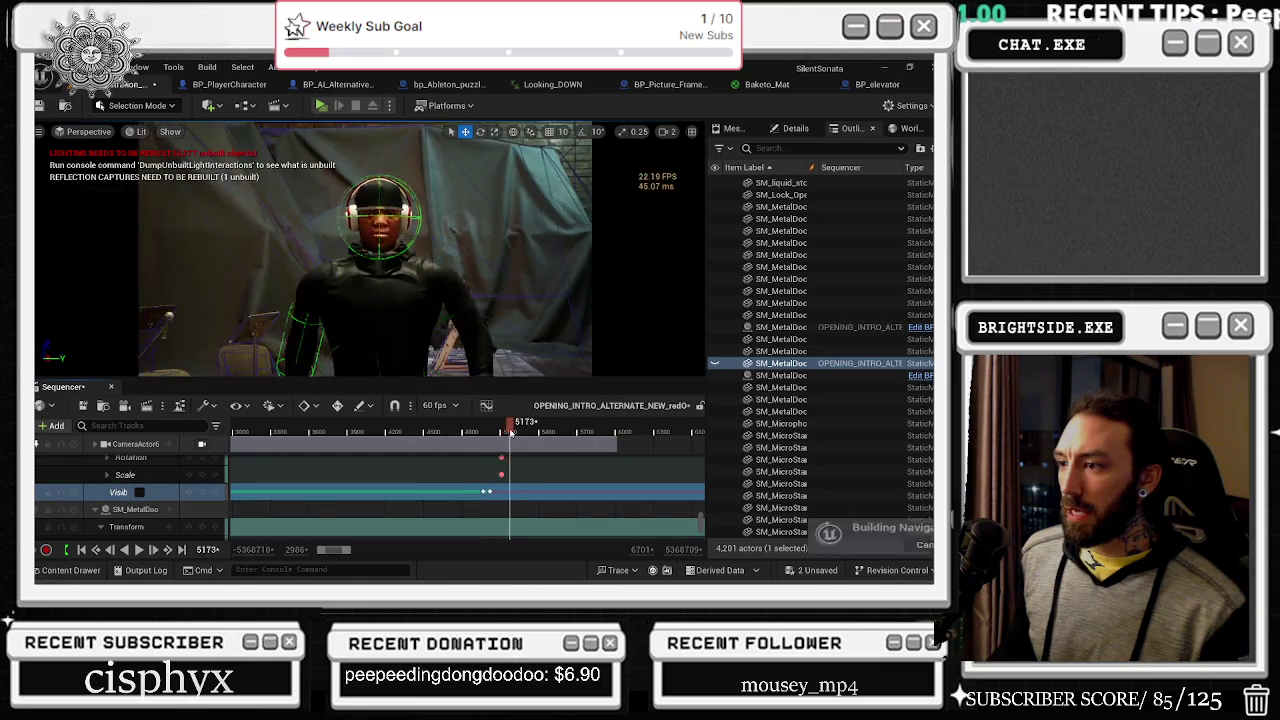
left_click(483, 432)
left_click_drag(483, 432, 505, 432)
Step: Shift the visibility keys toward the shot cut and add another key at frame 5288
scroll(497, 494, "up", 2)
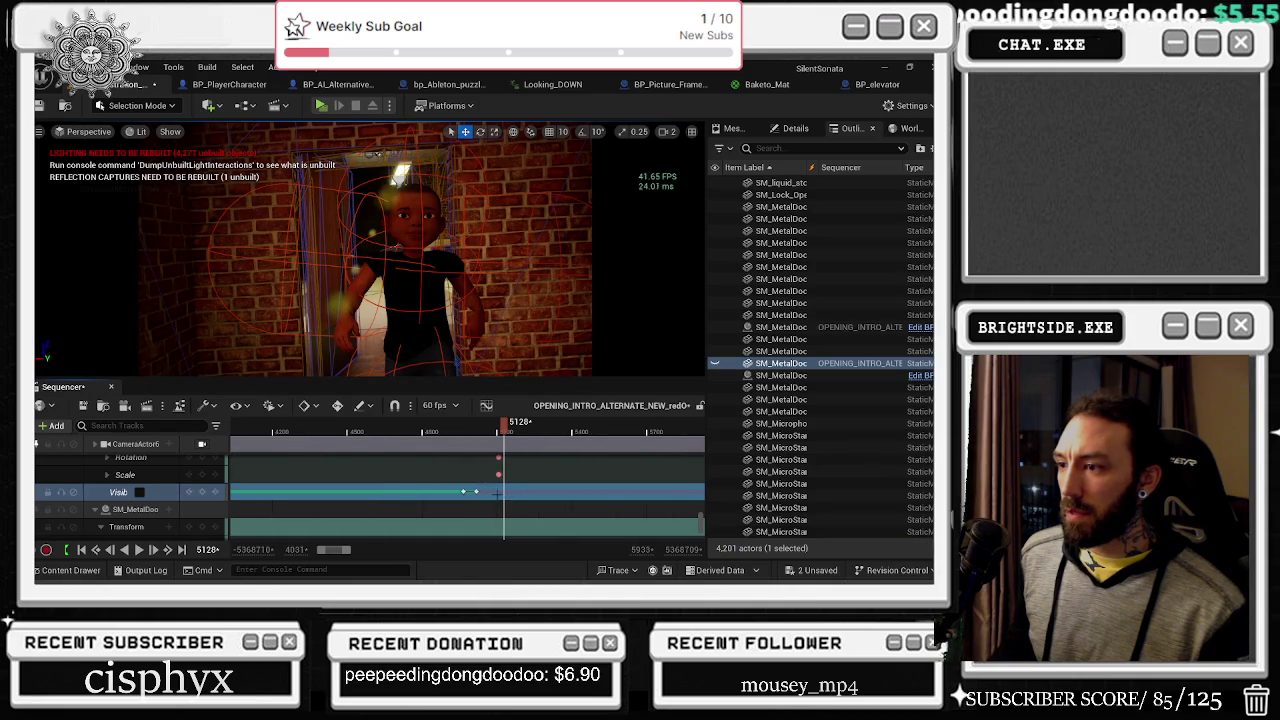
left_click_drag(476, 491, 504, 491)
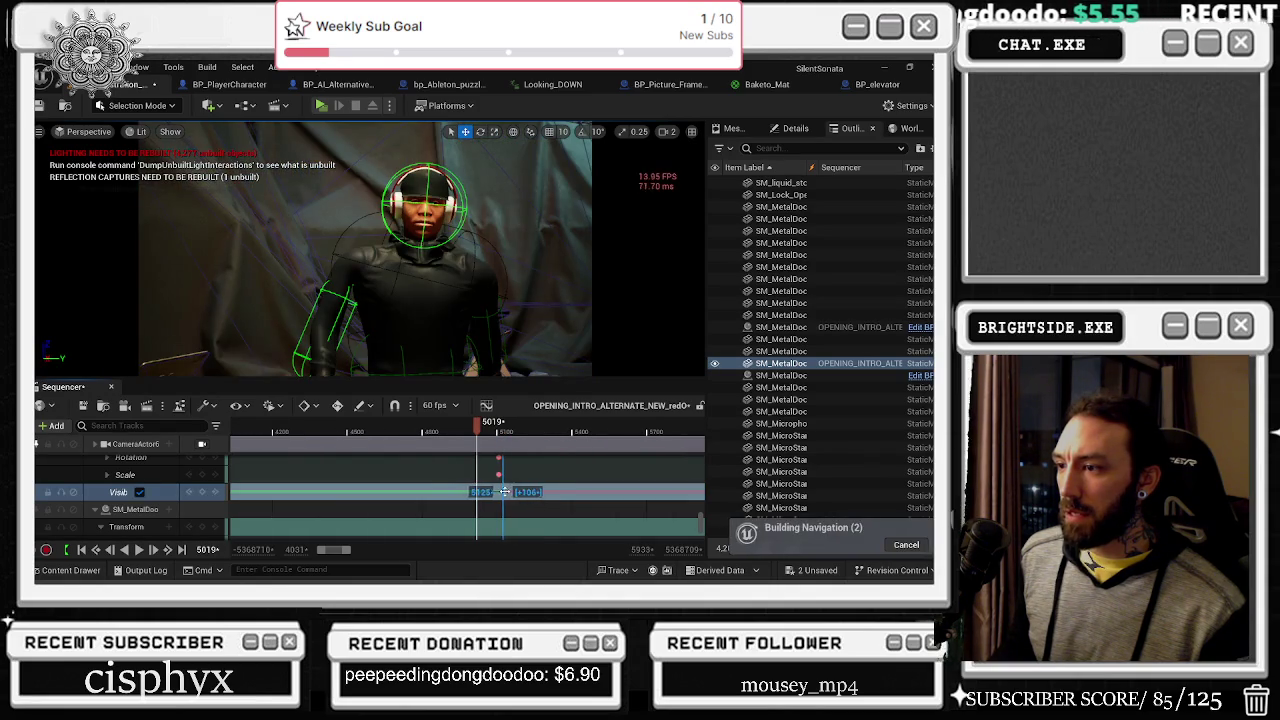
left_click_drag(503, 432, 544, 432)
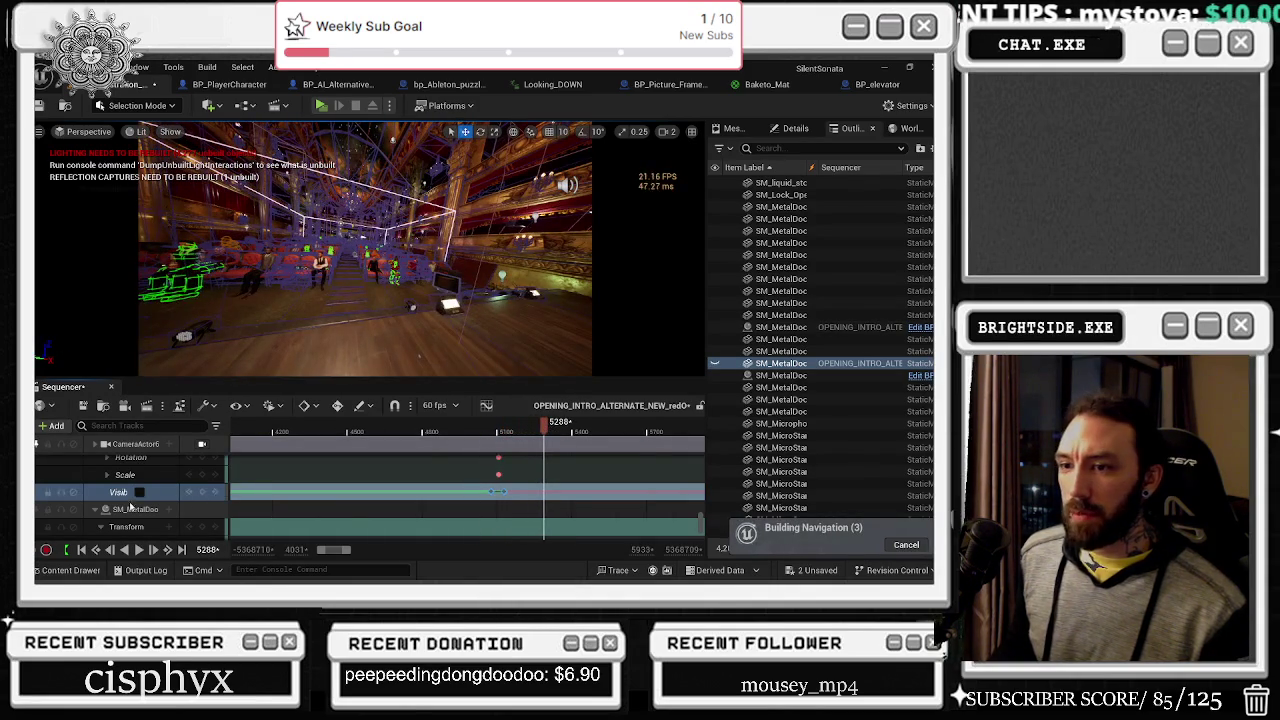
left_click(207, 492)
left_click(546, 432)
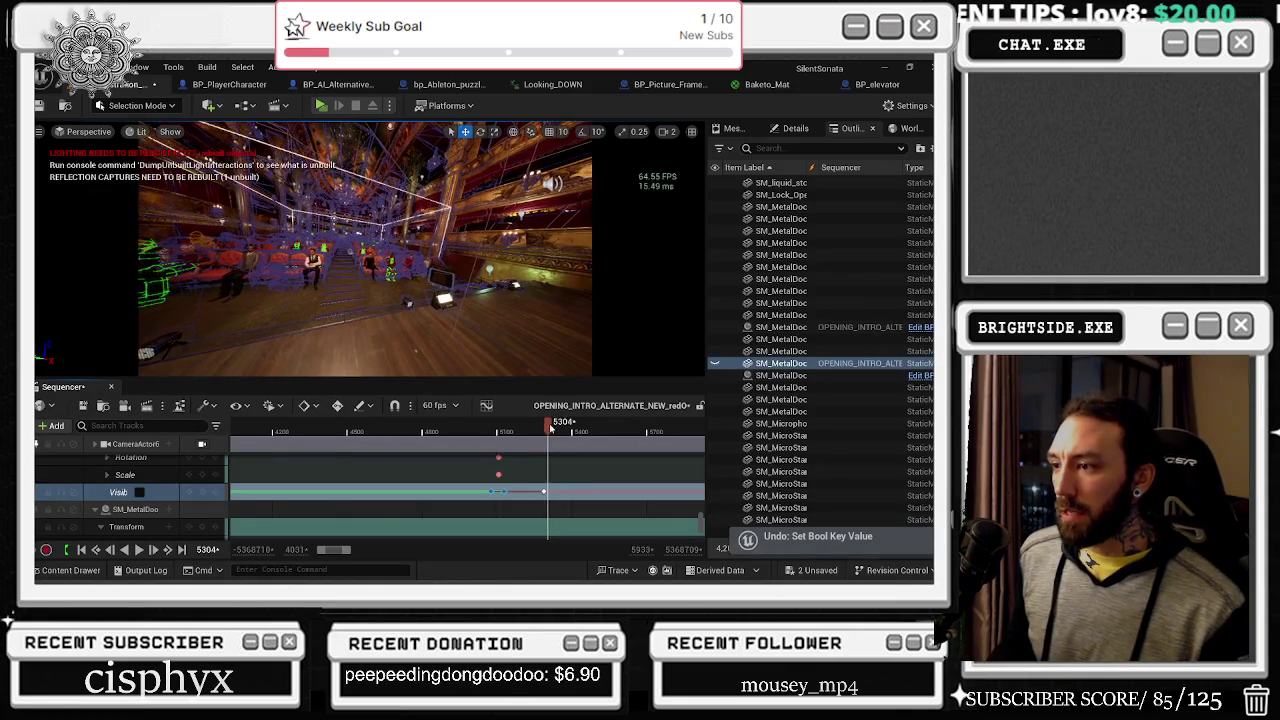
Step: Undo three visibility key edits, return to frame 5203, and select the brick wall
key("ctrl+z")
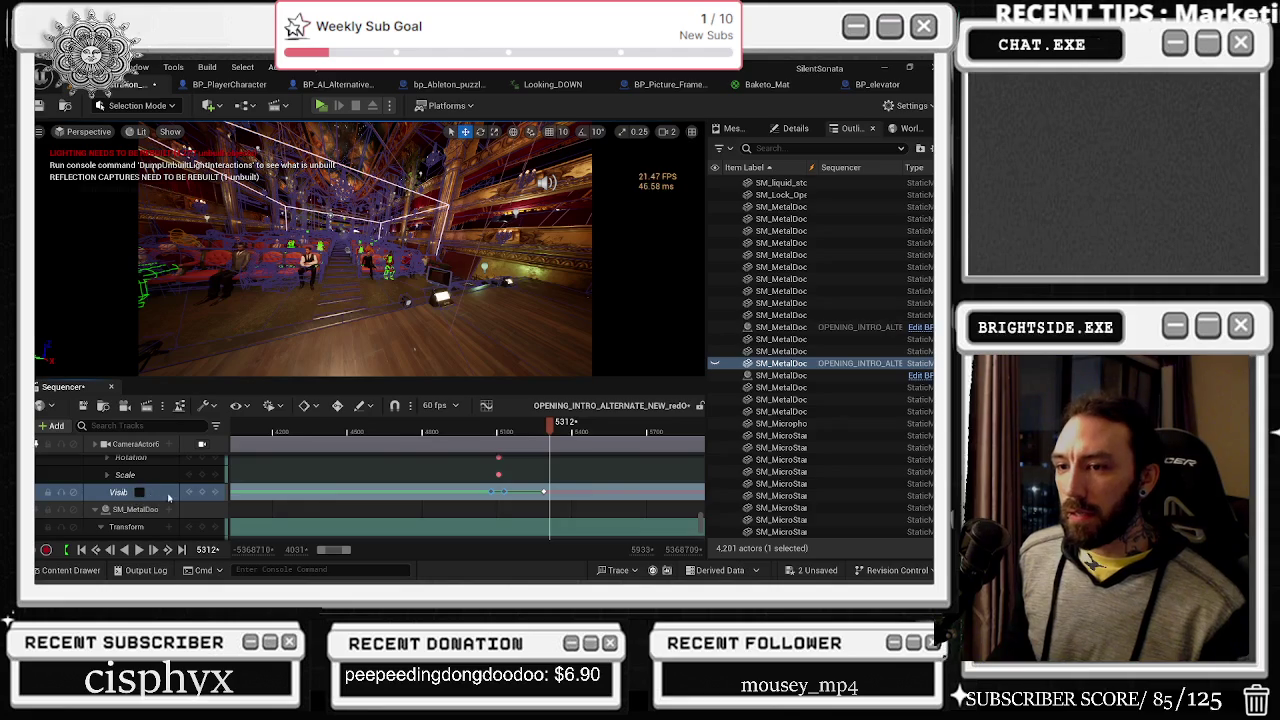
key("ctrl+z")
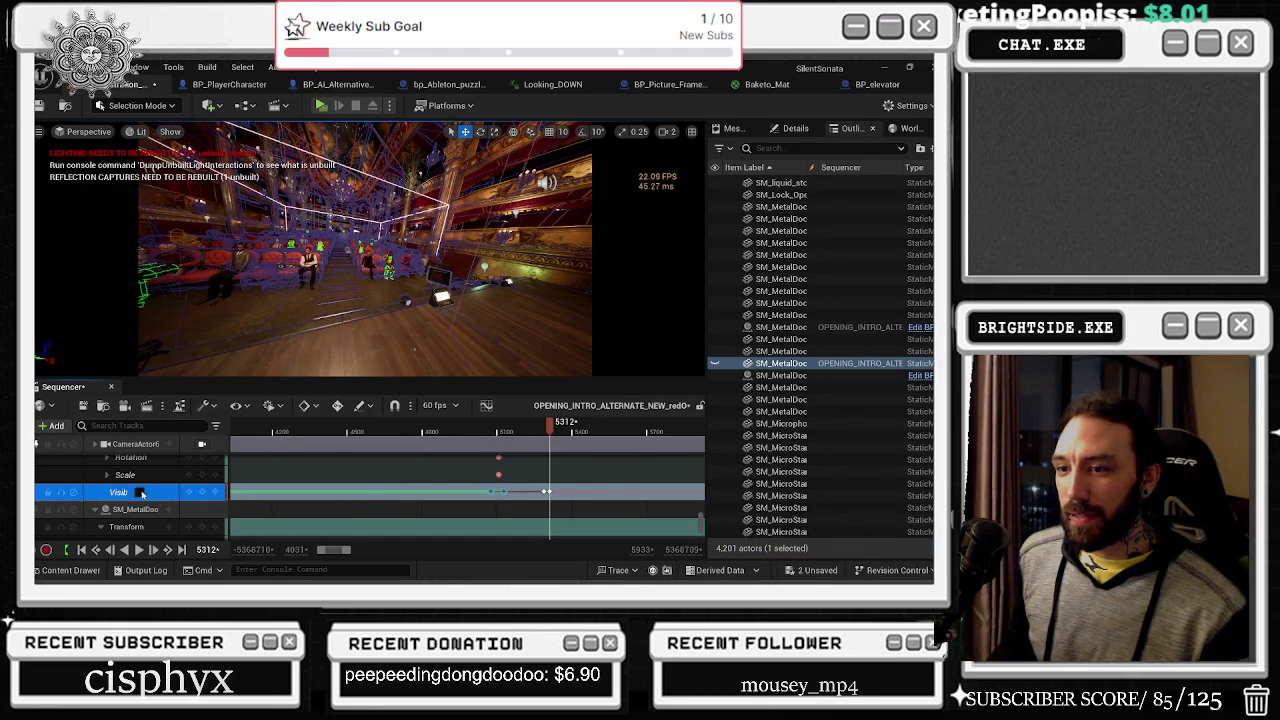
key("ctrl+z")
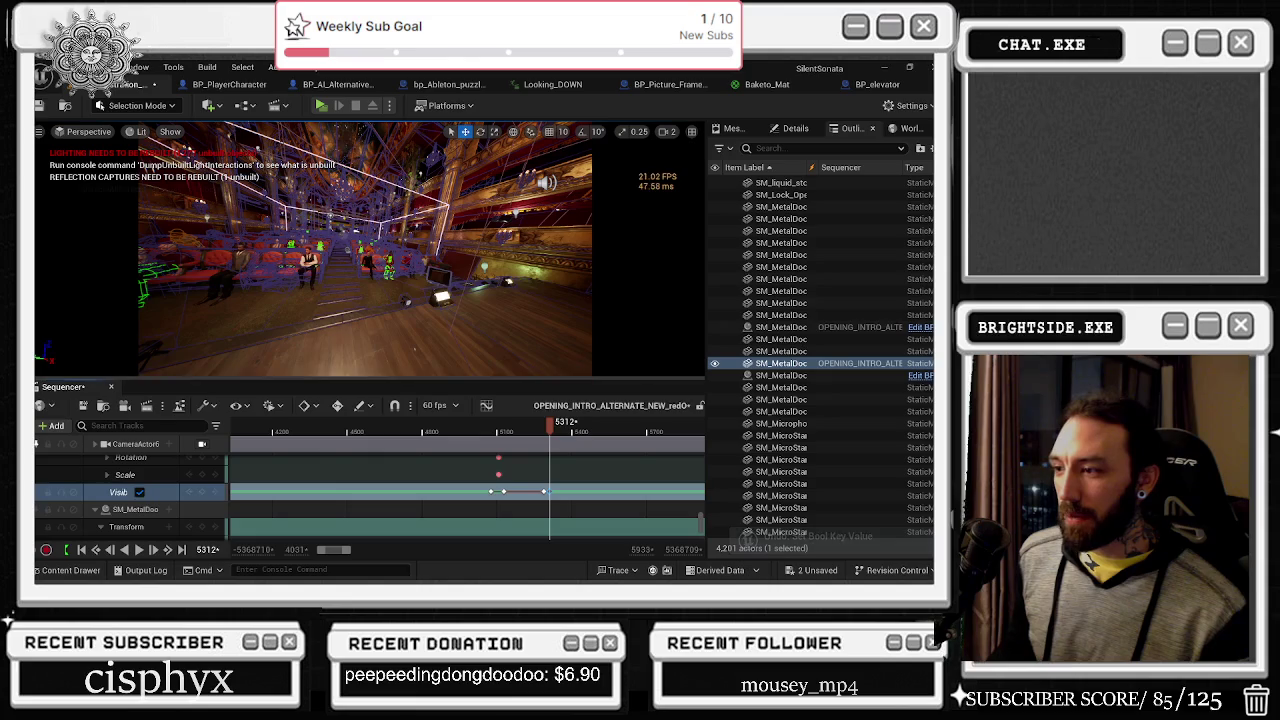
left_click(535, 428)
left_click_drag(535, 428, 522, 428)
left_click(230, 300)
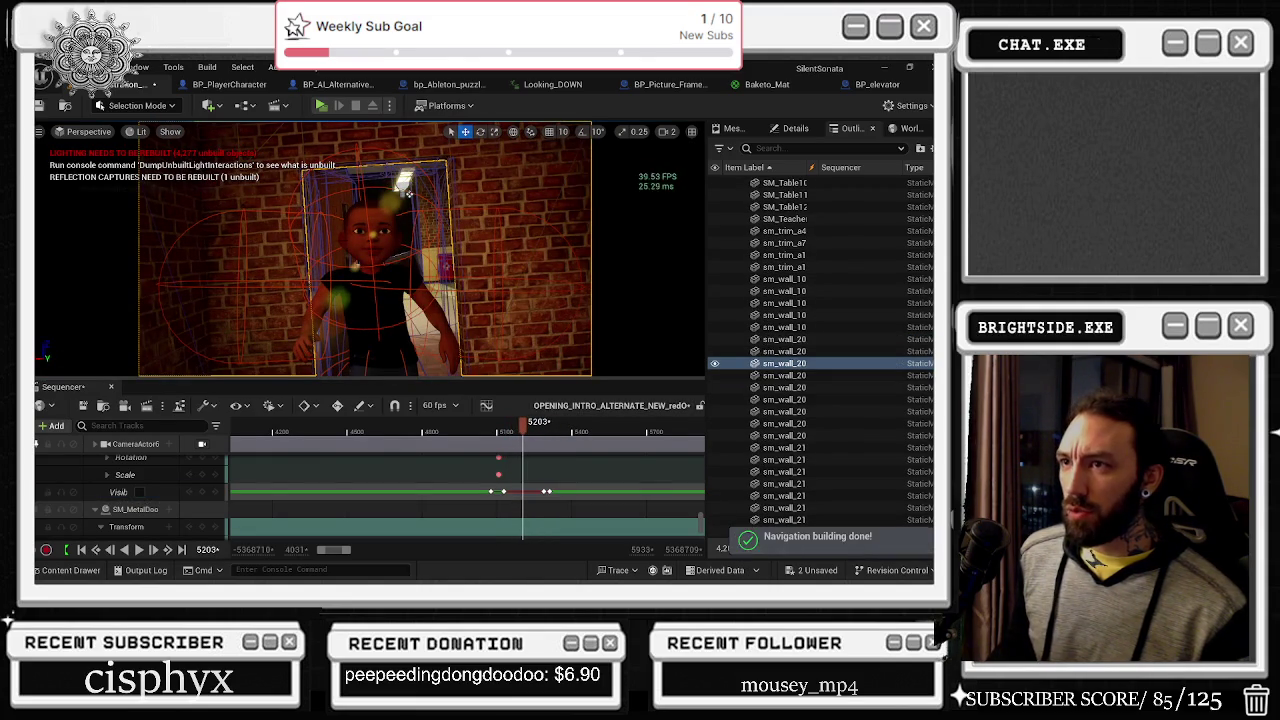
Step: Add wall actor sm_wall_200_win_a to the sequence and give it a Visibility track
left_click(58, 427)
mouse_move(120, 222)
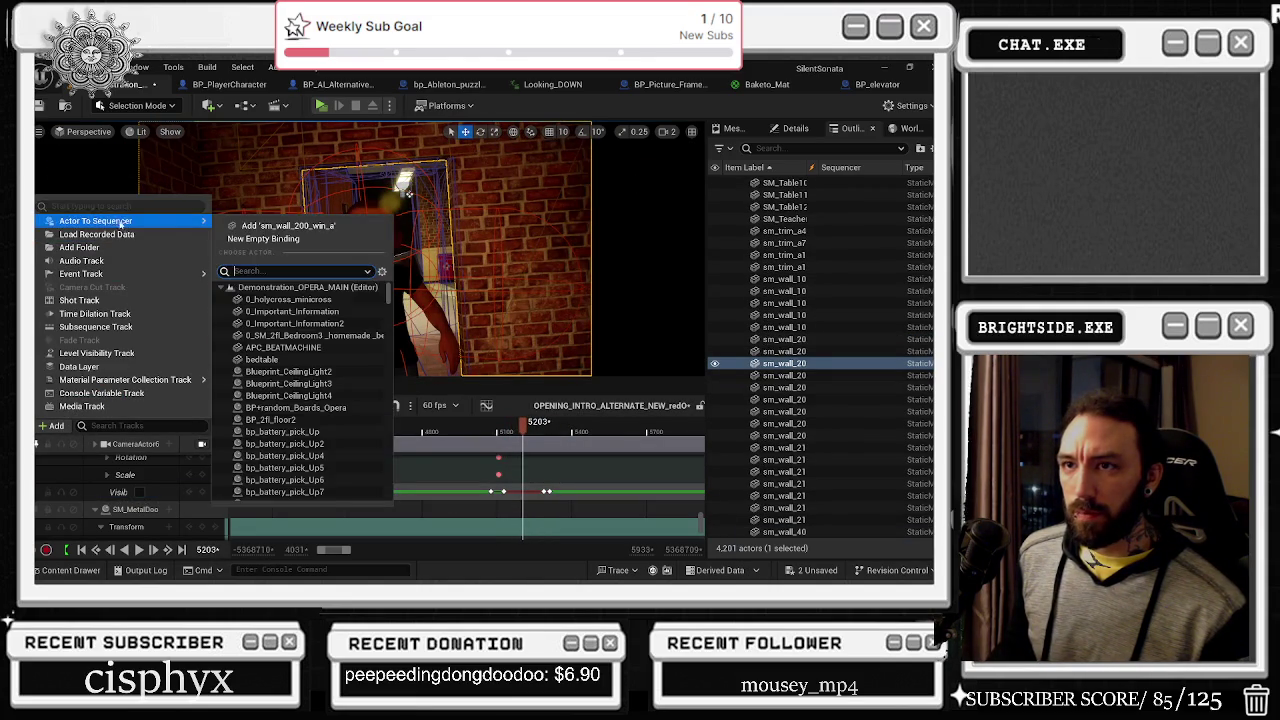
left_click(290, 222)
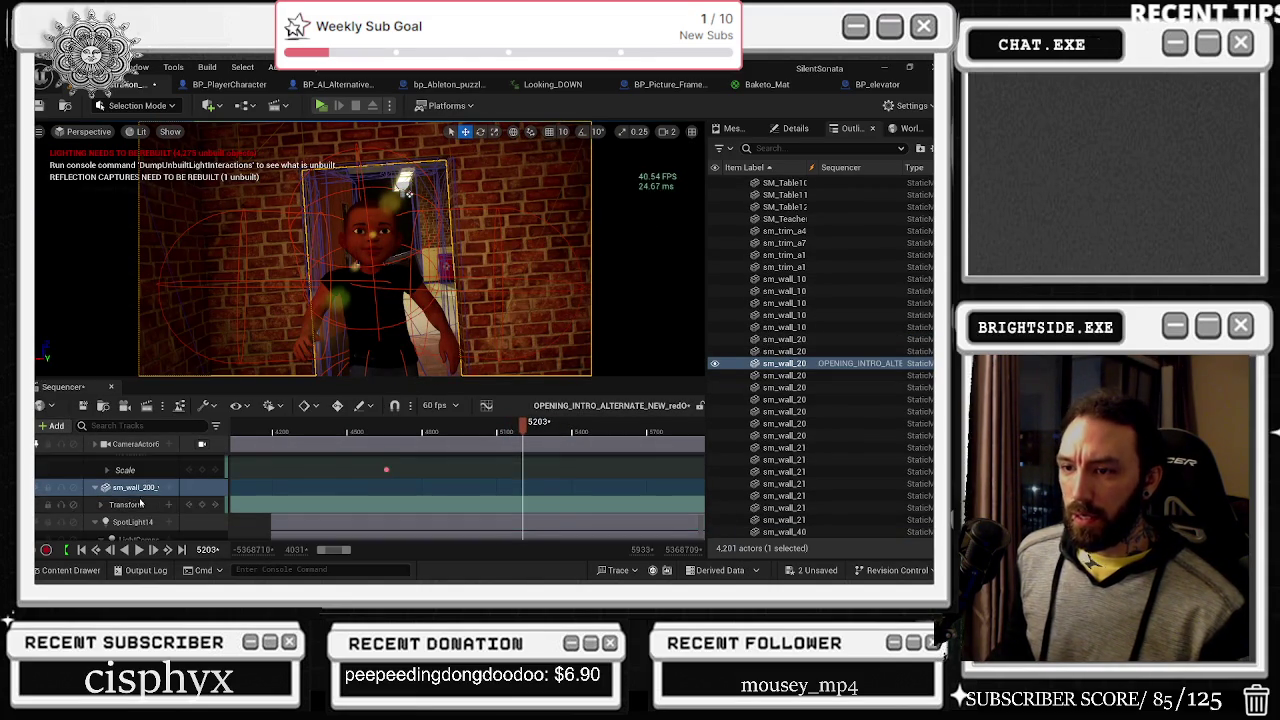
scroll(170, 495, "down", 1)
left_click(170, 487)
left_click(200, 471)
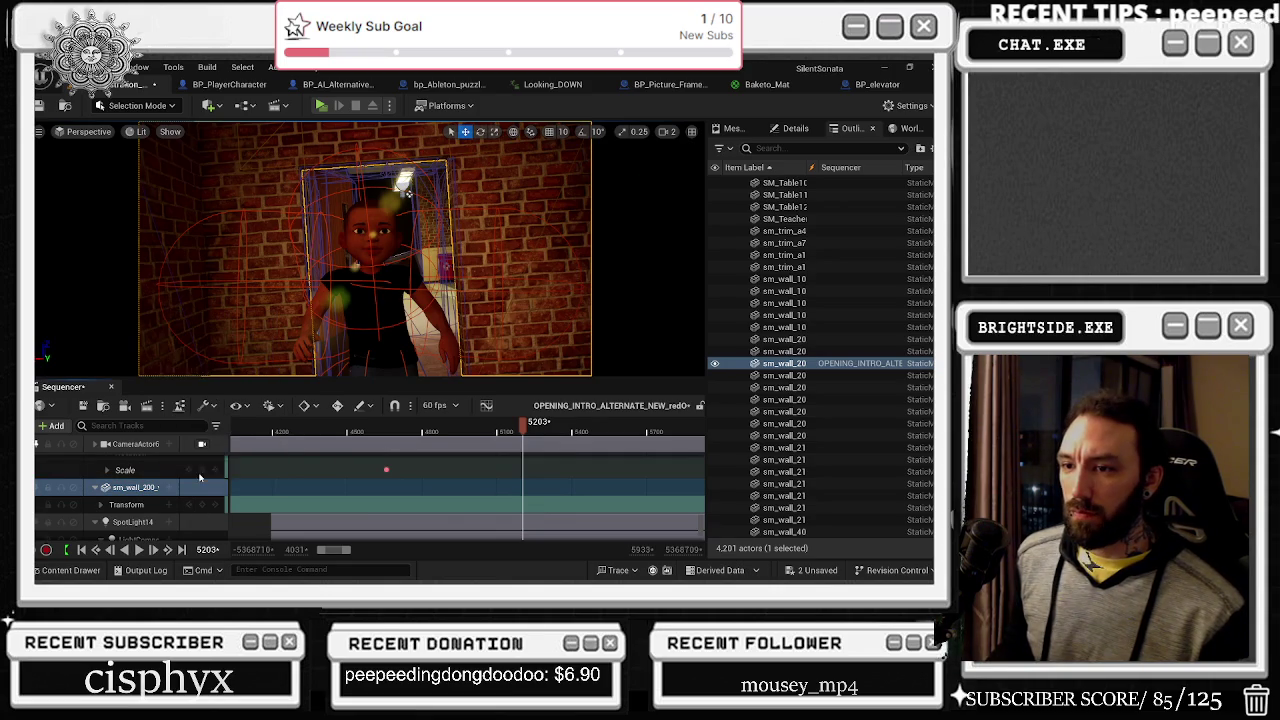
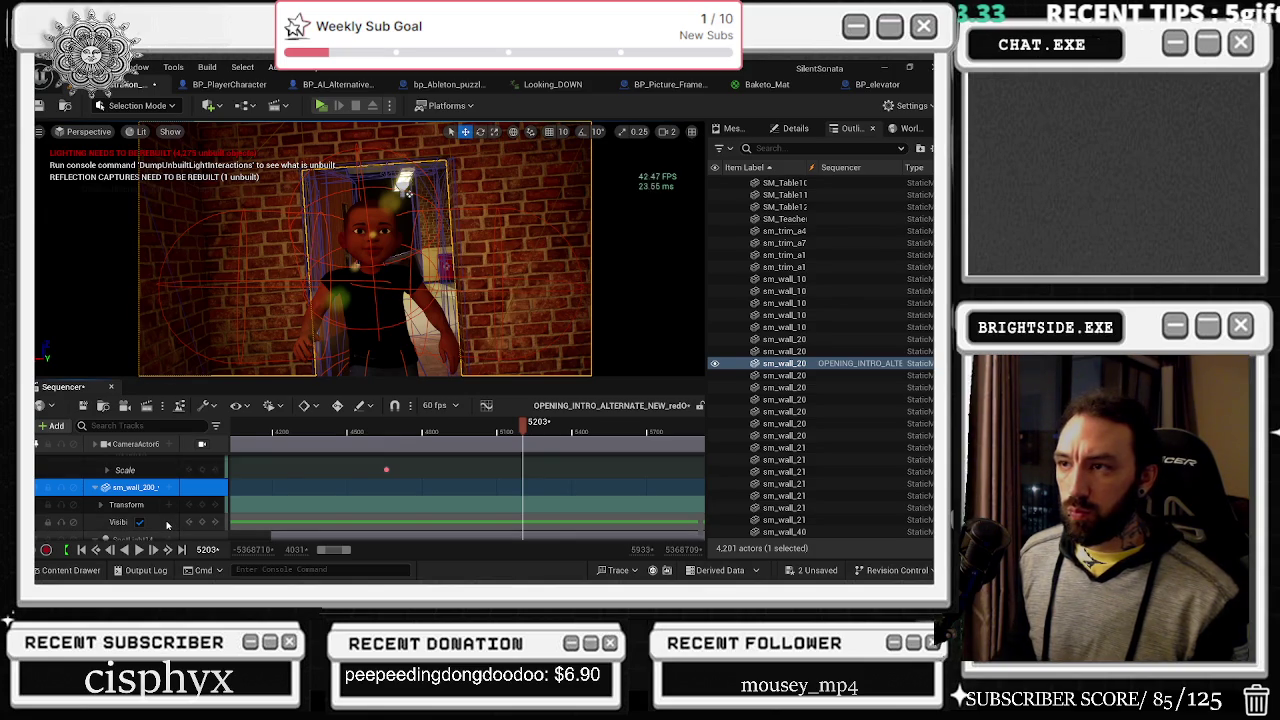
Step: Key the brick wall's visibility at the current frame and zoom in to review the key
left_click(202, 522)
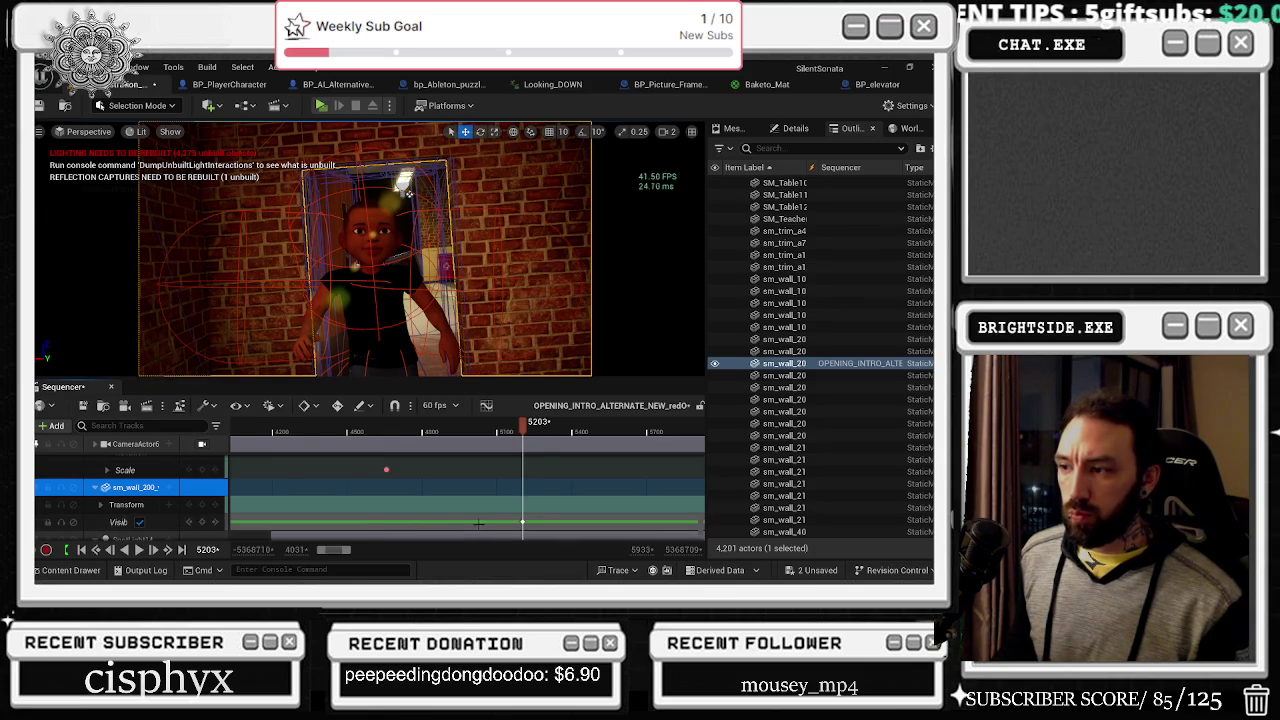
left_click(518, 433)
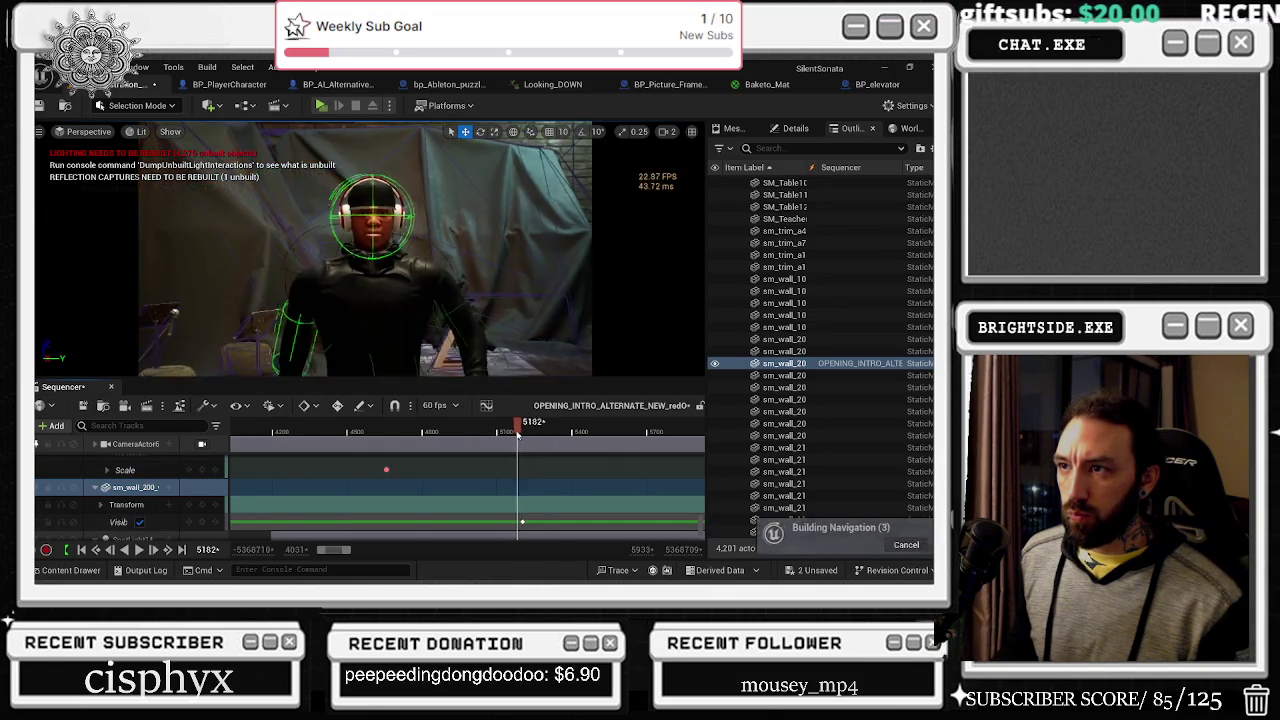
mouse_move(518, 434)
left_mouse_down()
mouse_move(505, 434)
mouse_move(519, 440)
left_mouse_up()
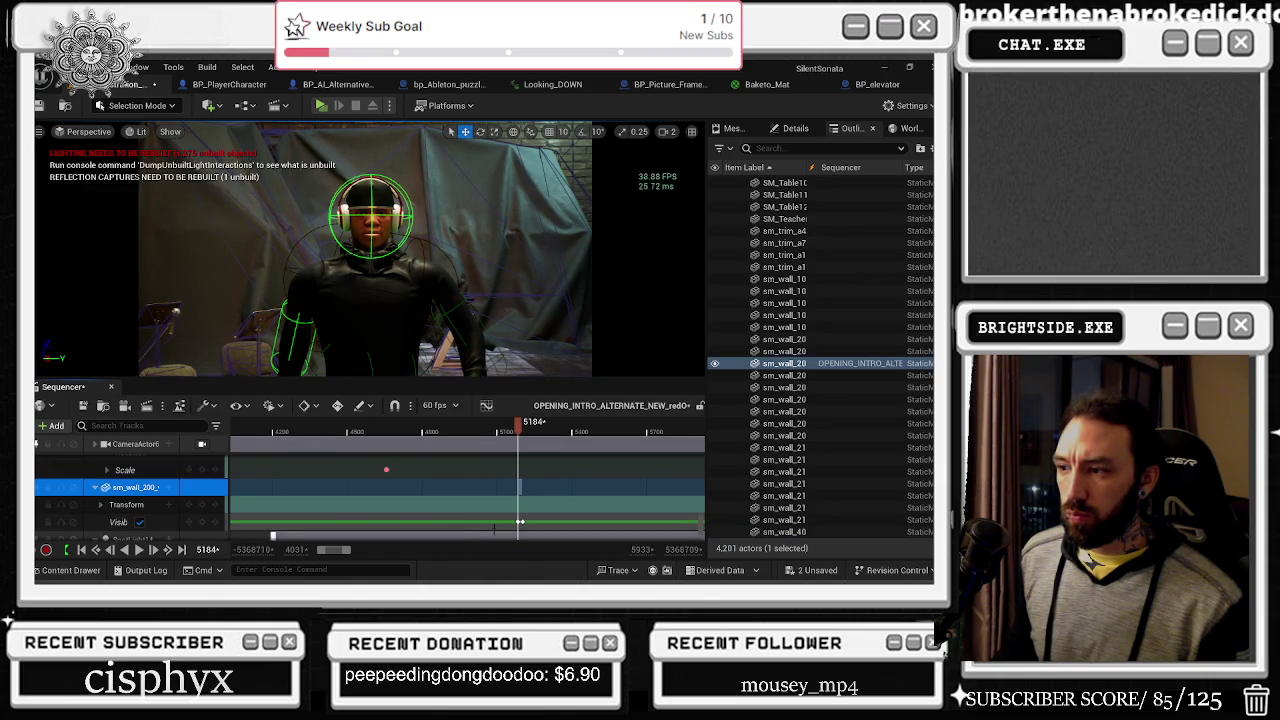
left_click(520, 522)
scroll(520, 530, "up", 5)
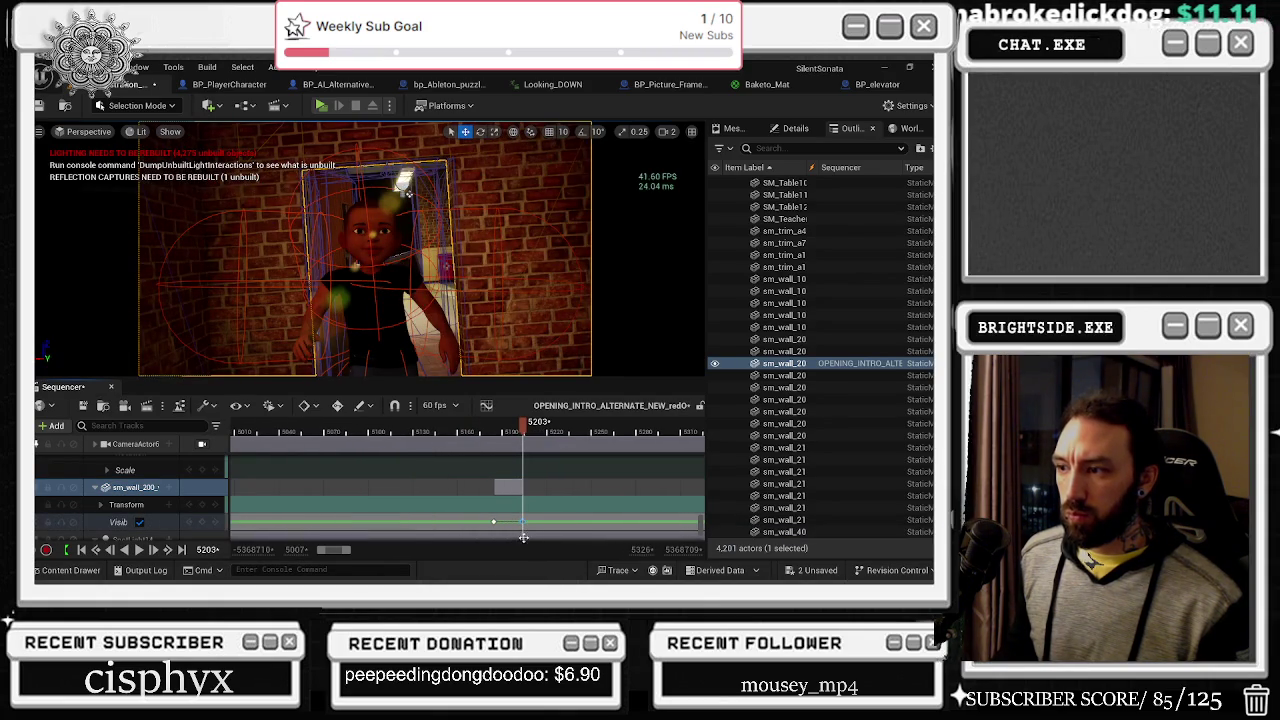
left_click_drag(527, 520, 454, 522)
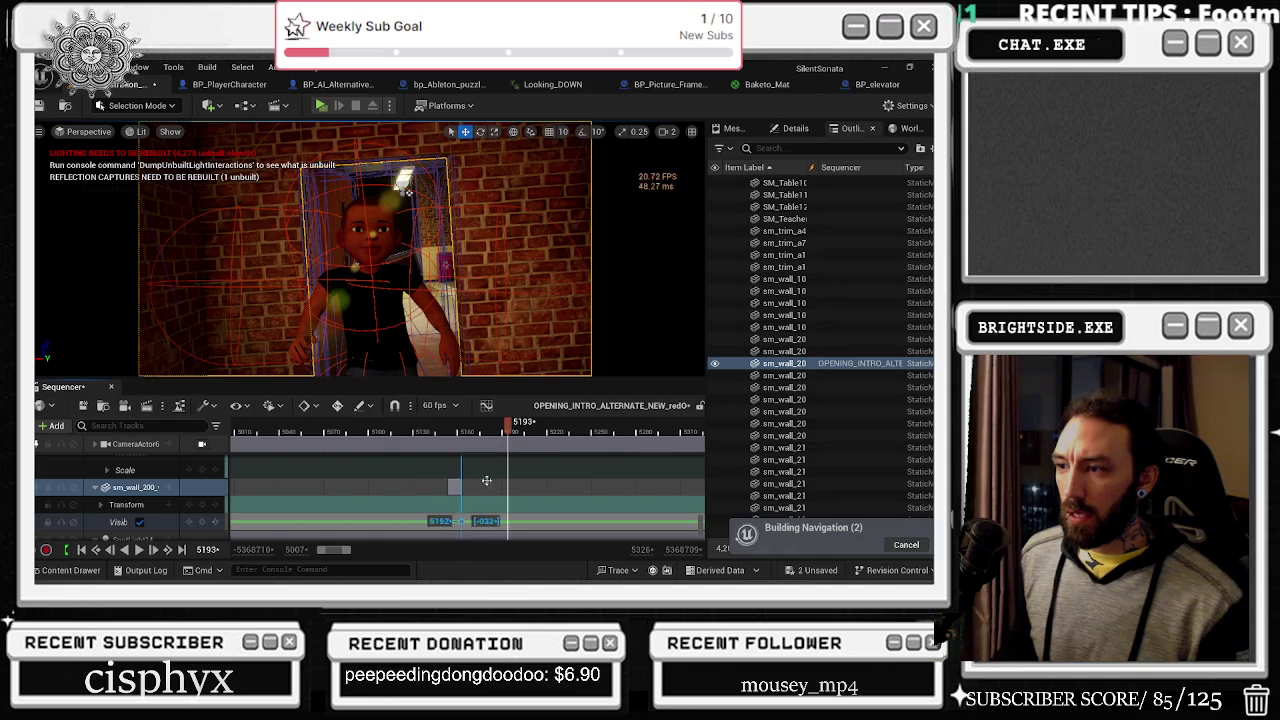
Step: Move the wall's visibility key earlier and key the wall hidden at frame 5162
left_click(501, 428)
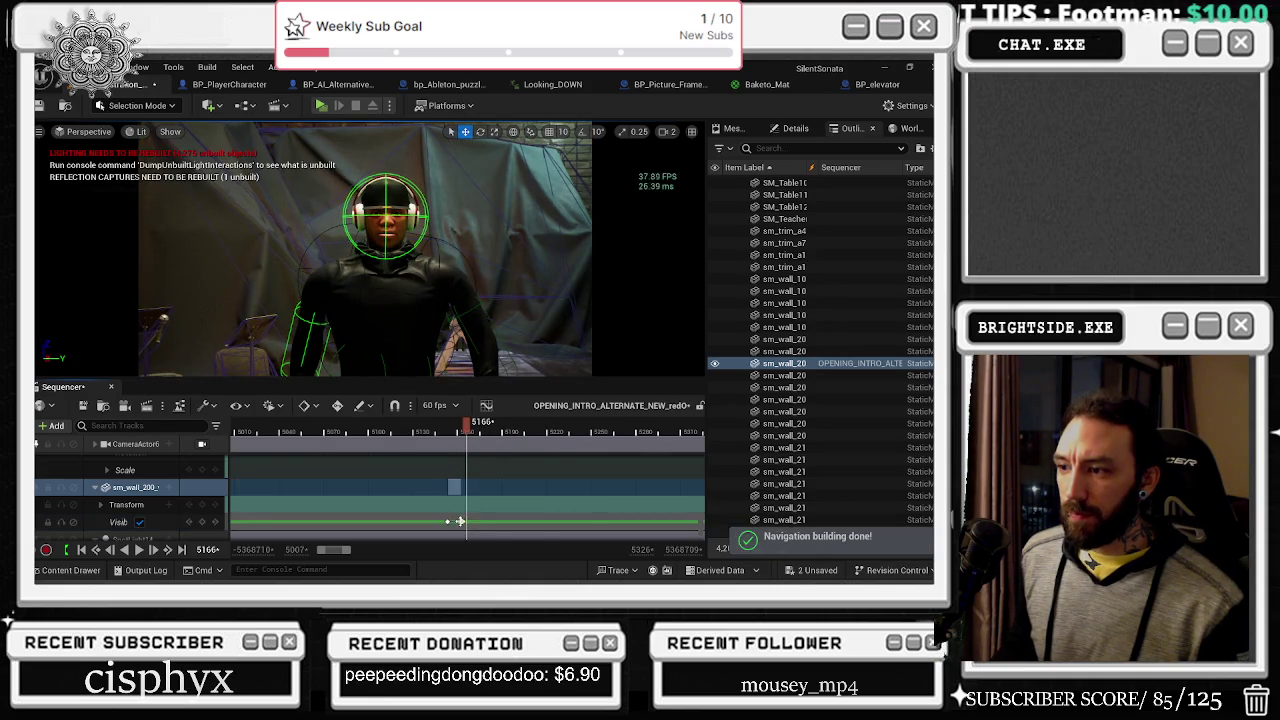
left_click(461, 428)
left_click(170, 522)
left_click(139, 522)
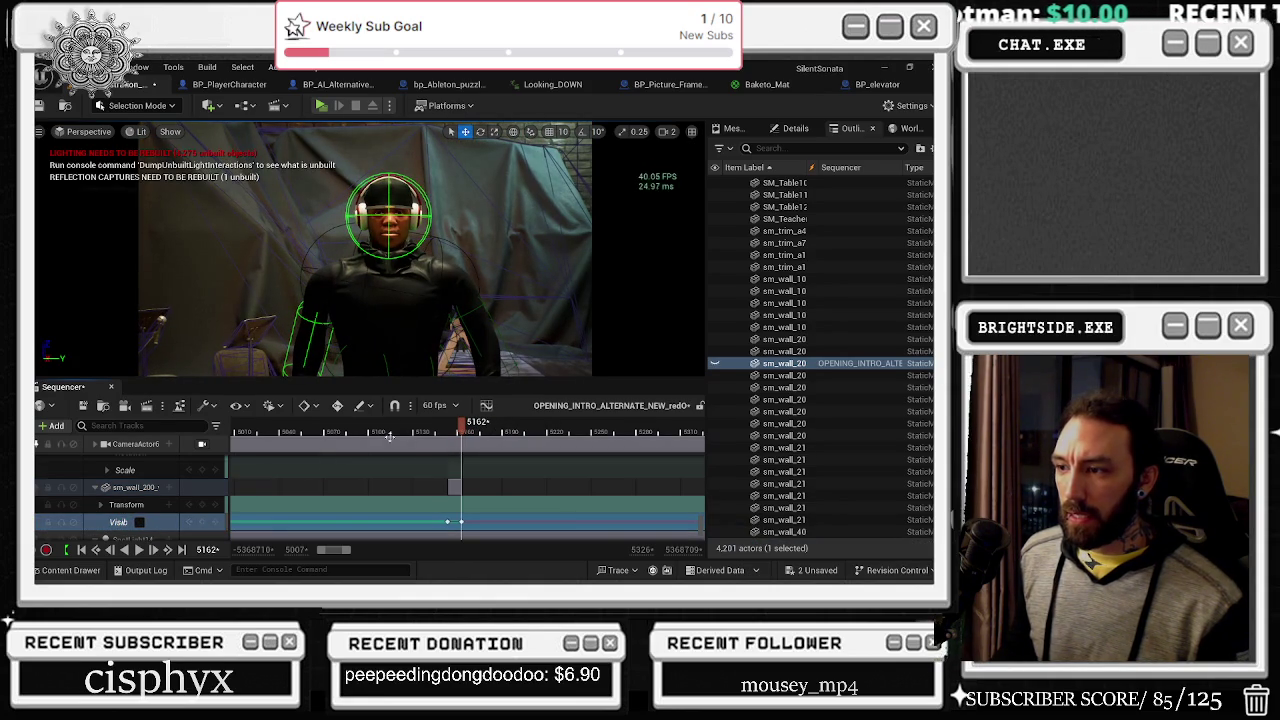
left_click(507, 428)
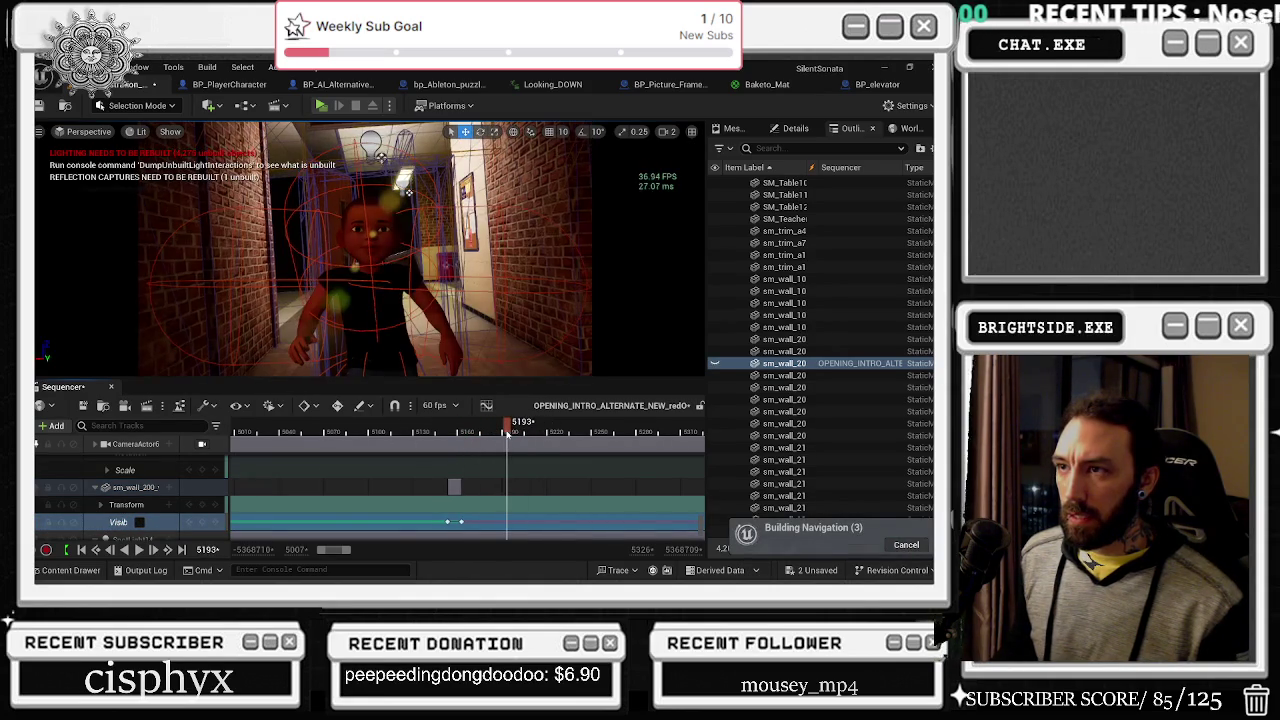
mouse_move(509, 432)
left_mouse_down()
mouse_move(494, 428)
mouse_move(505, 427)
left_mouse_up()
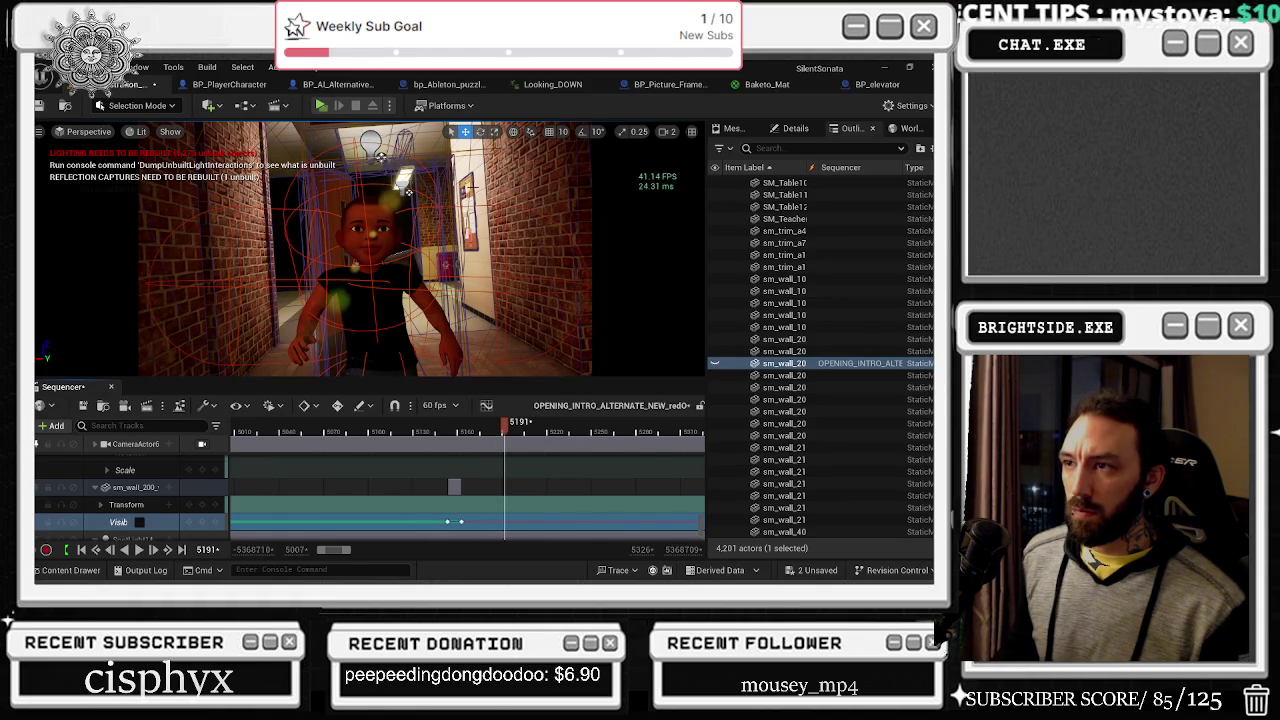
left_click(46, 389)
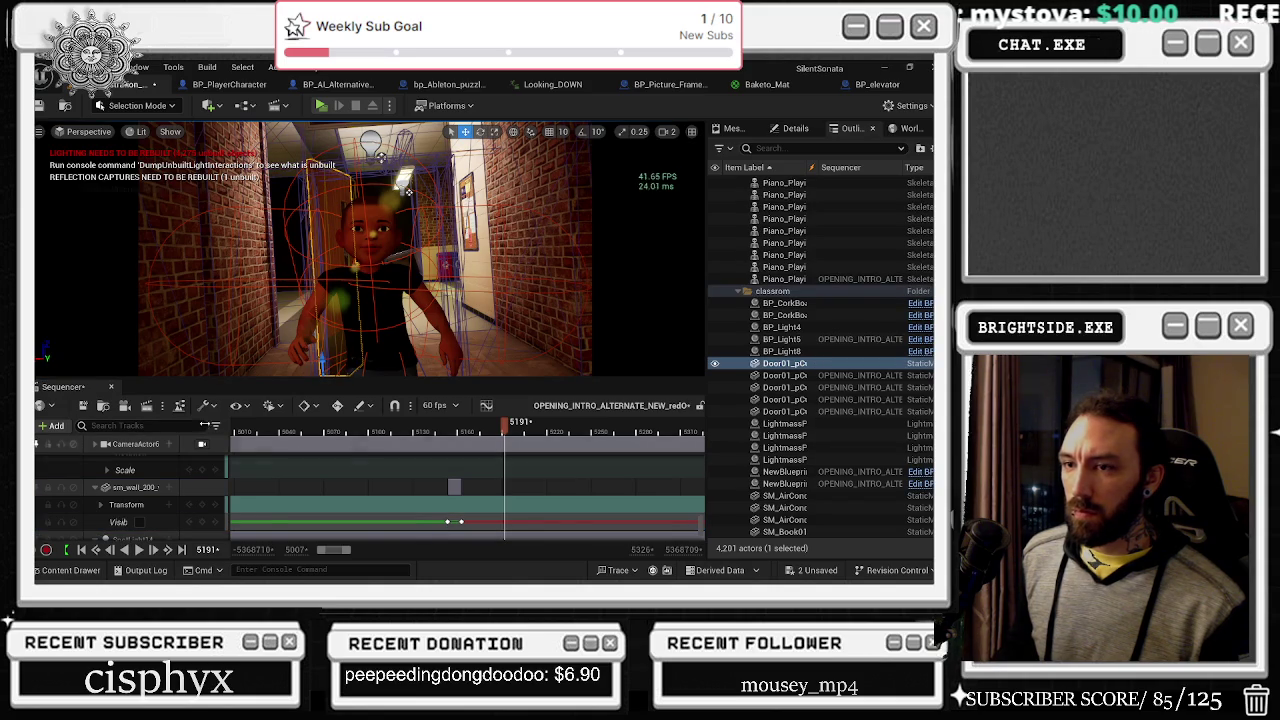
Step: Put the selected Door01_pCube13 actor into the sequence with its own Visibility track
left_click(55, 425)
mouse_move(120, 215)
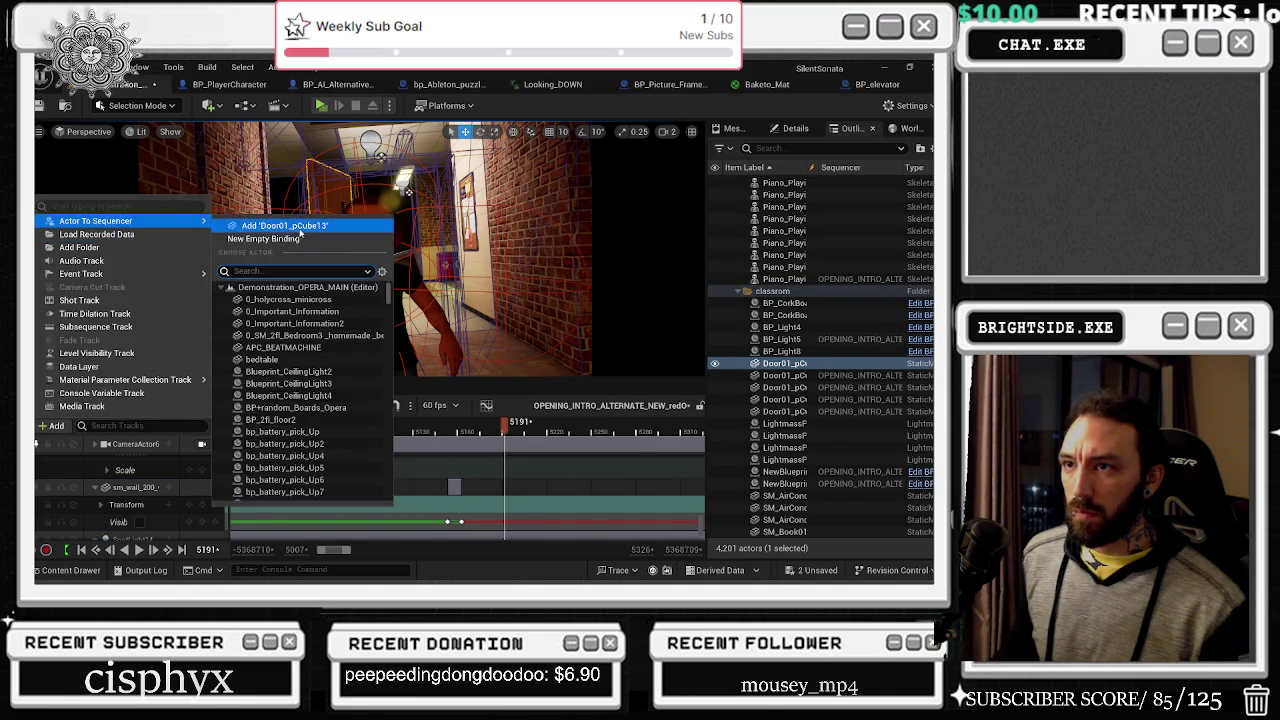
left_click(290, 229)
left_click(169, 508)
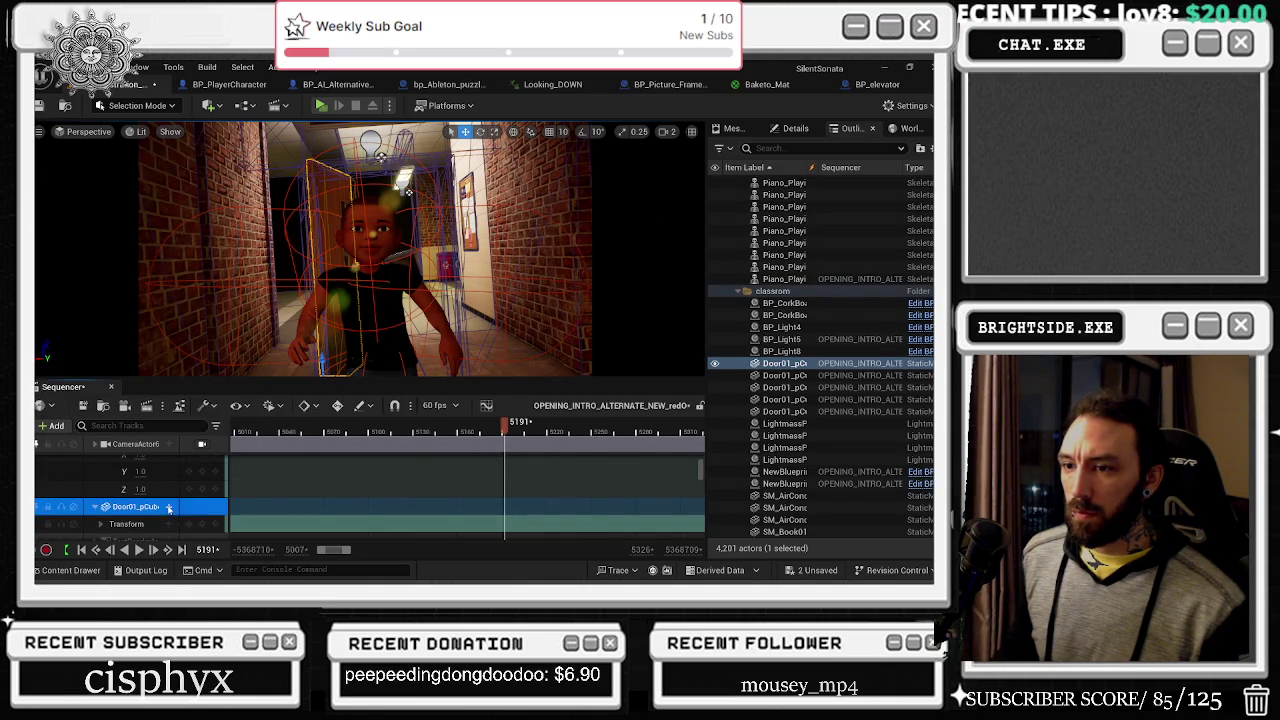
left_click(202, 492)
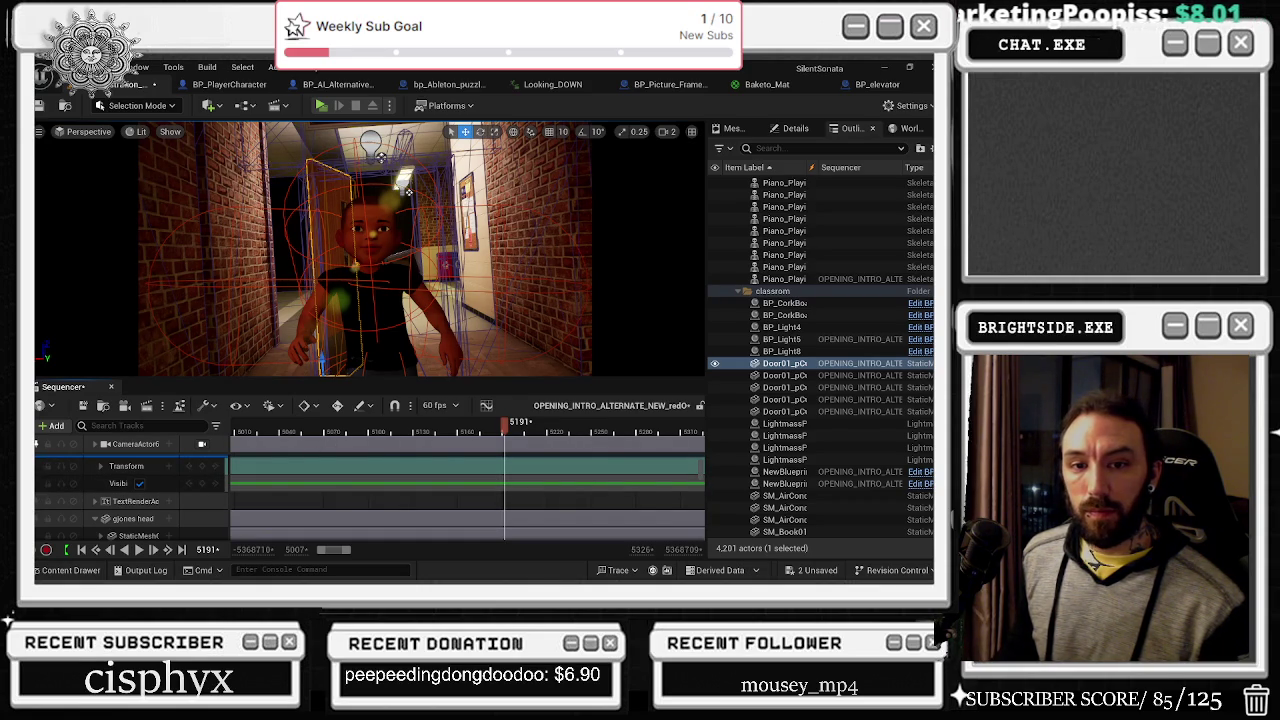
left_click(472, 430)
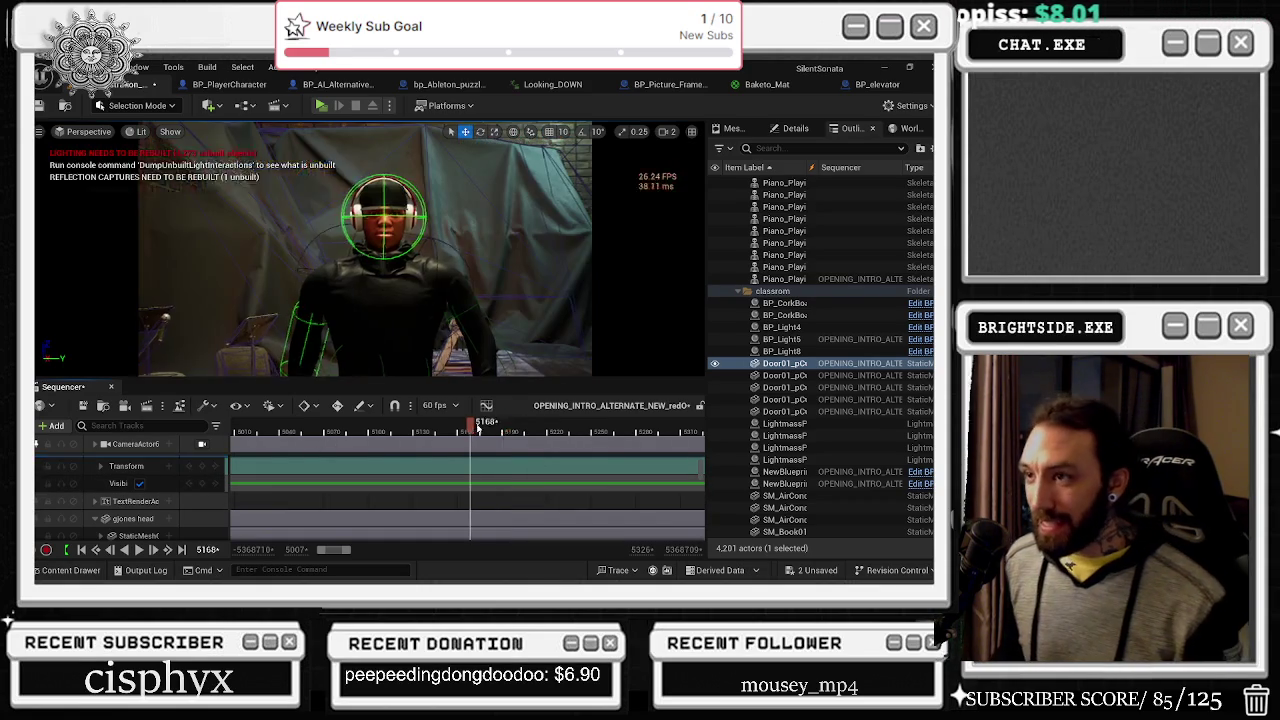
Step: Switch the viewport to Unlit rendering while scrubbing to the hallway shot
left_click_drag(478, 428, 517, 424)
left_click(141, 132)
left_click(245, 190)
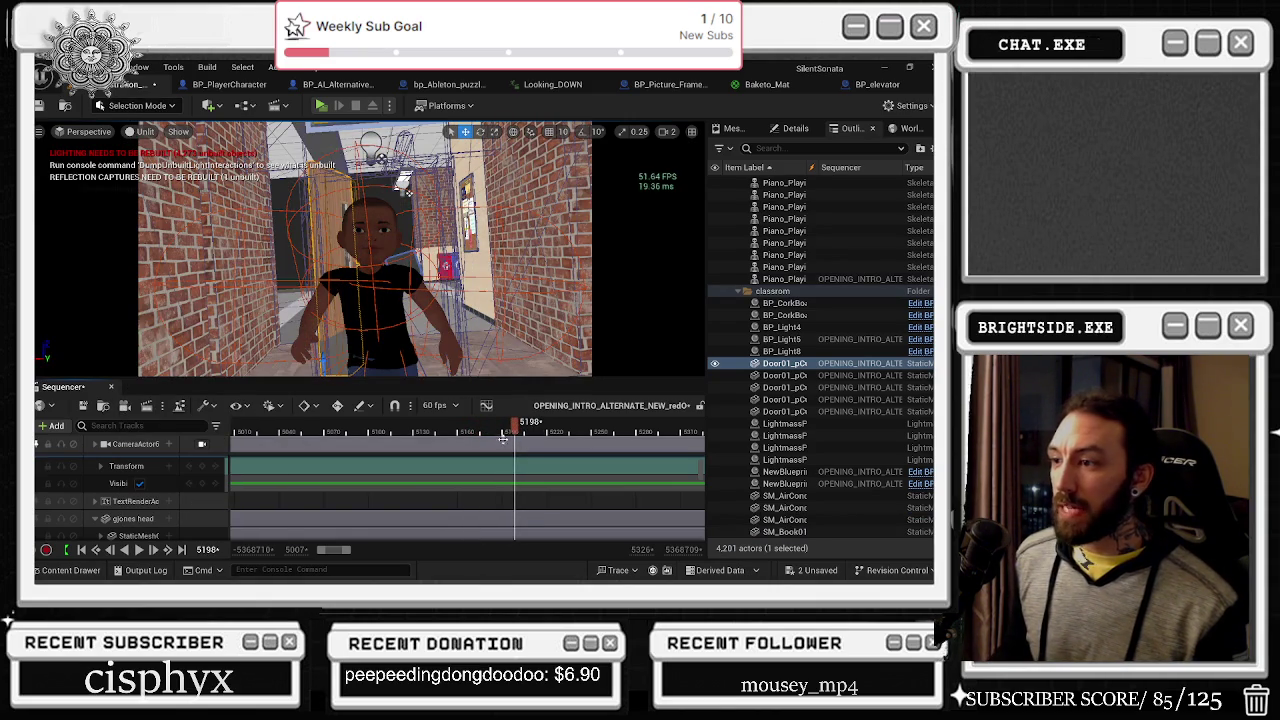
left_click_drag(503, 438, 498, 428)
Step: Key the door hidden at frame 5189 and visible again at 5196, then review
left_click(203, 487)
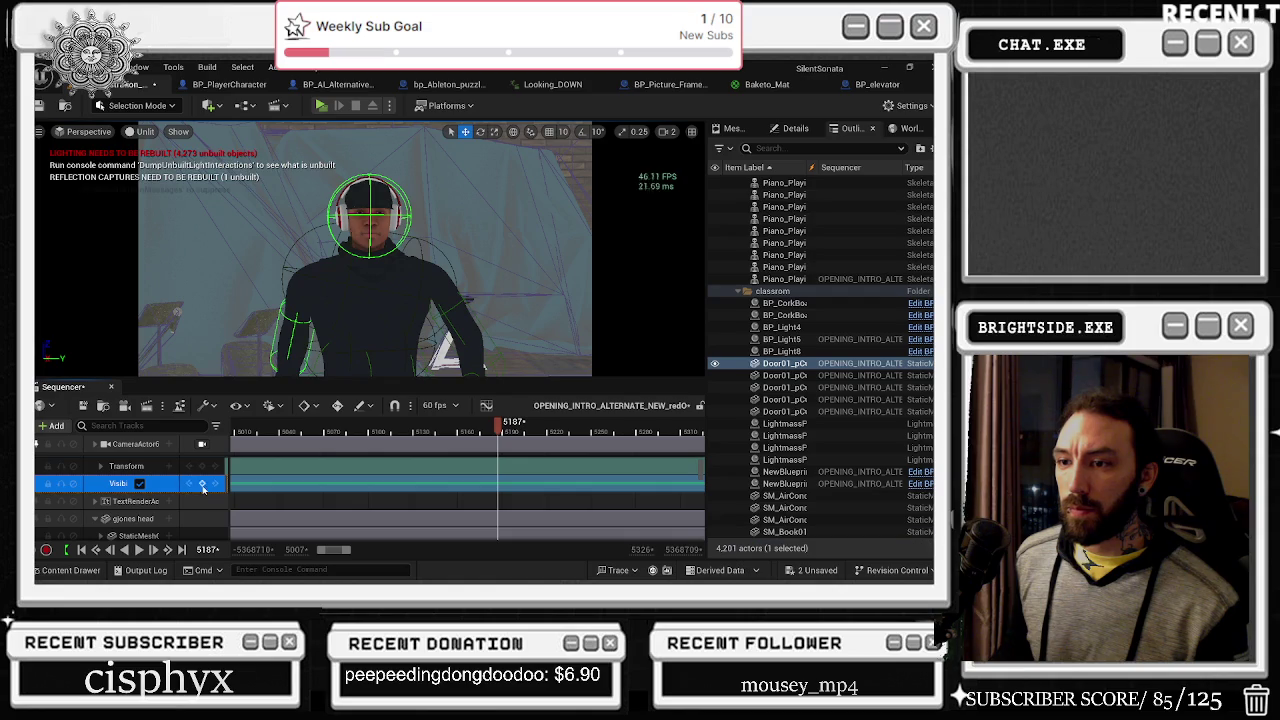
left_click_drag(510, 426, 501, 428)
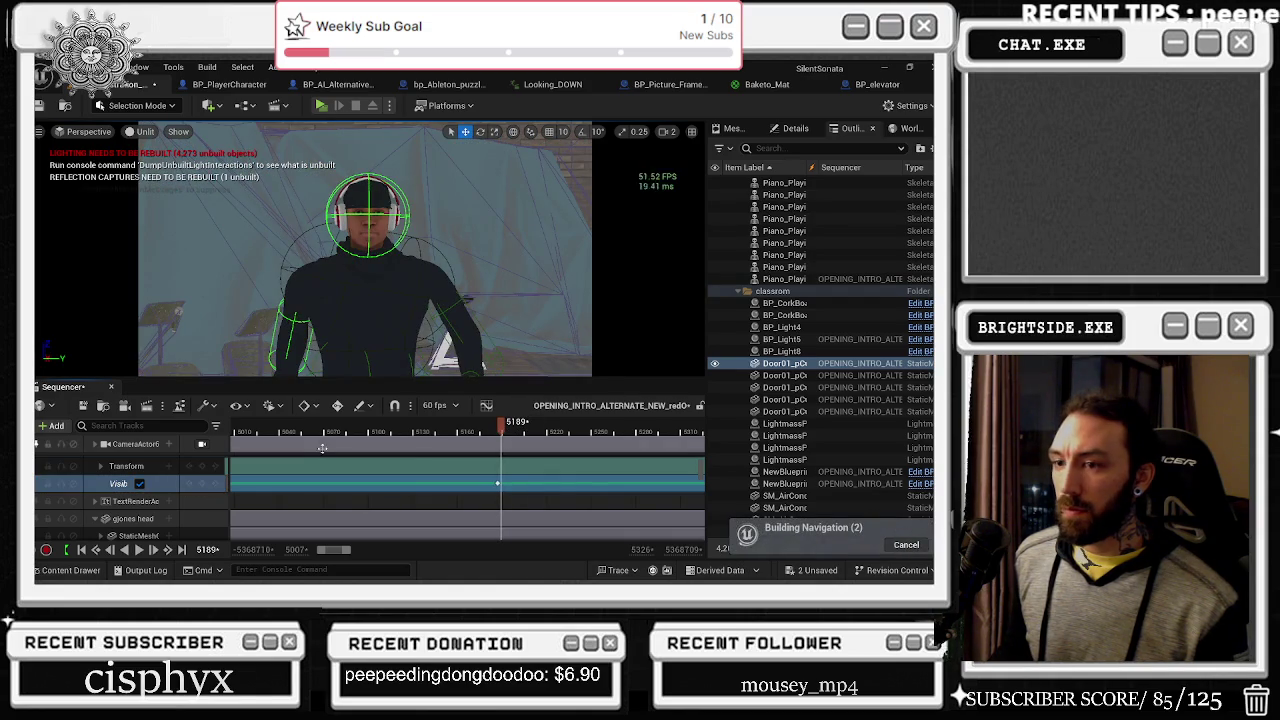
left_click(139, 484)
left_click_drag(501, 432, 548, 433)
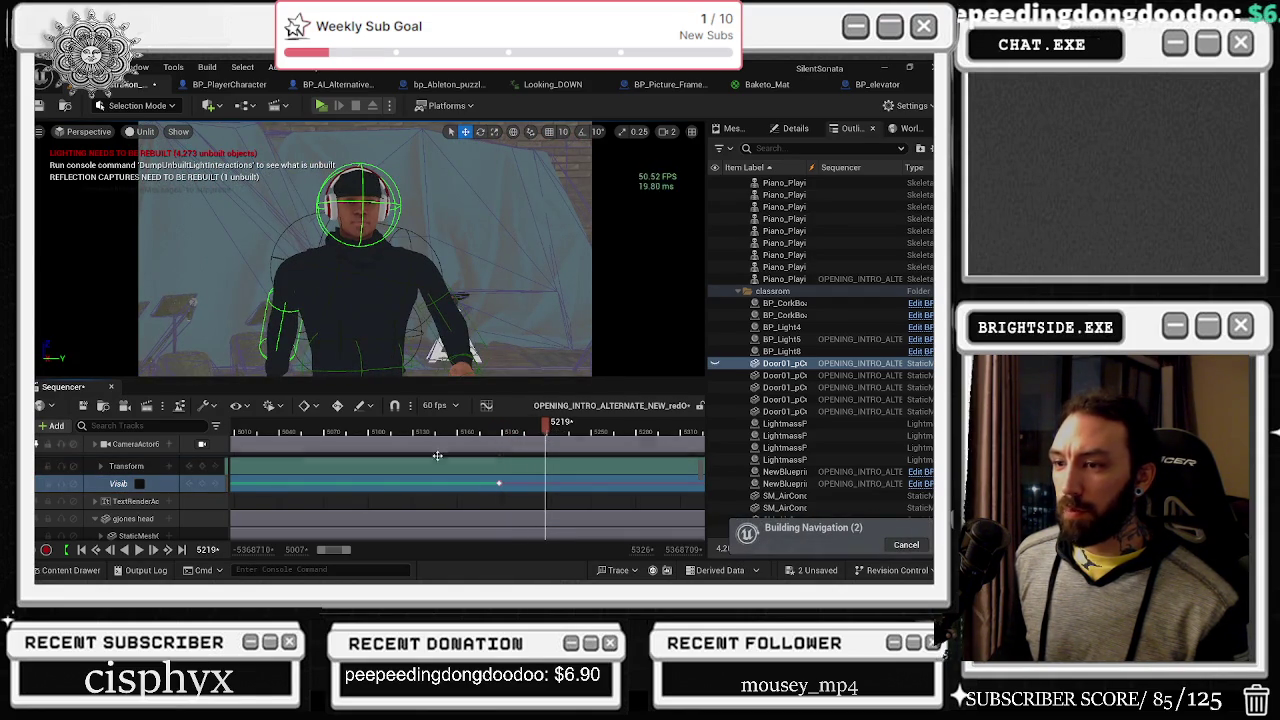
left_click(201, 484)
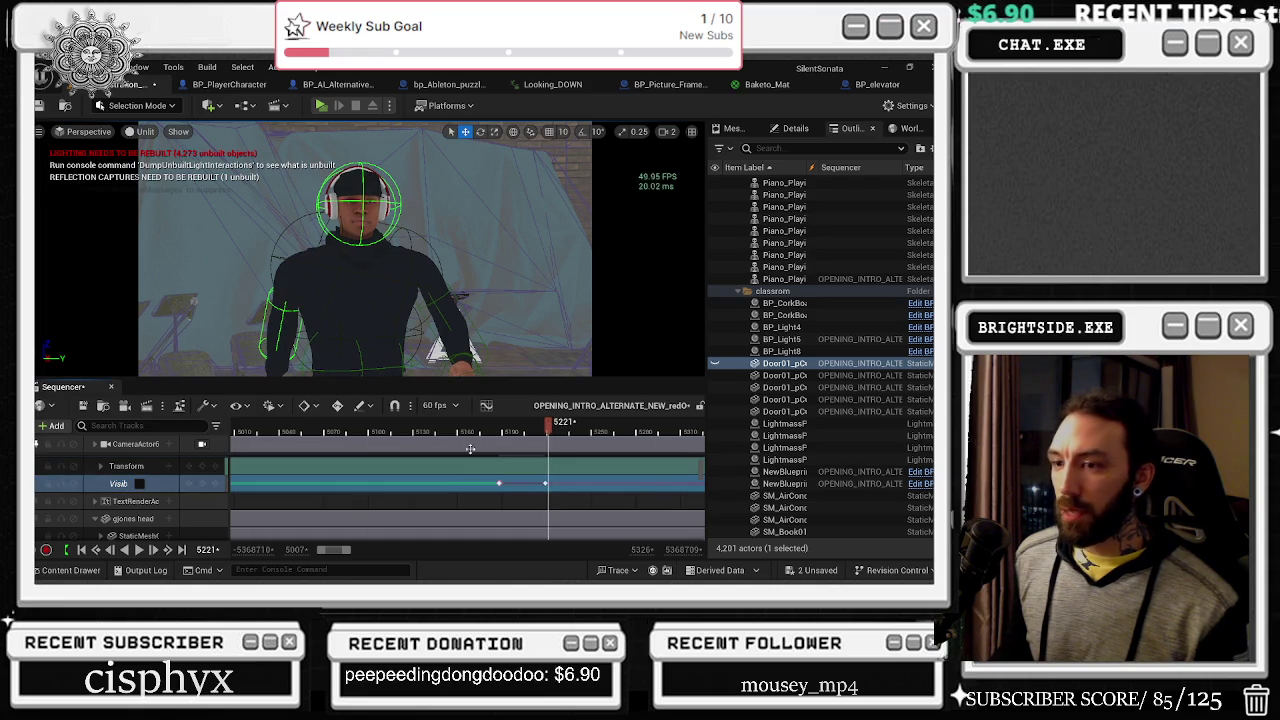
left_click(139, 483)
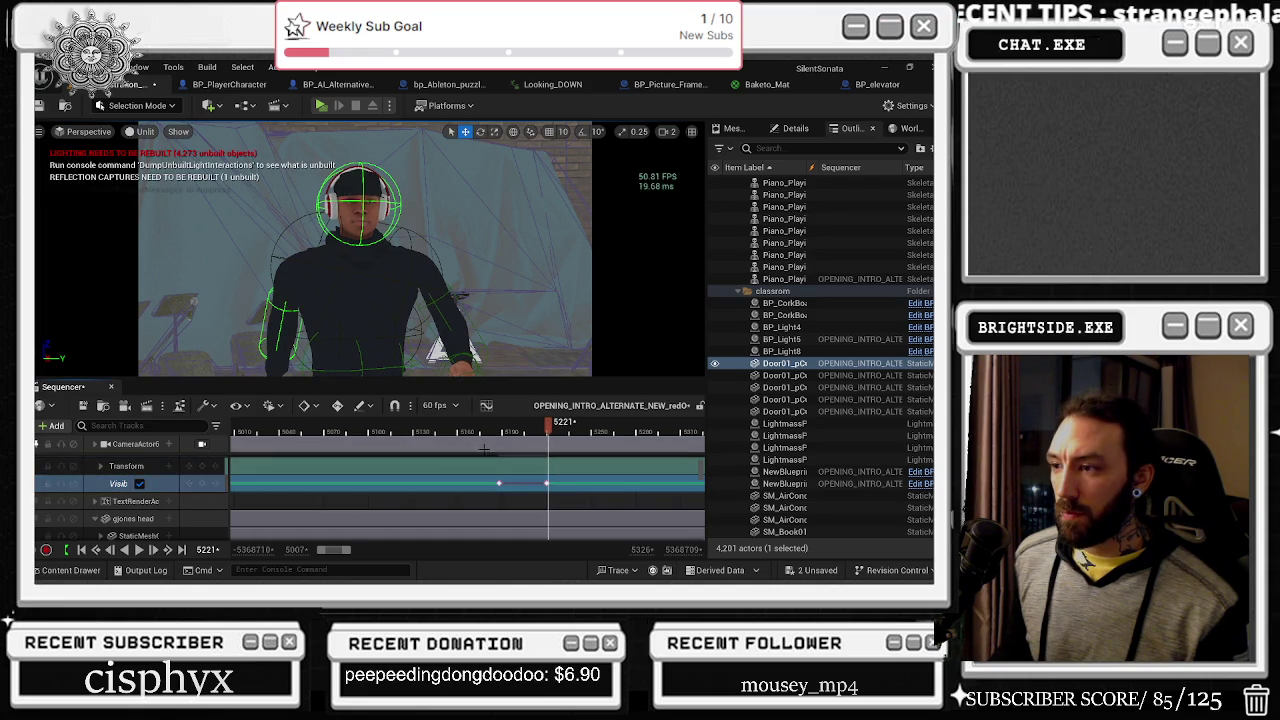
mouse_move(500, 432)
left_mouse_down()
mouse_move(530, 432)
mouse_move(467, 444)
mouse_move(540, 432)
mouse_move(515, 433)
left_mouse_up()
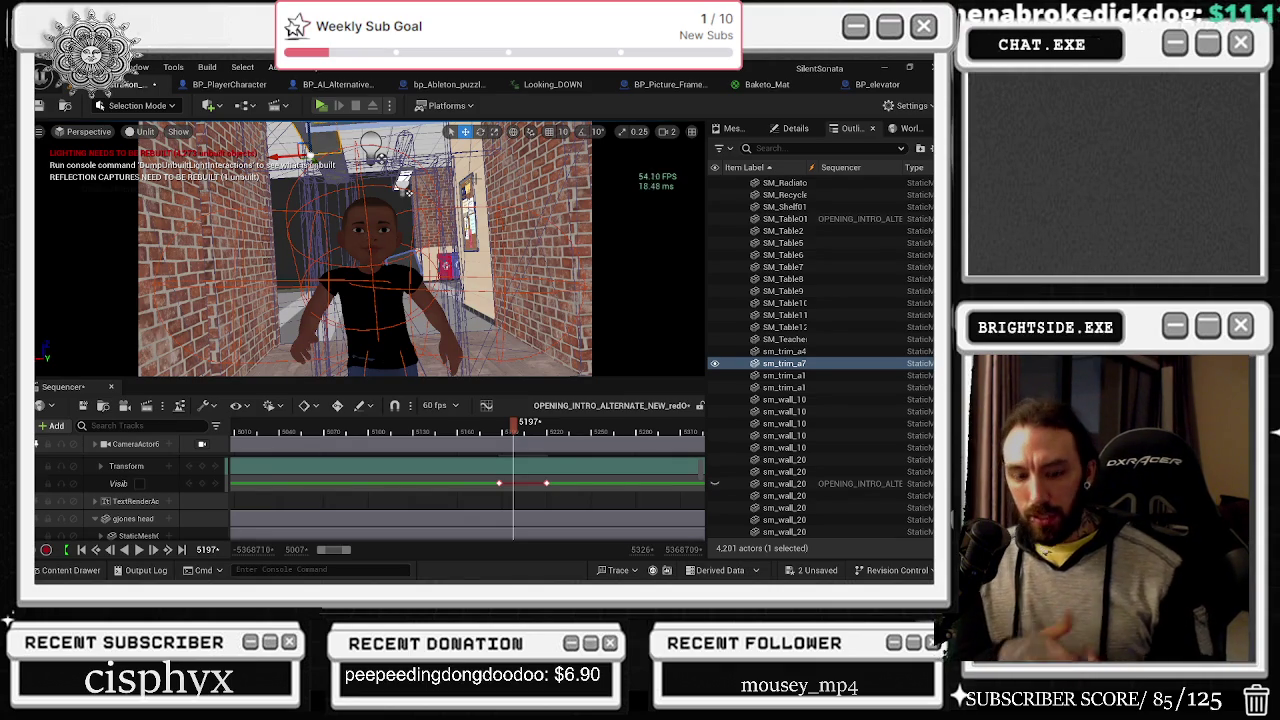
key("alt+4")
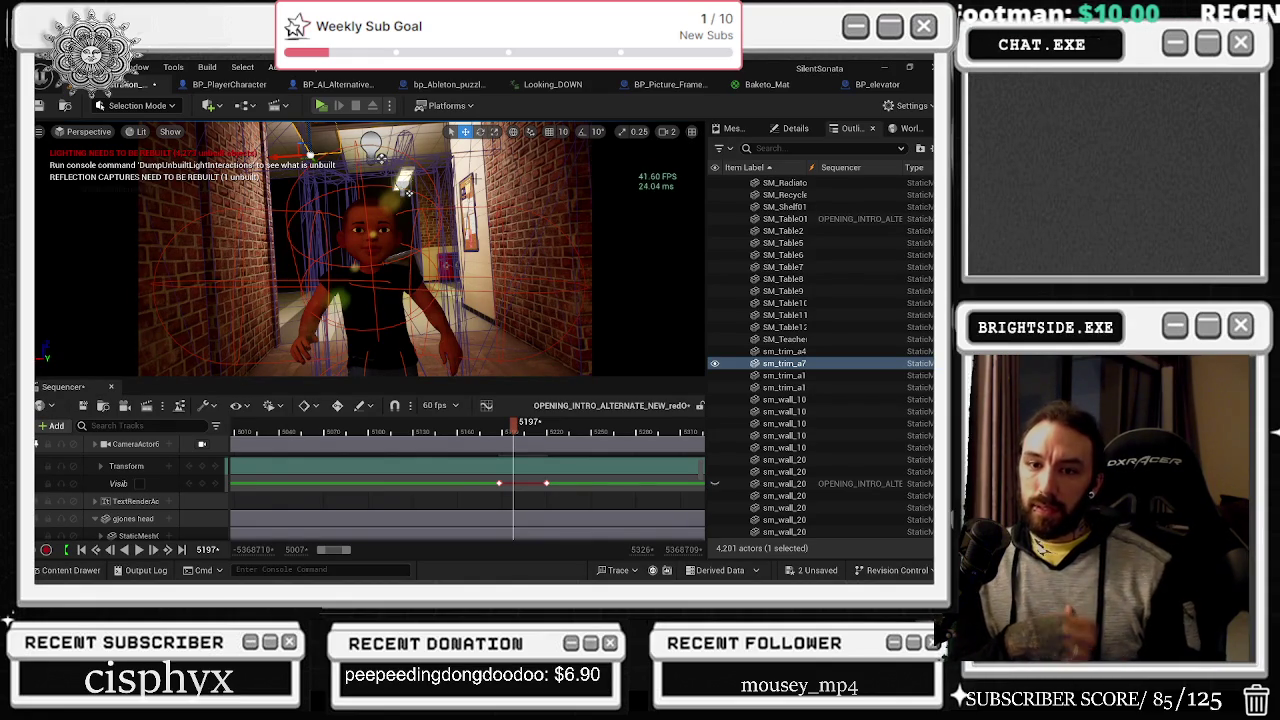
Step: Undo the recent wall and door visibility edits and return the playhead to frame 5184
key("ctrl+z")
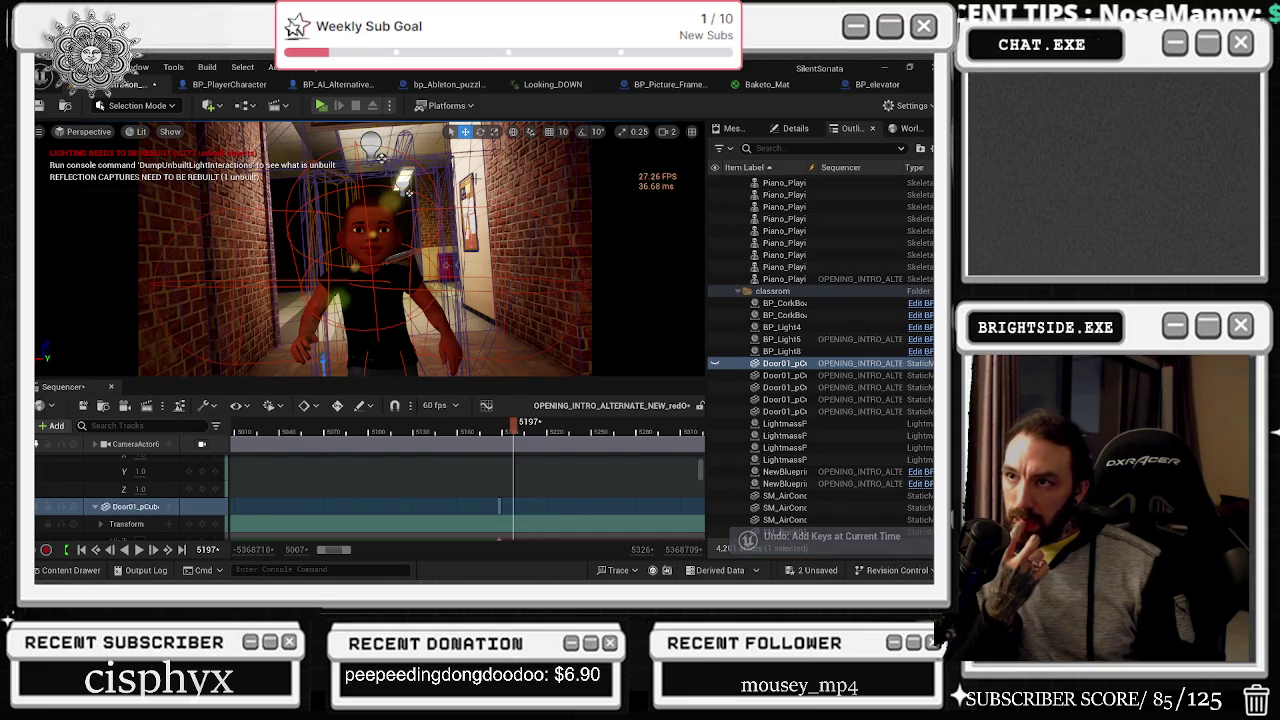
key("ctrl+z")
key("ctrl+z")
key("ctrl+z")
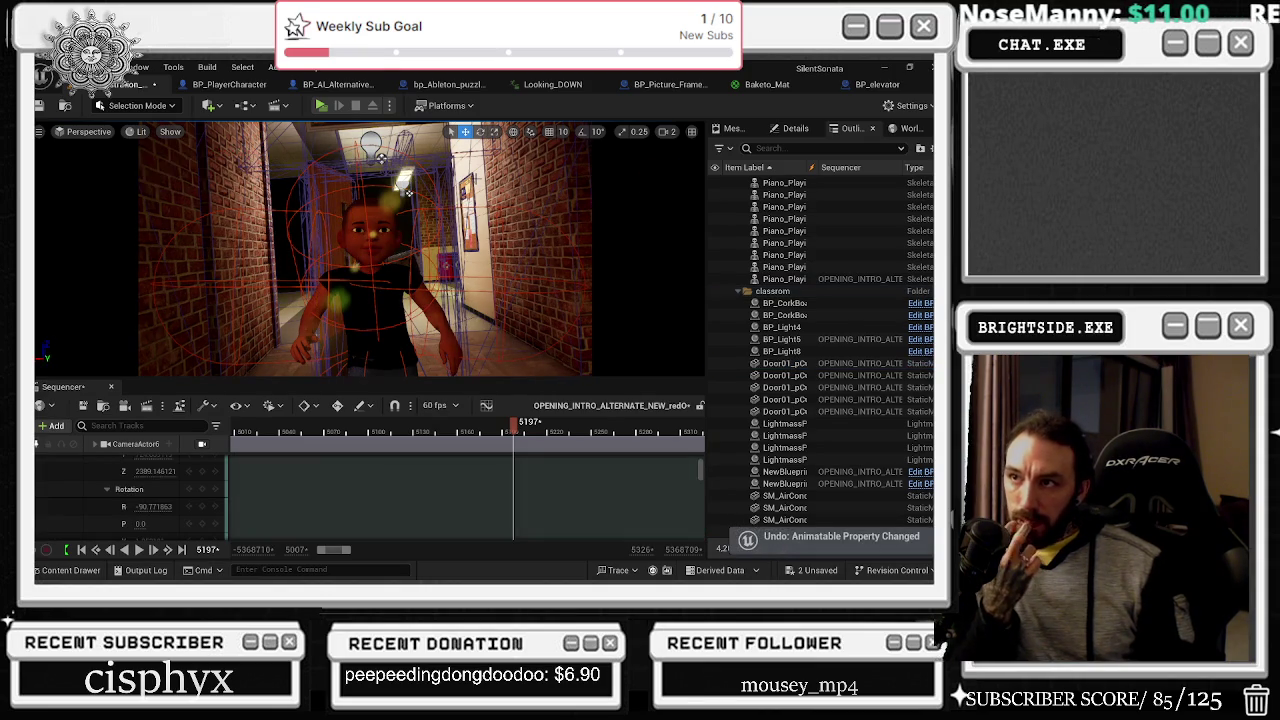
key("ctrl+z")
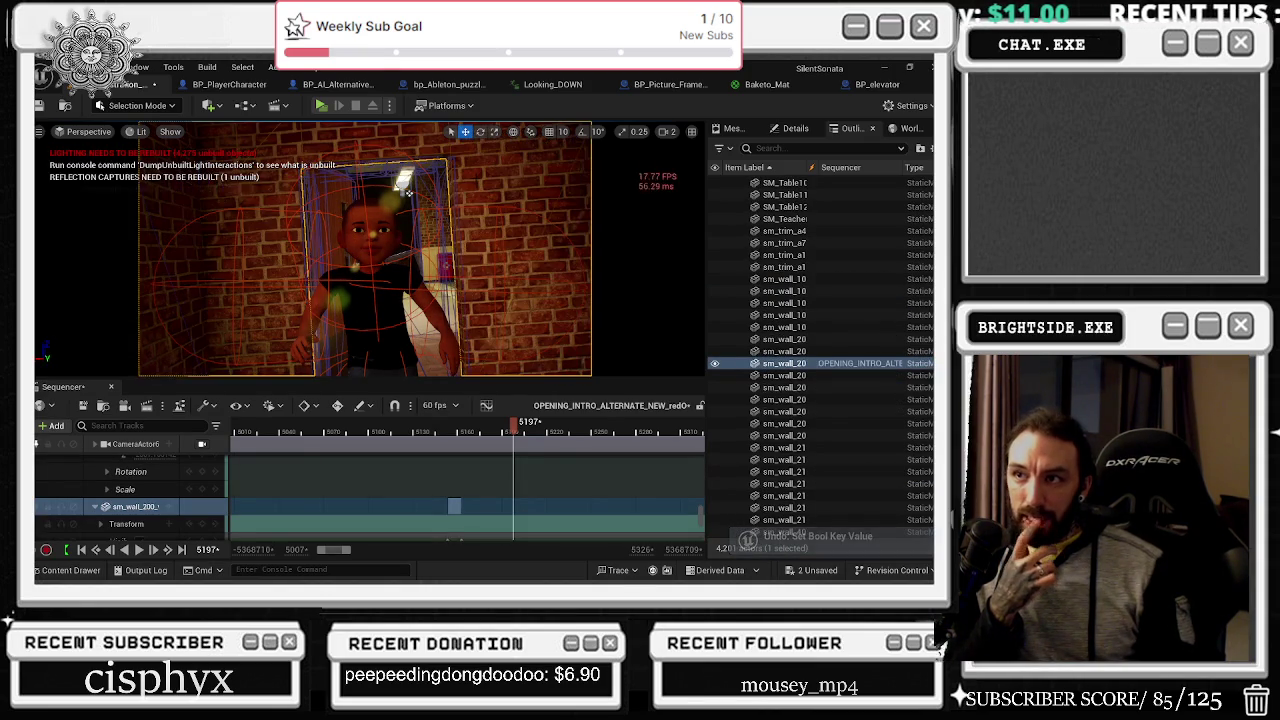
key("ctrl+z")
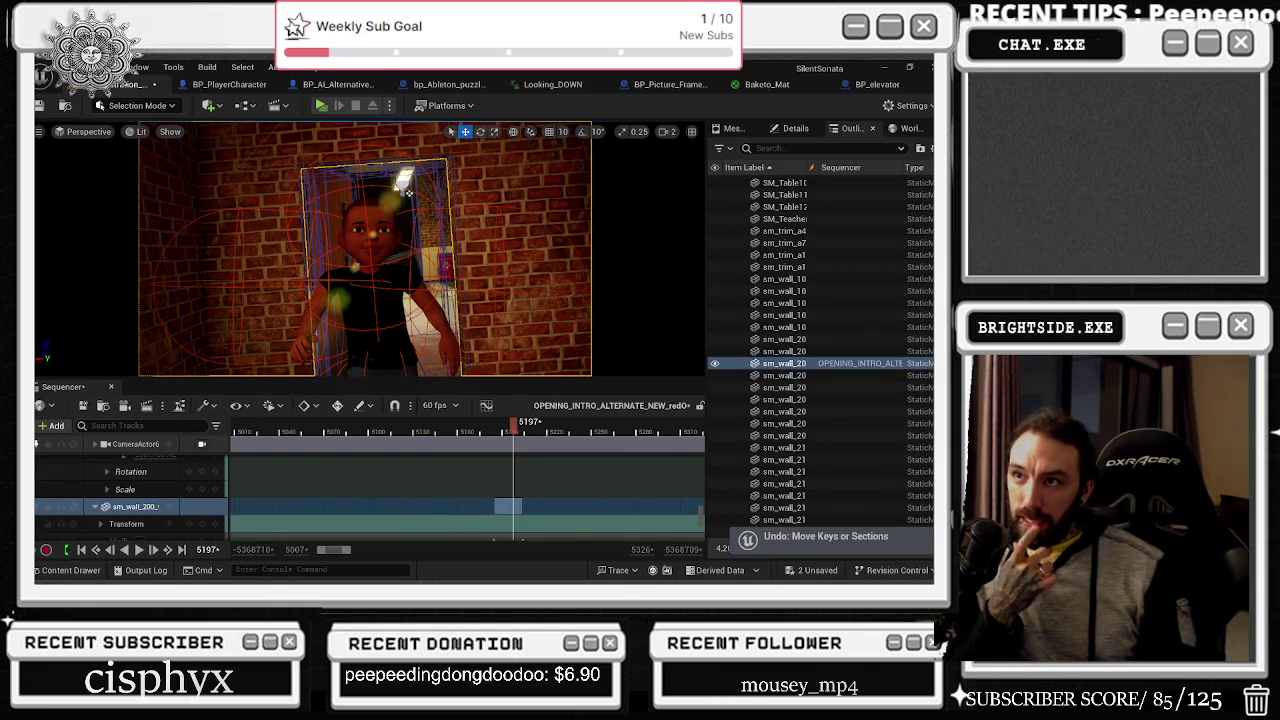
key("ctrl+z")
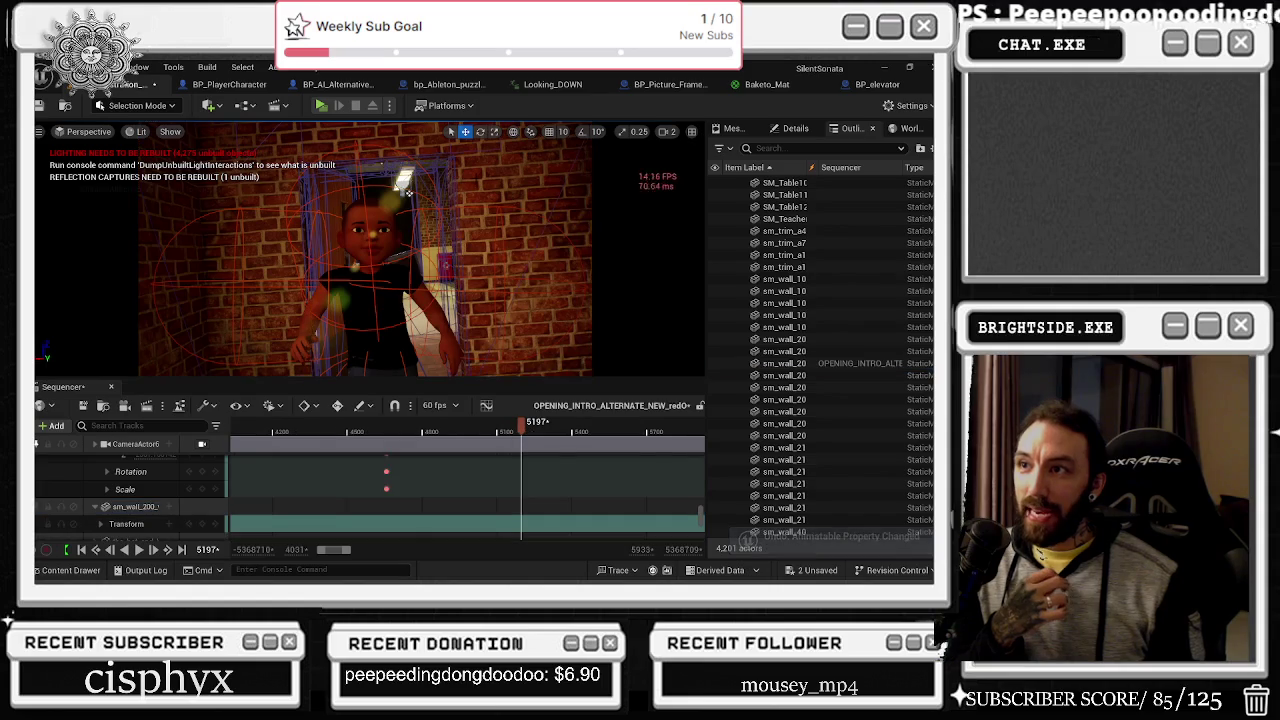
key("ctrl+z")
key("ctrl+z")
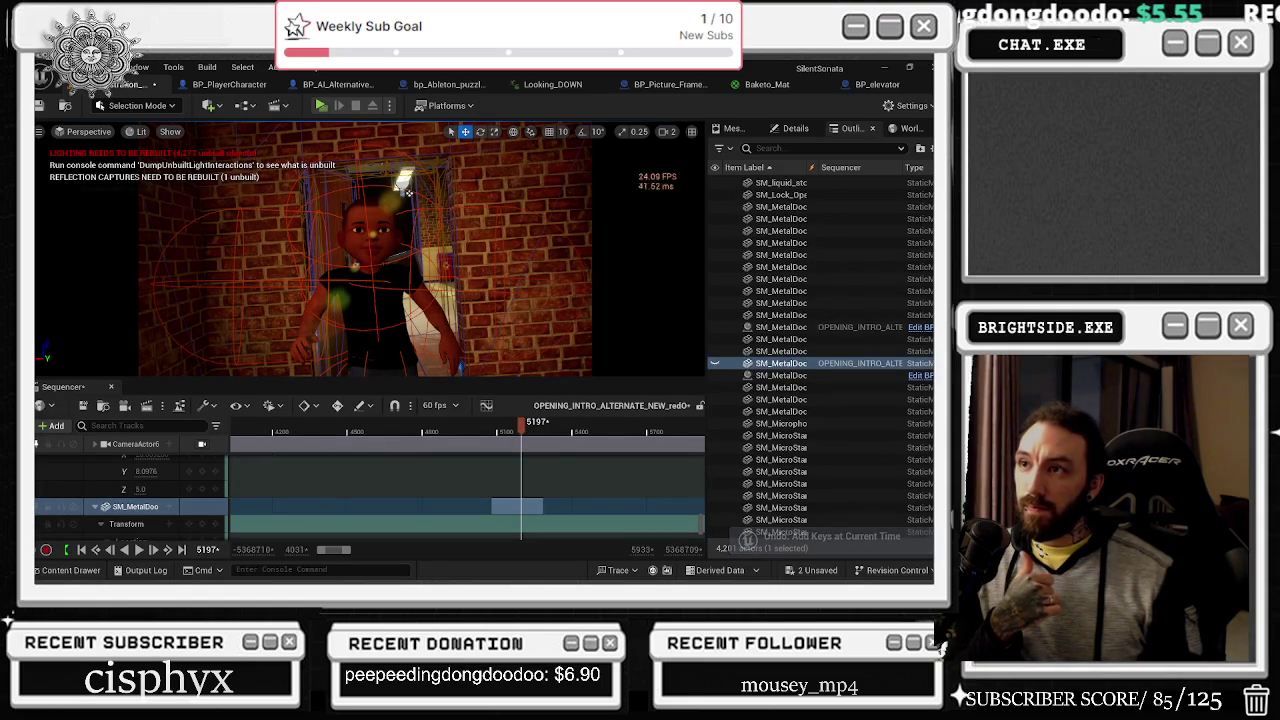
key("ctrl+z")
key("ctrl+z")
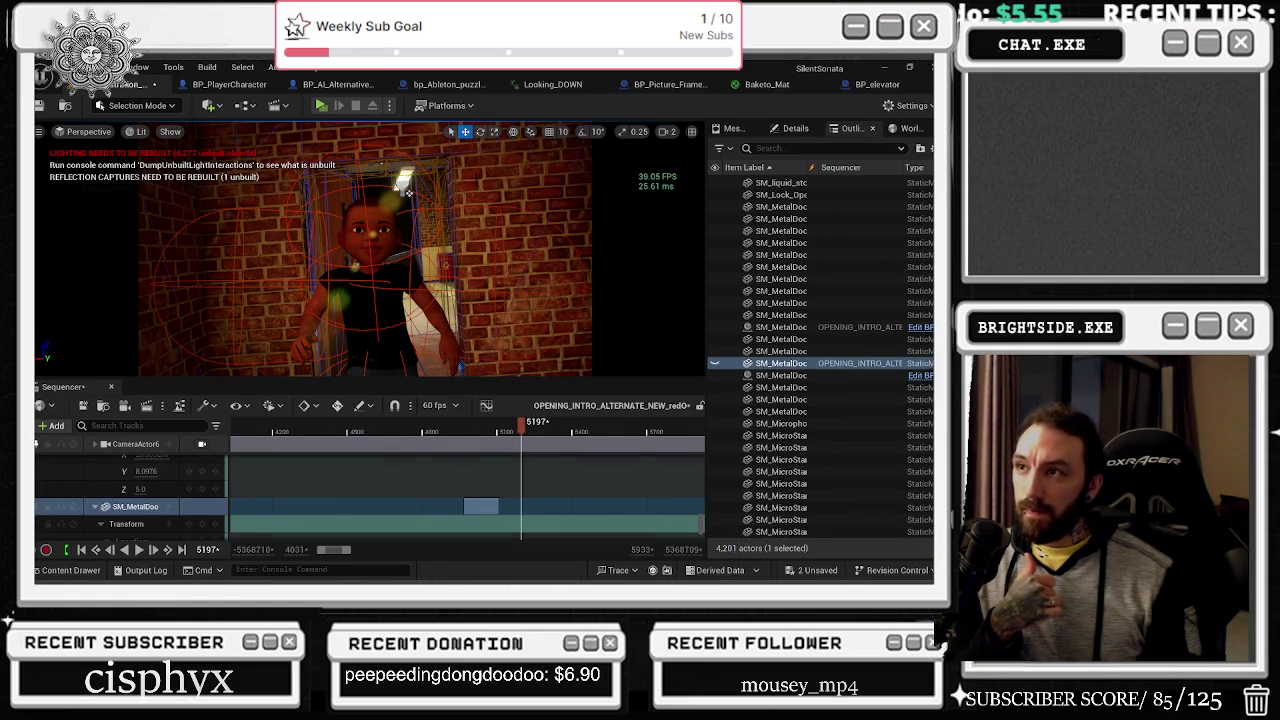
key("ctrl+z")
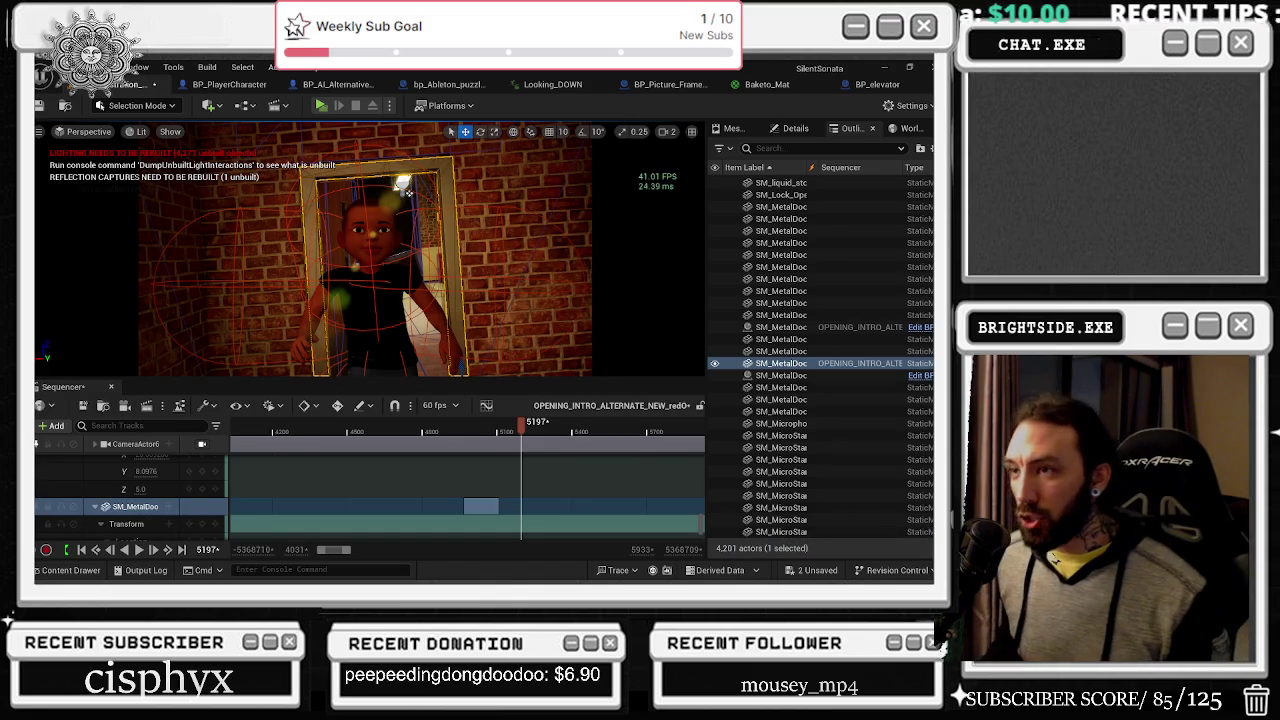
left_click(518, 436)
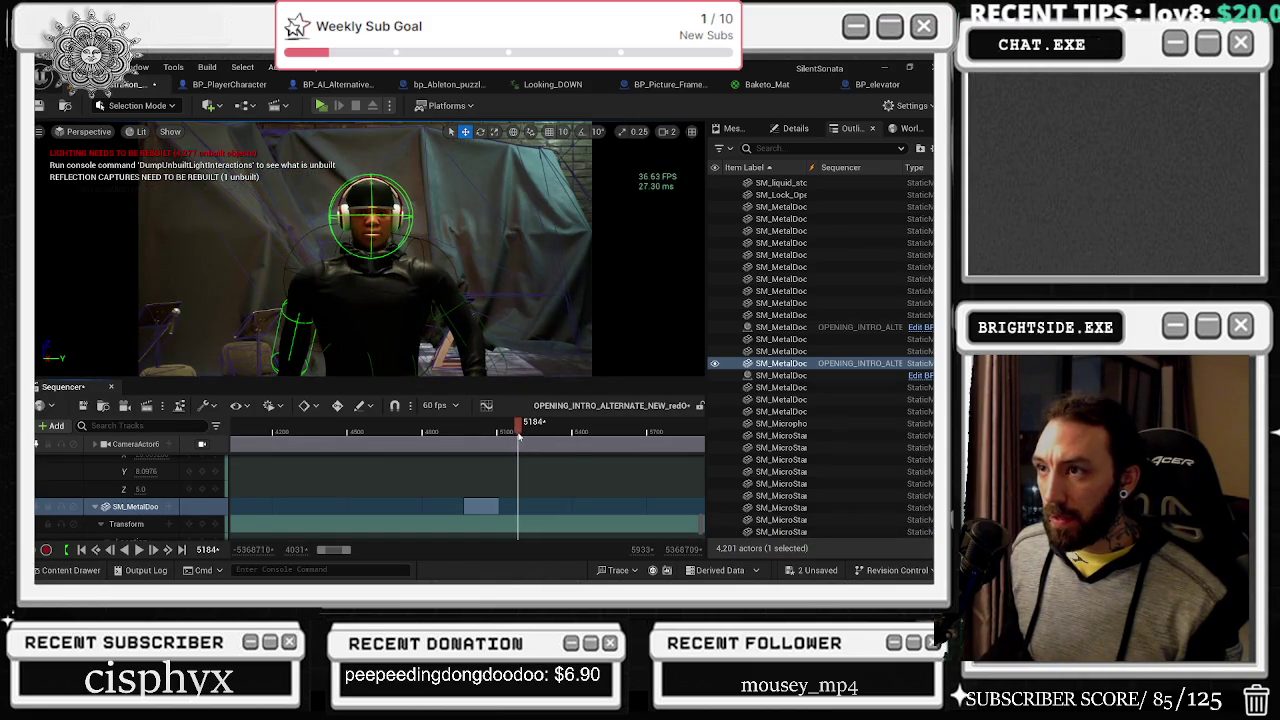
Step: Select the boy in the doorway shot and drag his Z location key at frame 5191 upward
left_click(520, 436)
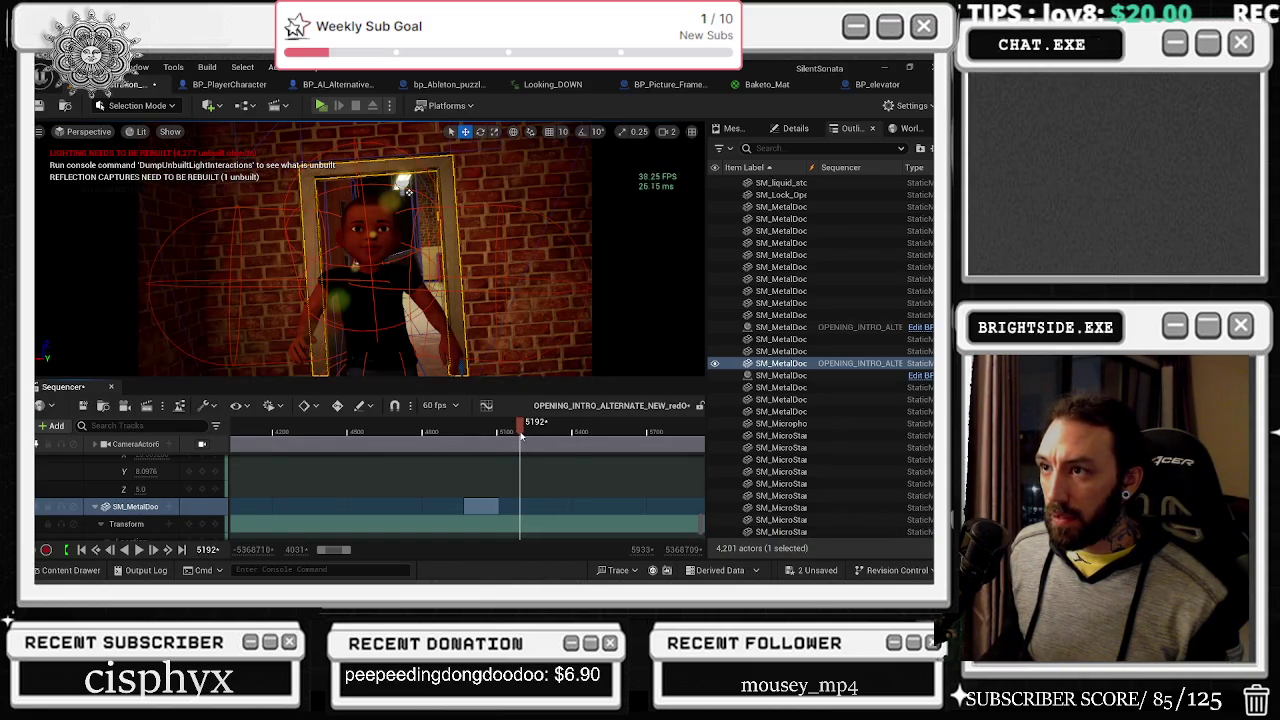
left_click(416, 316)
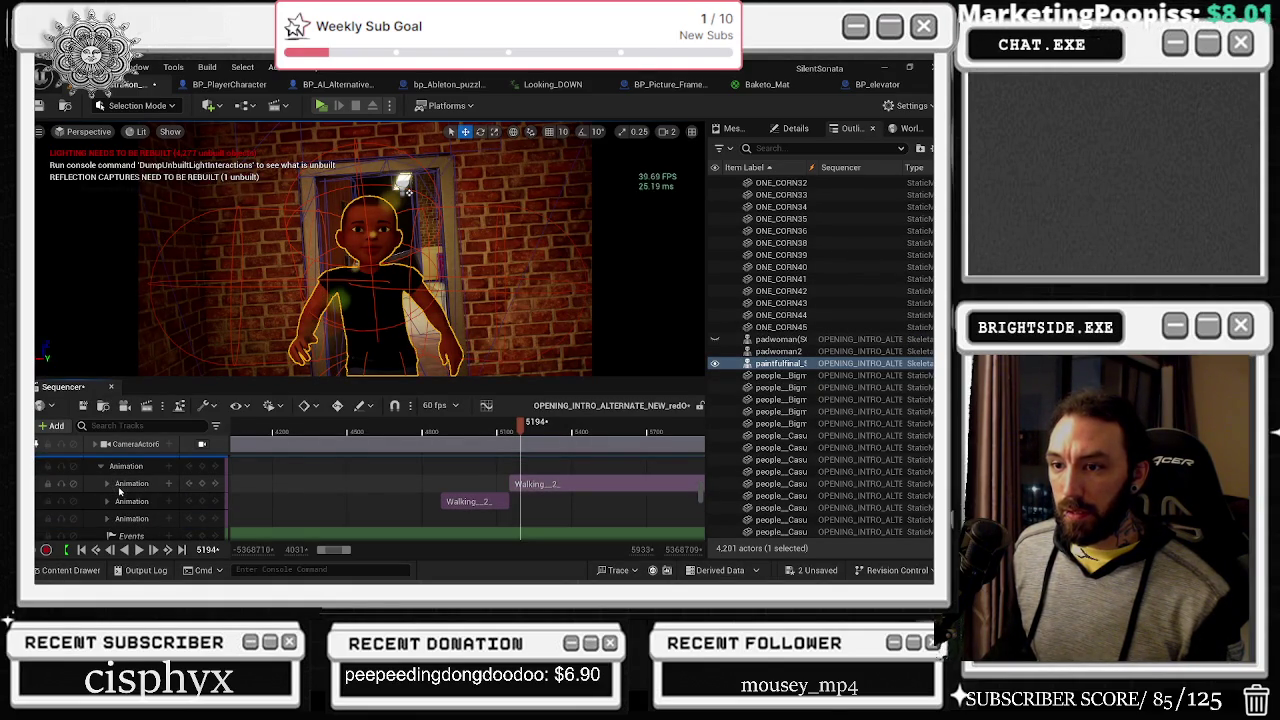
scroll(119, 490, "down", 5)
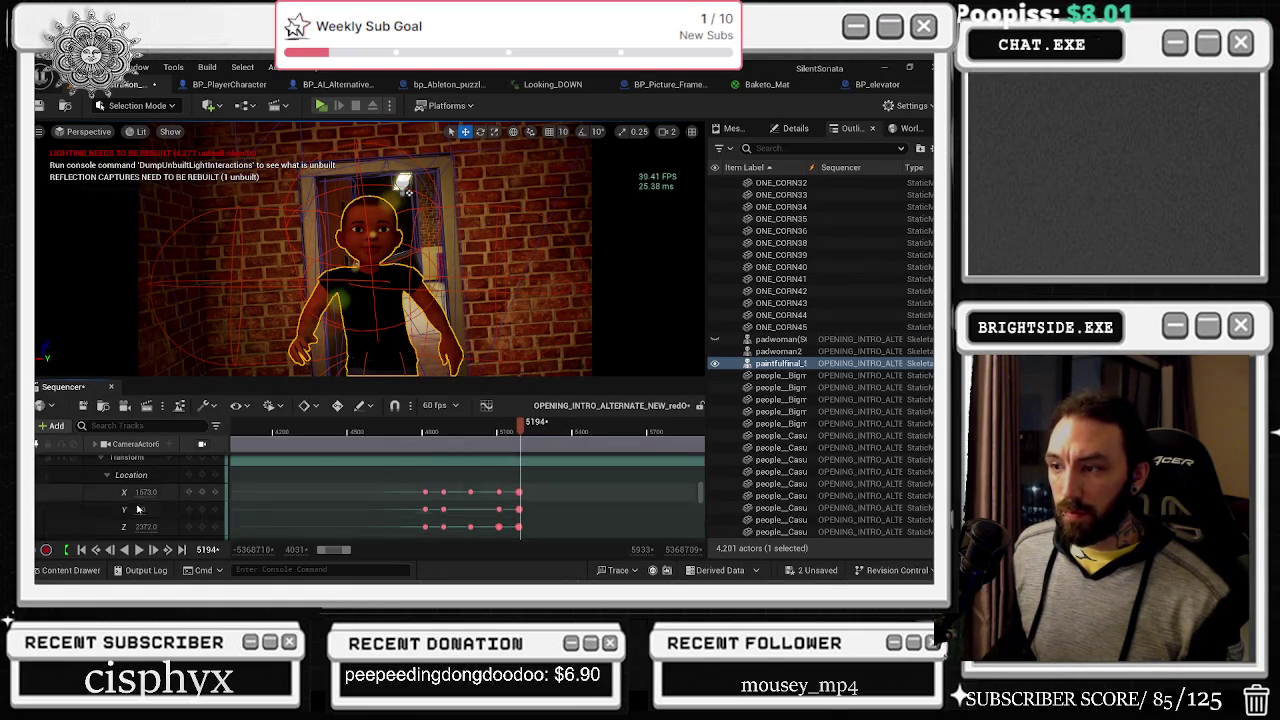
scroll(516, 497, "up", 10)
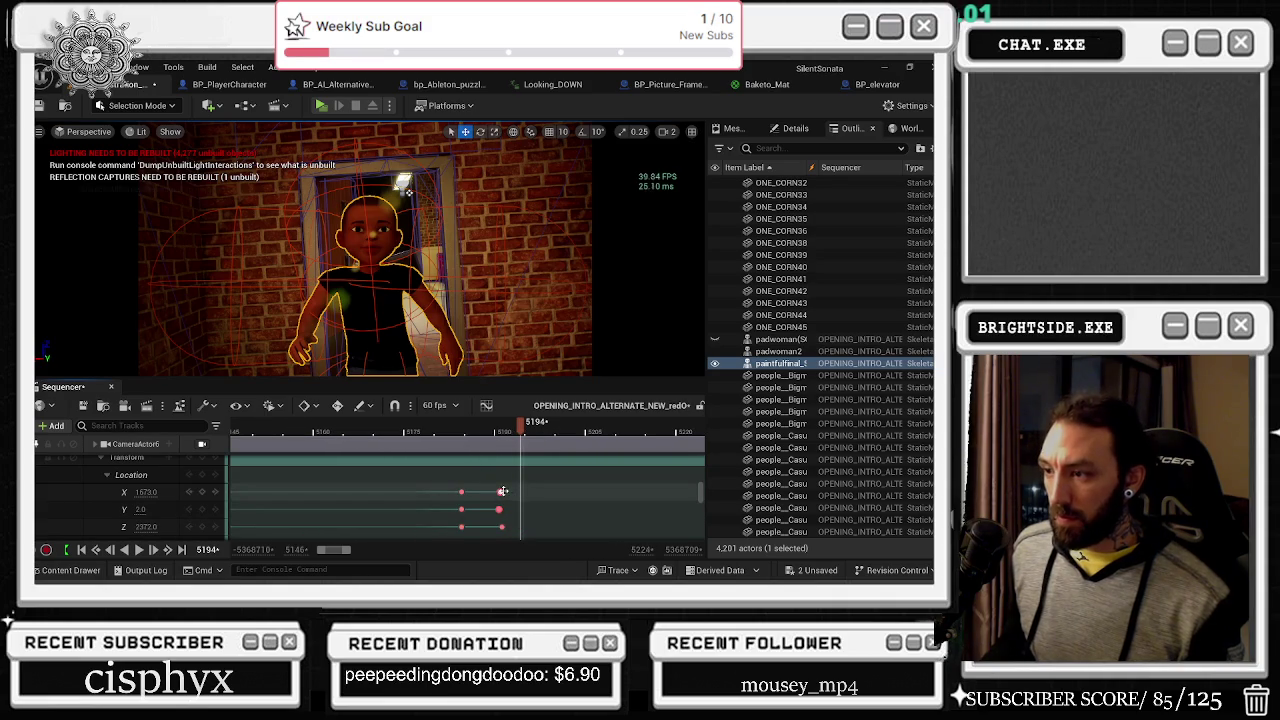
left_click(501, 527)
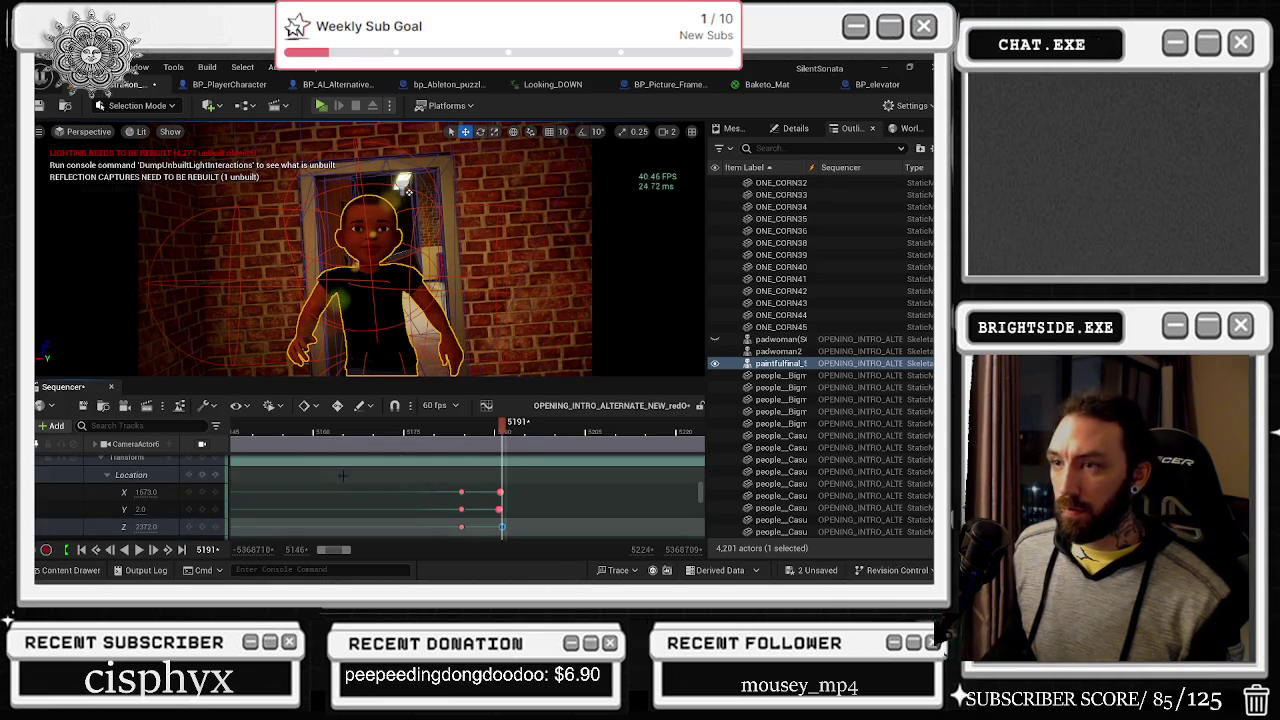
left_click_drag(146, 527, 230, 527)
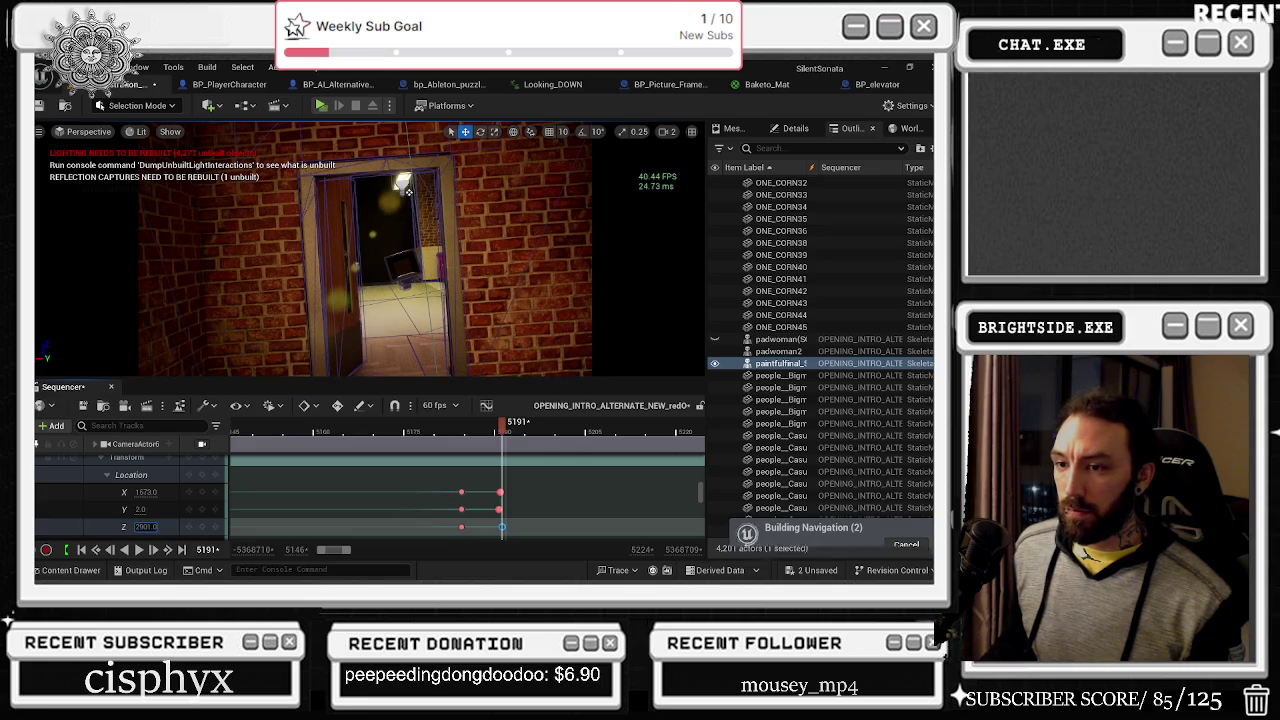
scroll(148, 512, "down", 3)
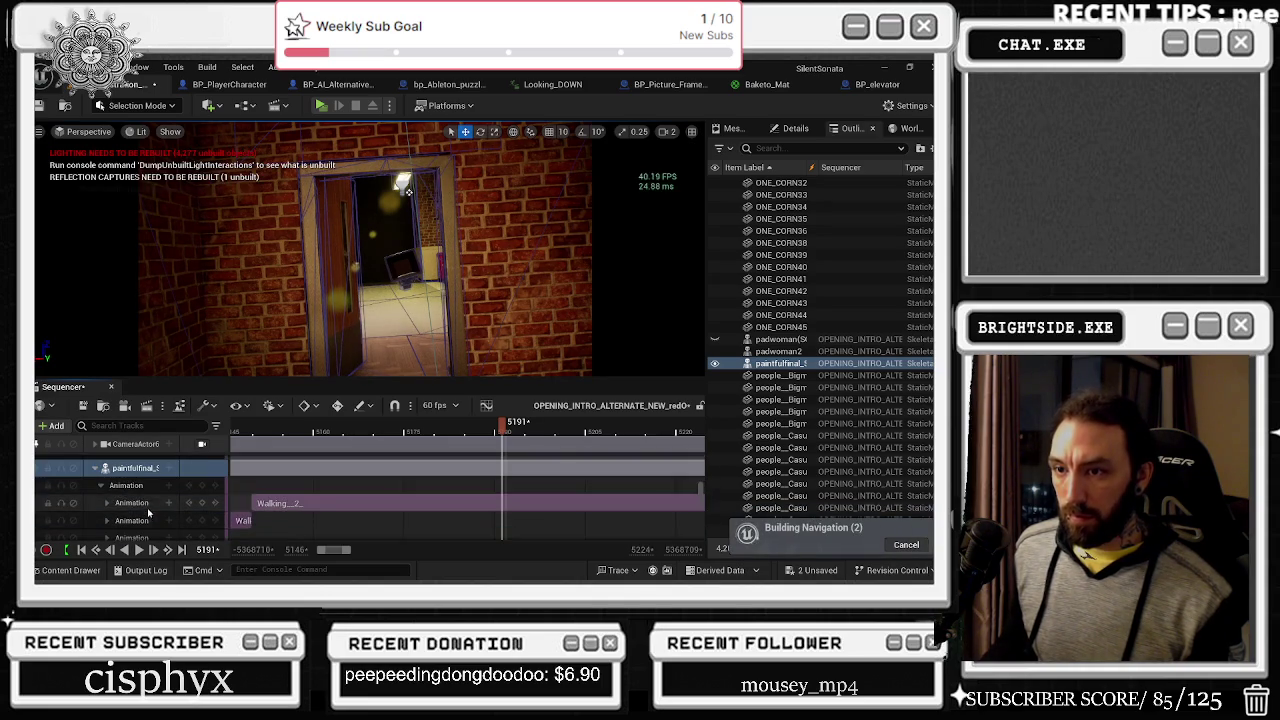
left_click_drag(701, 491, 704, 462)
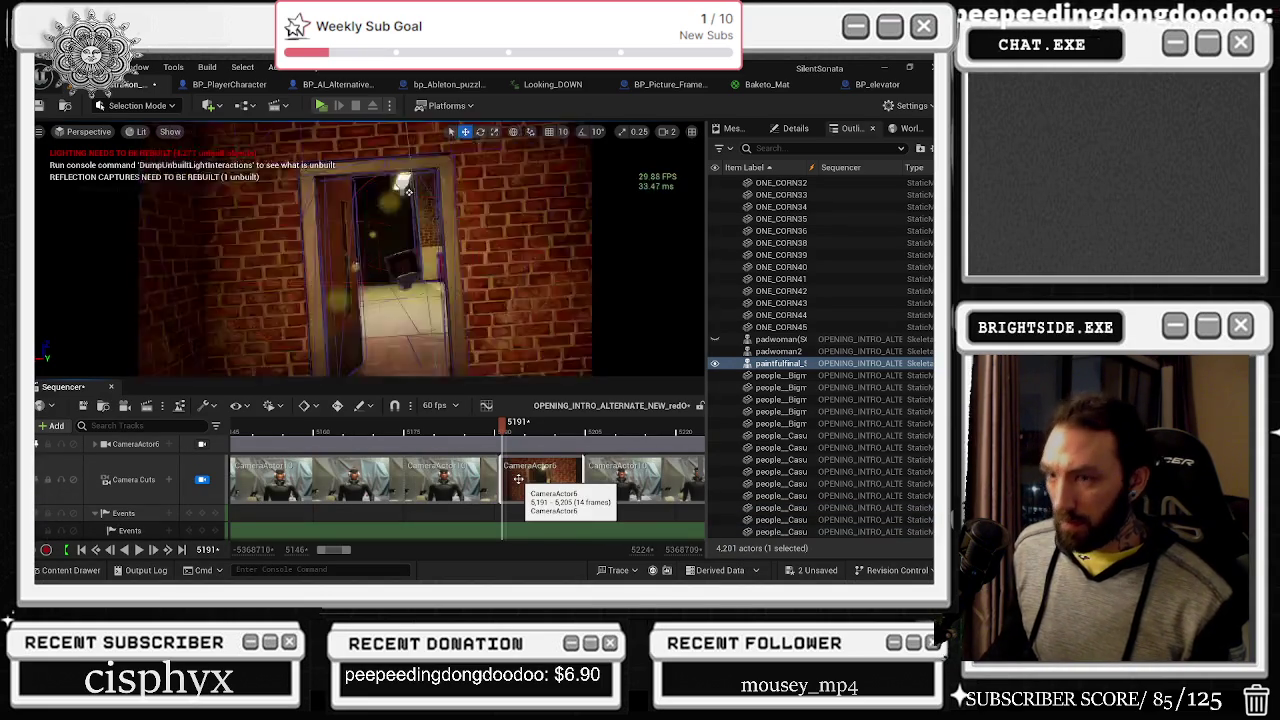
Step: Look through CameraActor6 and expand its Transform location channels
left_click(203, 445)
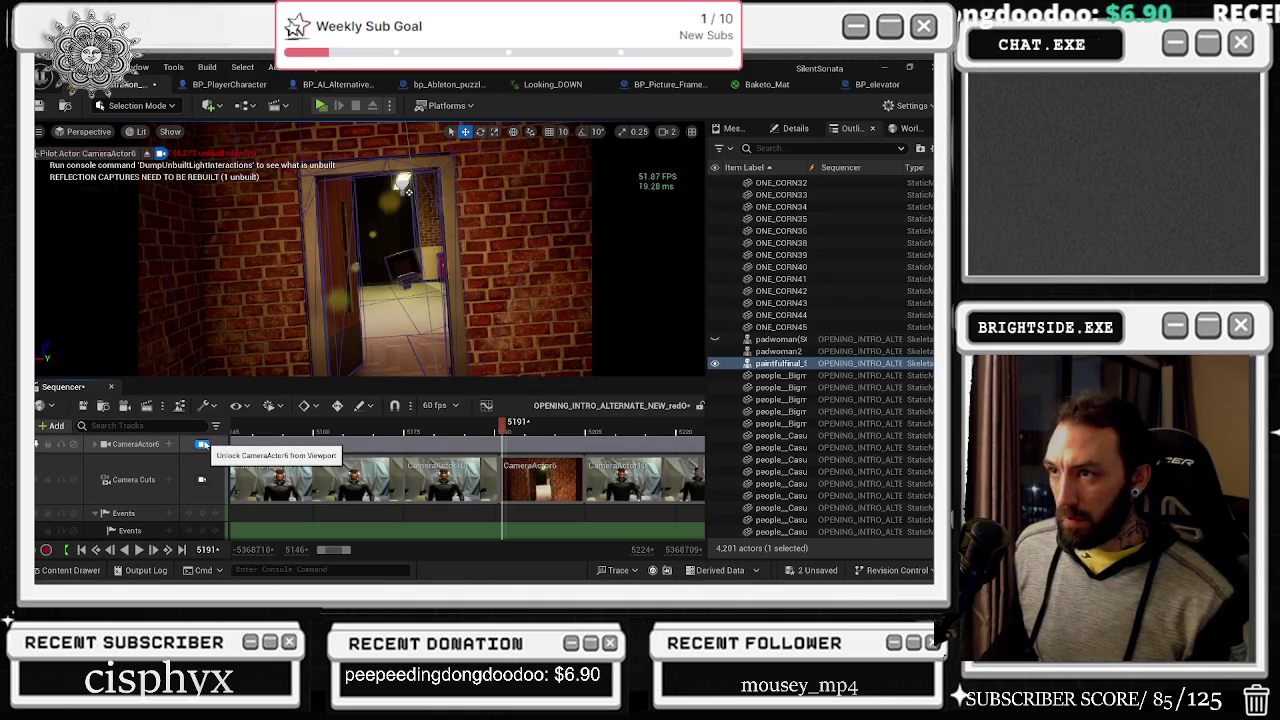
left_click(94, 444)
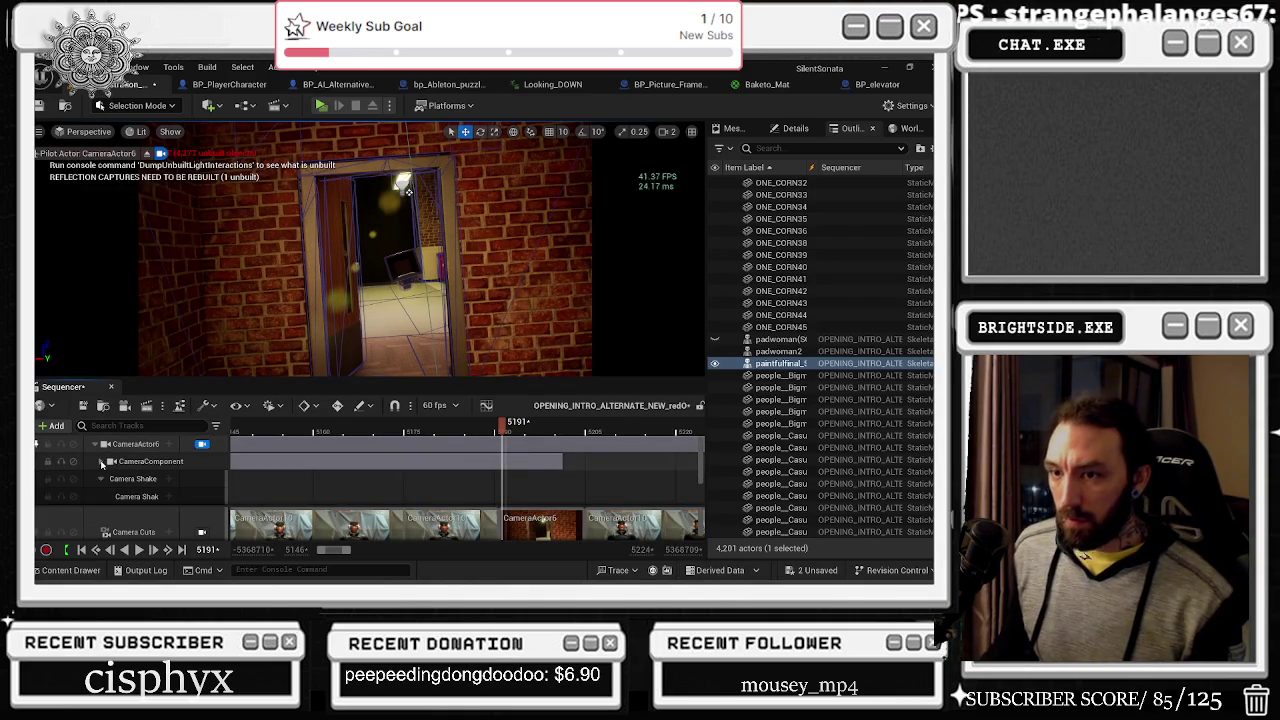
left_click(97, 445)
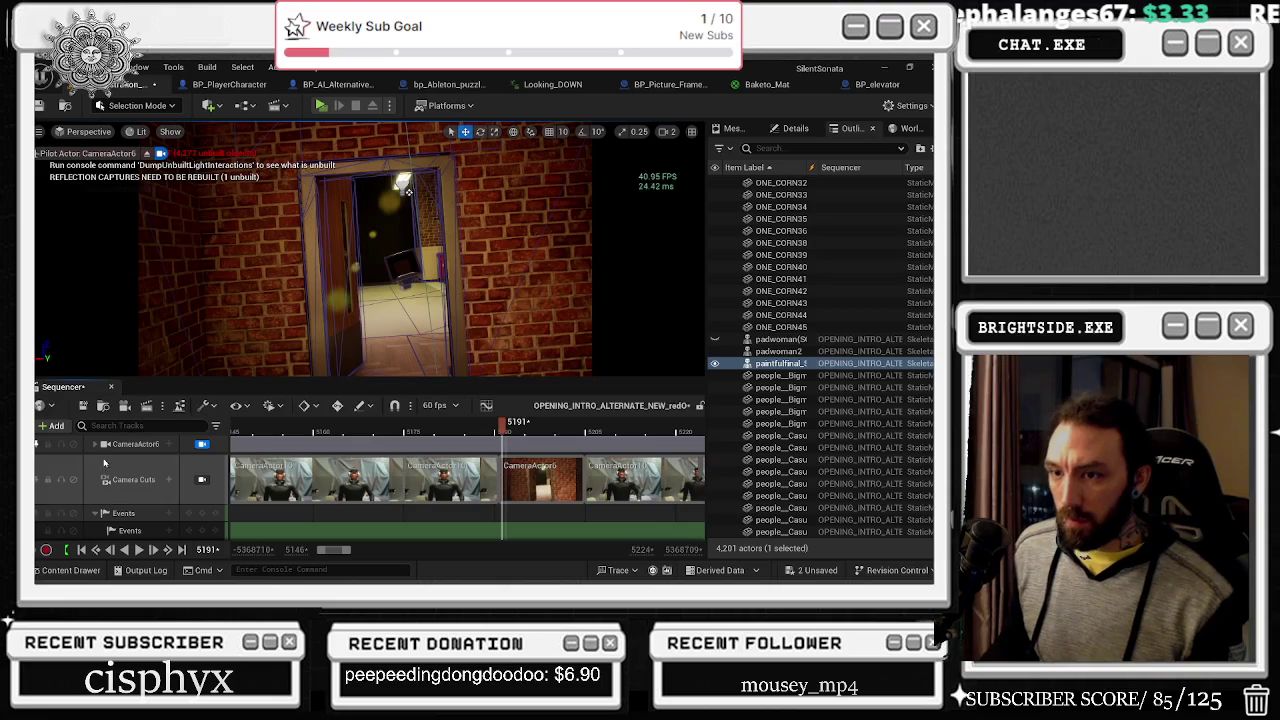
left_click(94, 444)
scroll(136, 481, "down", 3)
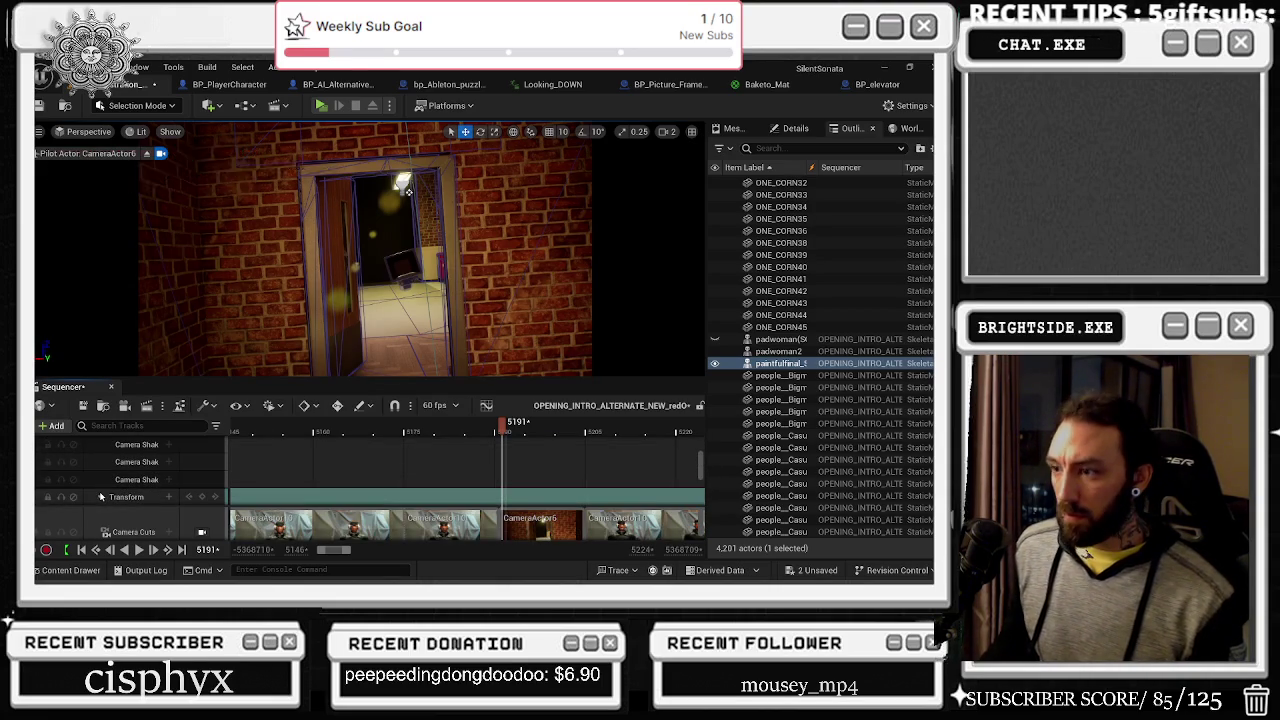
left_click(110, 496)
scroll(124, 480, "down", 2)
scroll(433, 475, "down", 5)
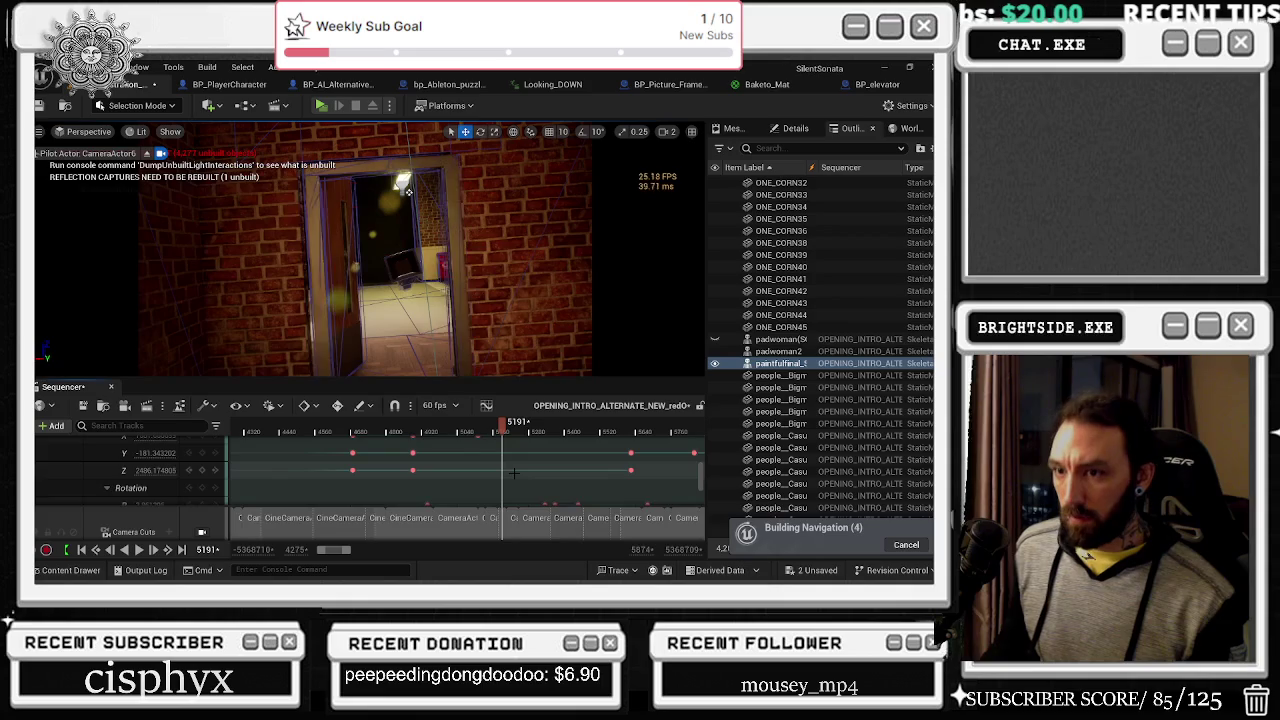
scroll(510, 471, "up", 1)
mouse_move(500, 430)
left_mouse_down()
mouse_move(488, 437)
mouse_move(498, 446)
left_mouse_up()
scroll(498, 446, "up", 6)
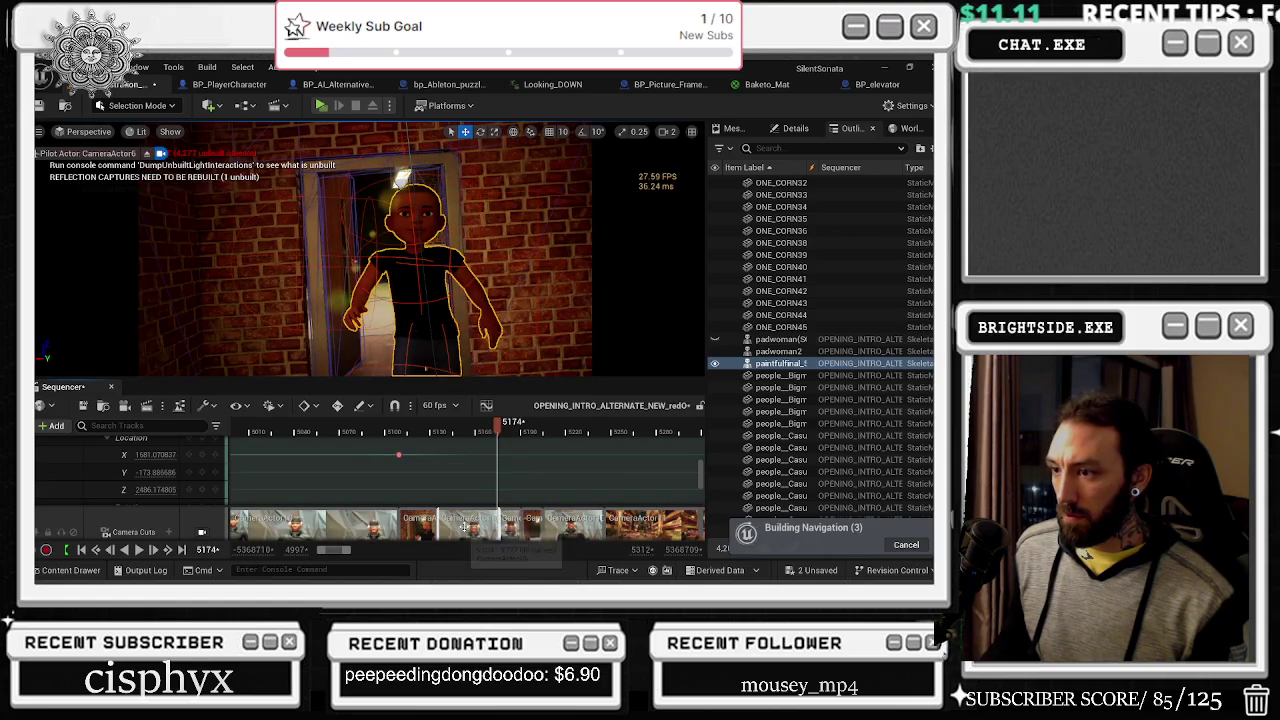
Step: Key the camera's Z location near frame 5189 and raise it to 3217
left_click_drag(498, 437, 519, 437)
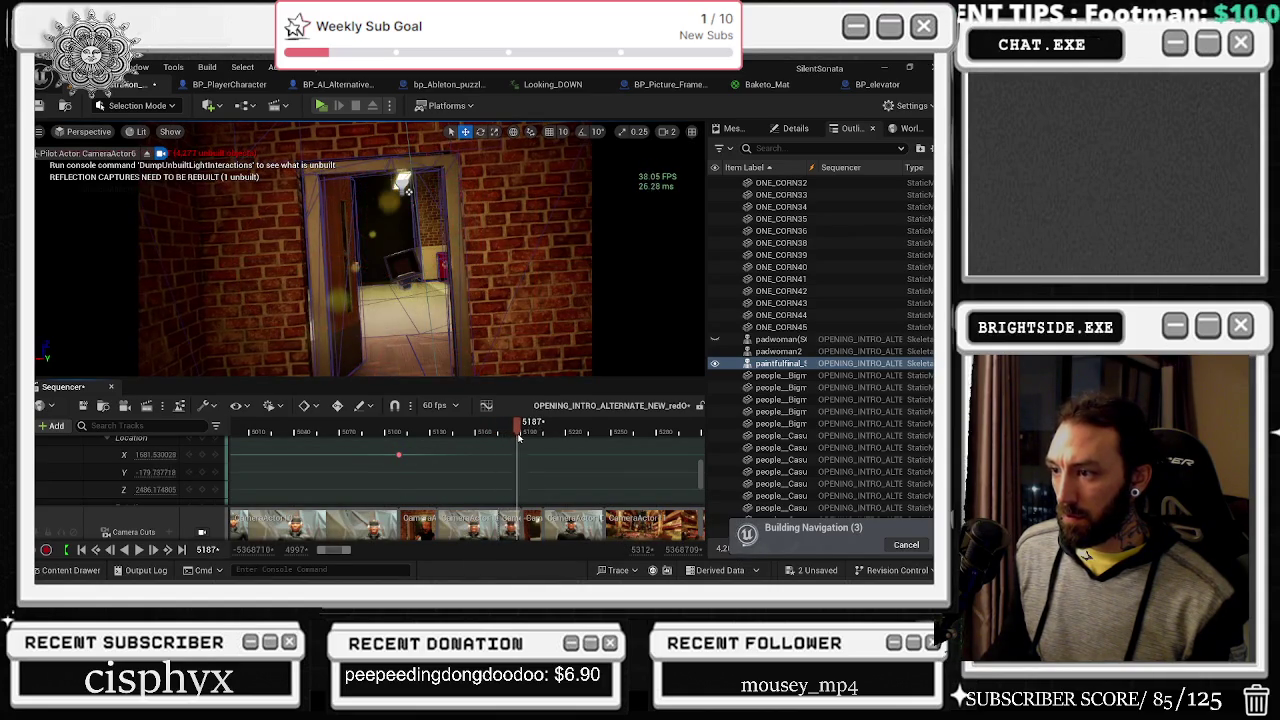
left_click(202, 490)
scroll(521, 440, "up", 3)
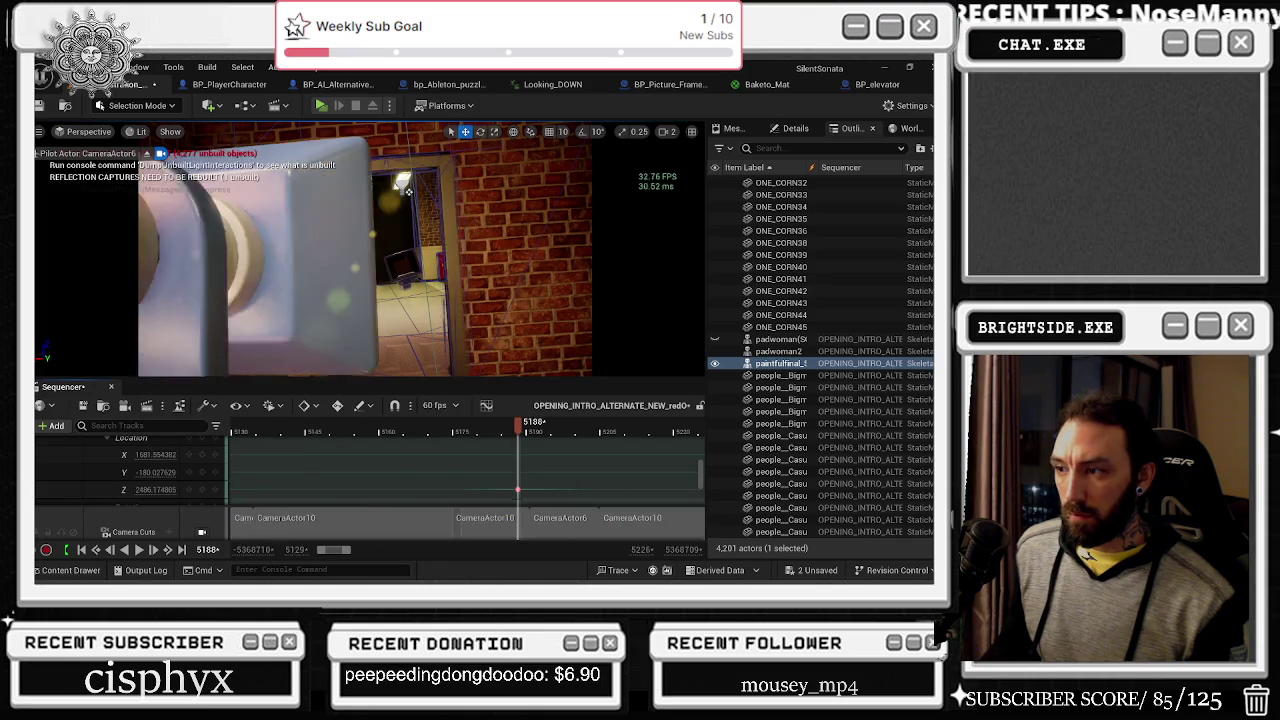
left_click(523, 429)
left_click_drag(155, 489, 246, 489)
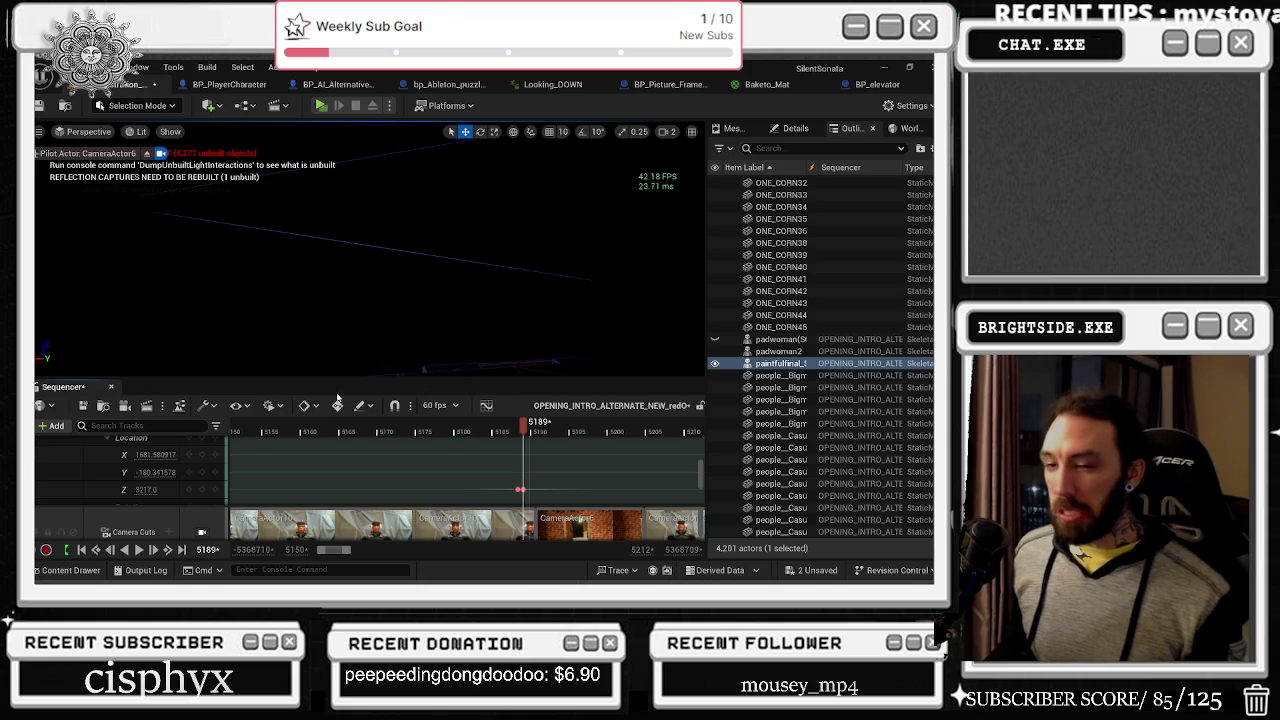
scroll(230, 446, "up", 3)
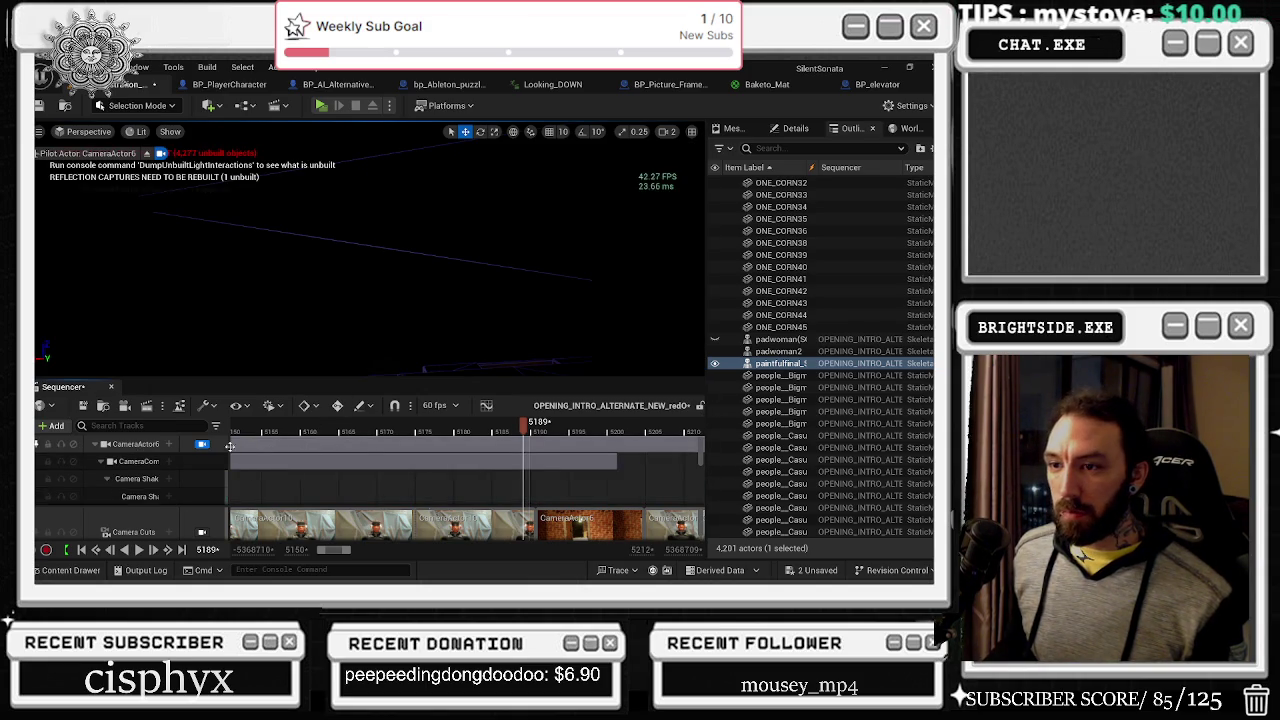
left_click(136, 131)
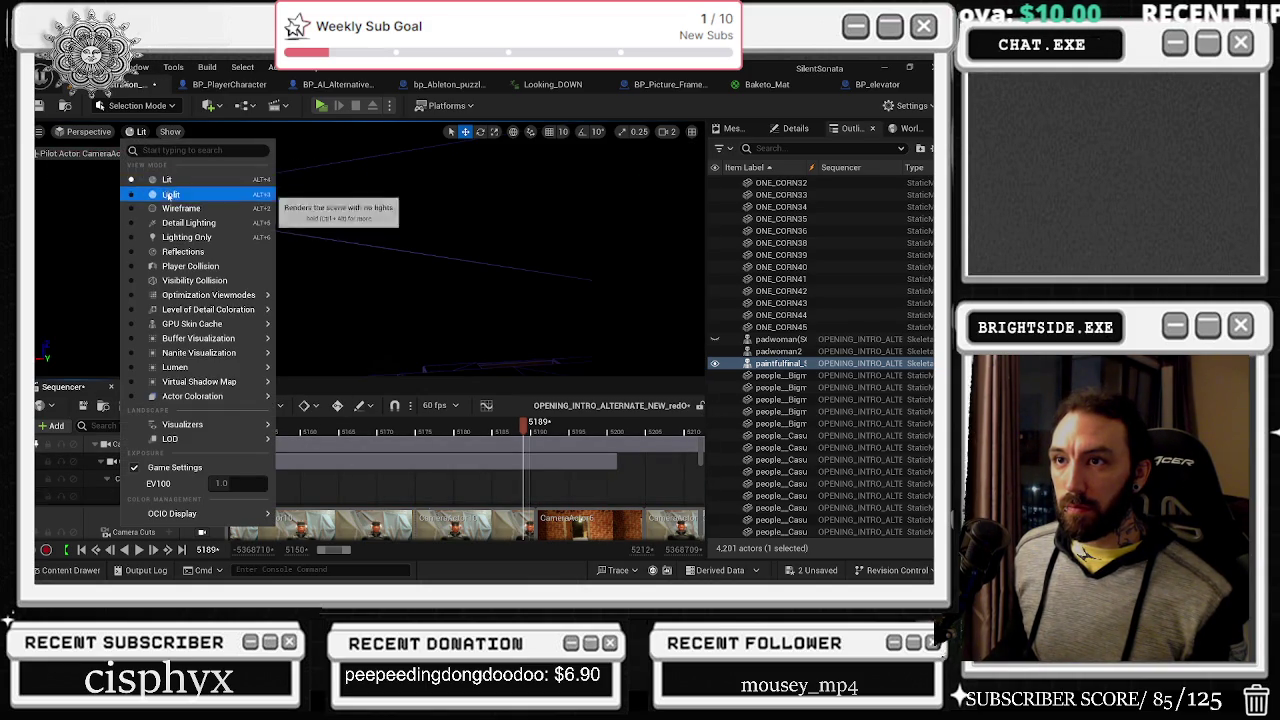
Step: Set Unlit shading, frame CameraActor6, and orbit to view it above the brick structure
left_click(170, 194)
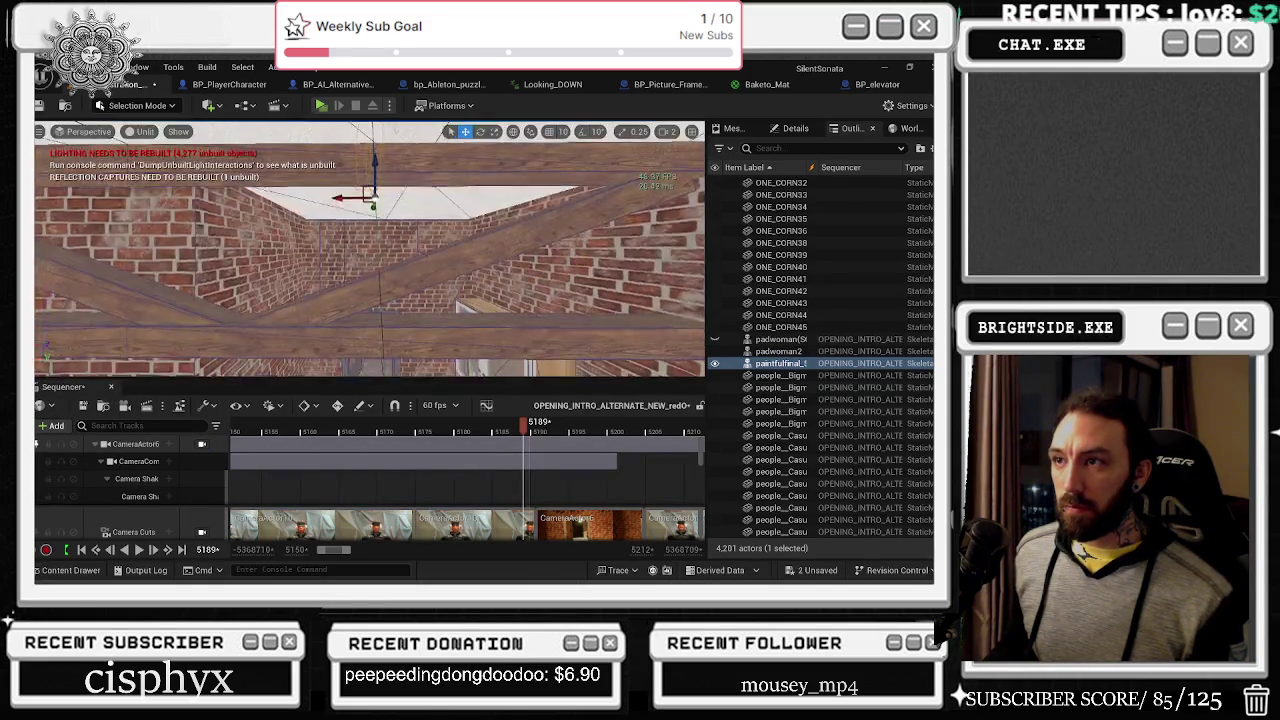
key("f")
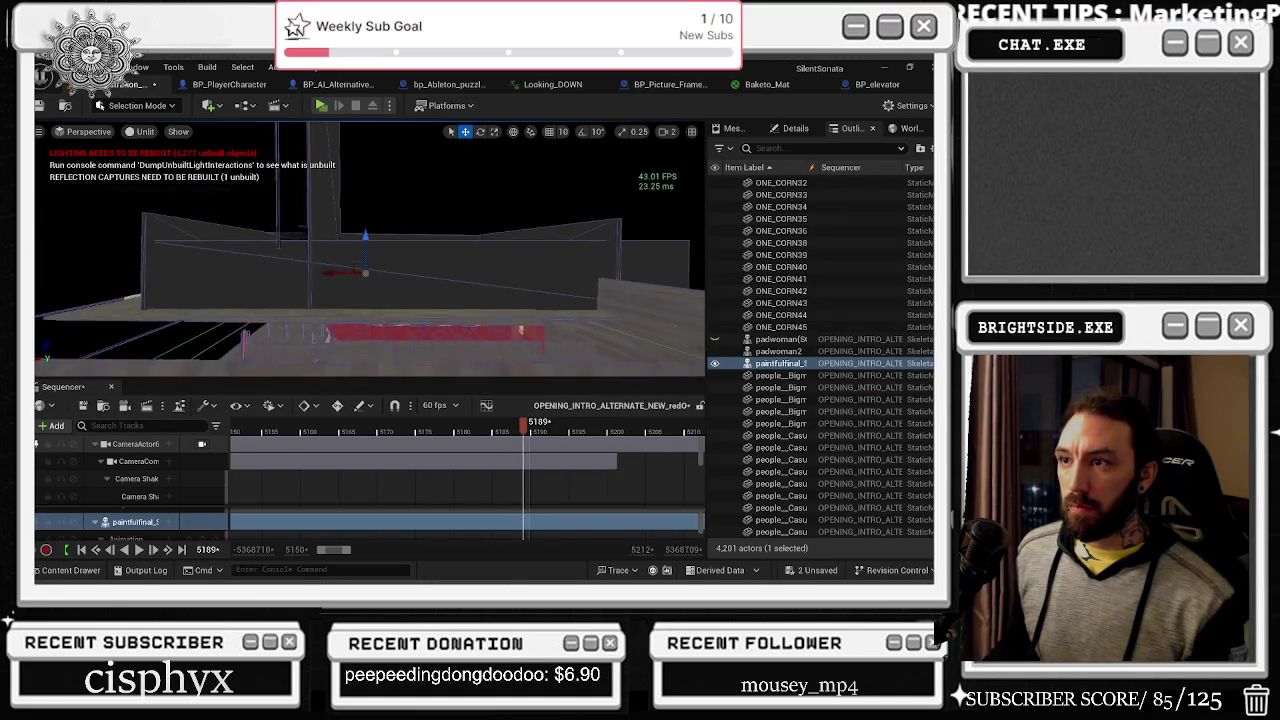
left_click(167, 443)
key("f")
left_click_drag(438, 237, 443, 288)
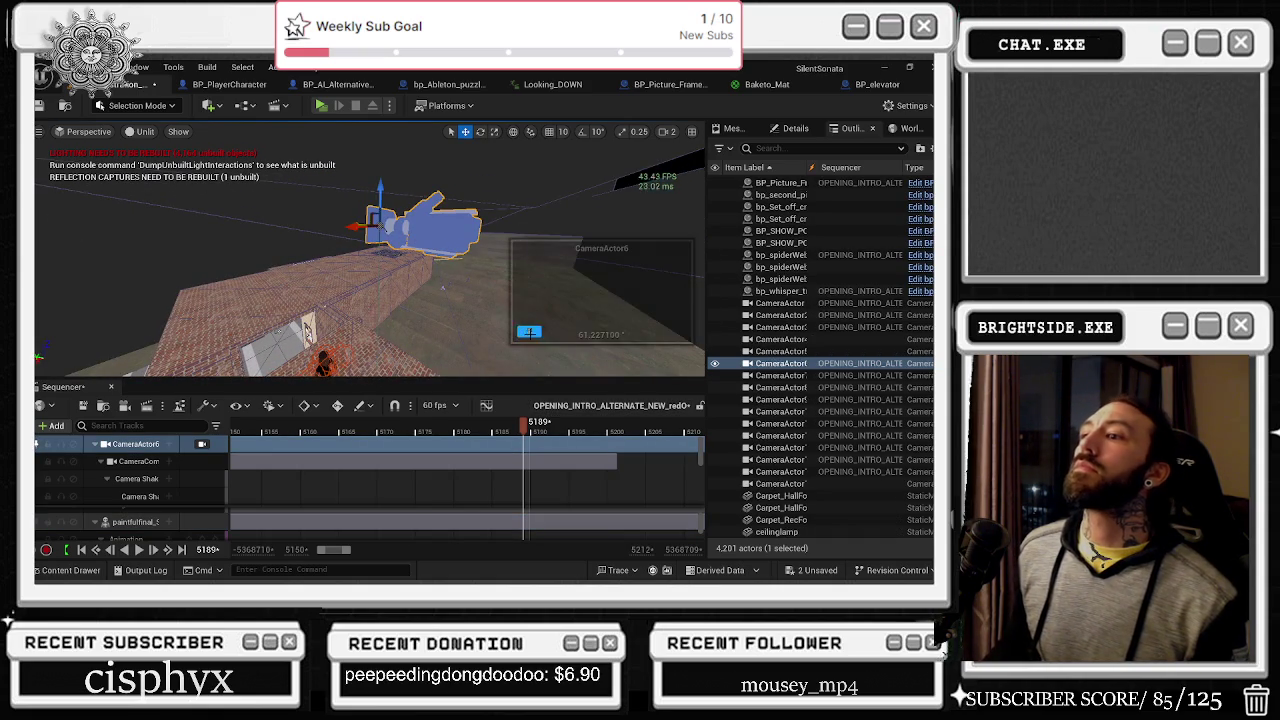
left_click(160, 521)
scroll(163, 521, "down", 1)
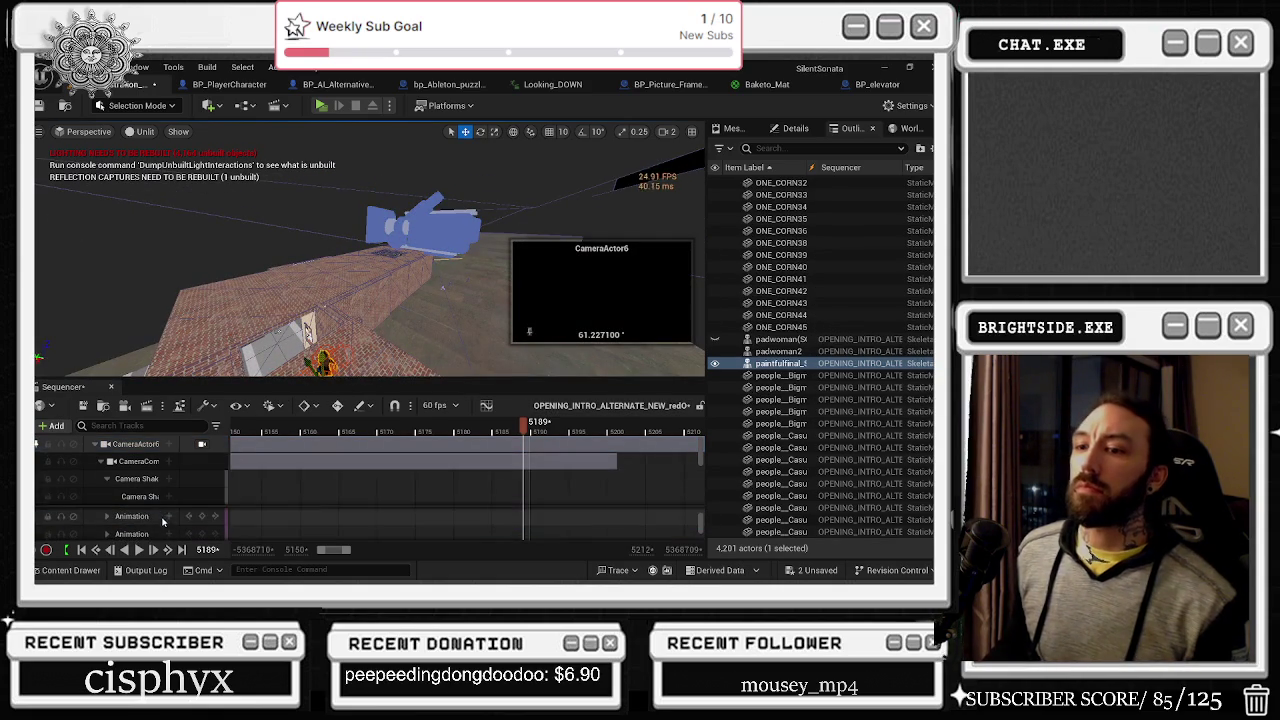
Step: Raise CameraActor6's Z location key and move it onto frame 5190
scroll(140, 495, "down", 3)
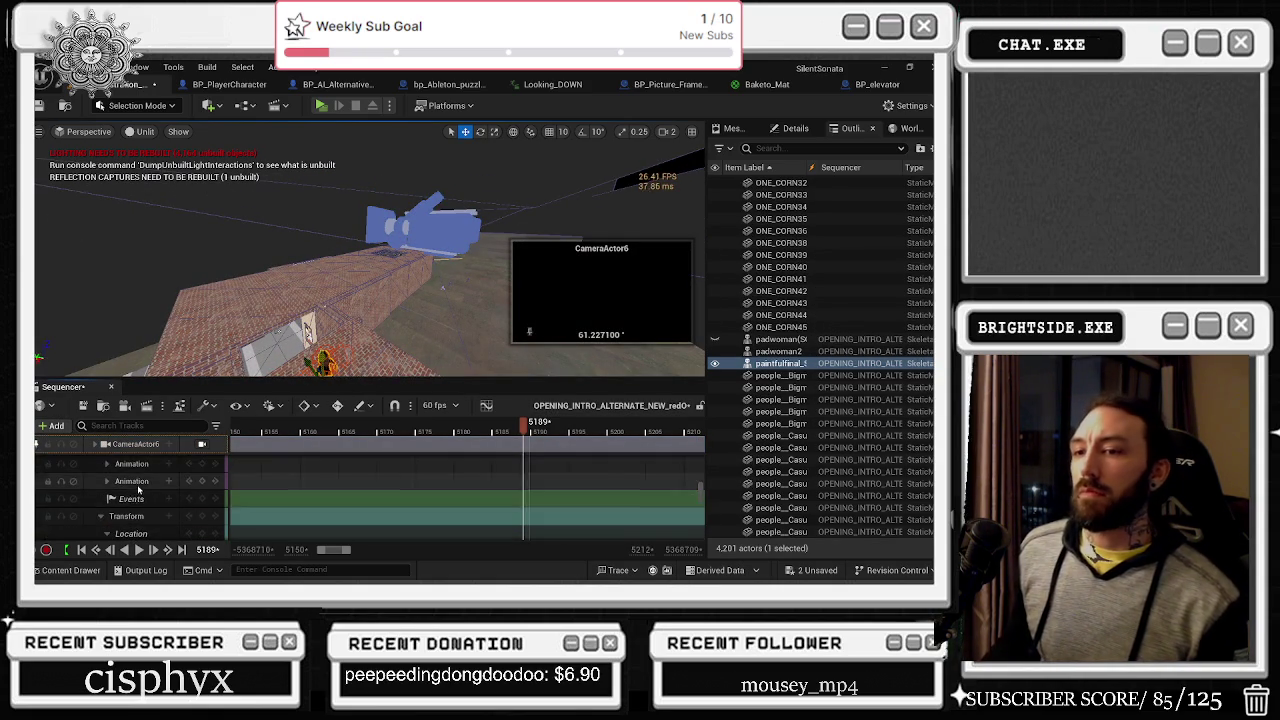
scroll(139, 489, "up", 2)
scroll(147, 487, "down", 4)
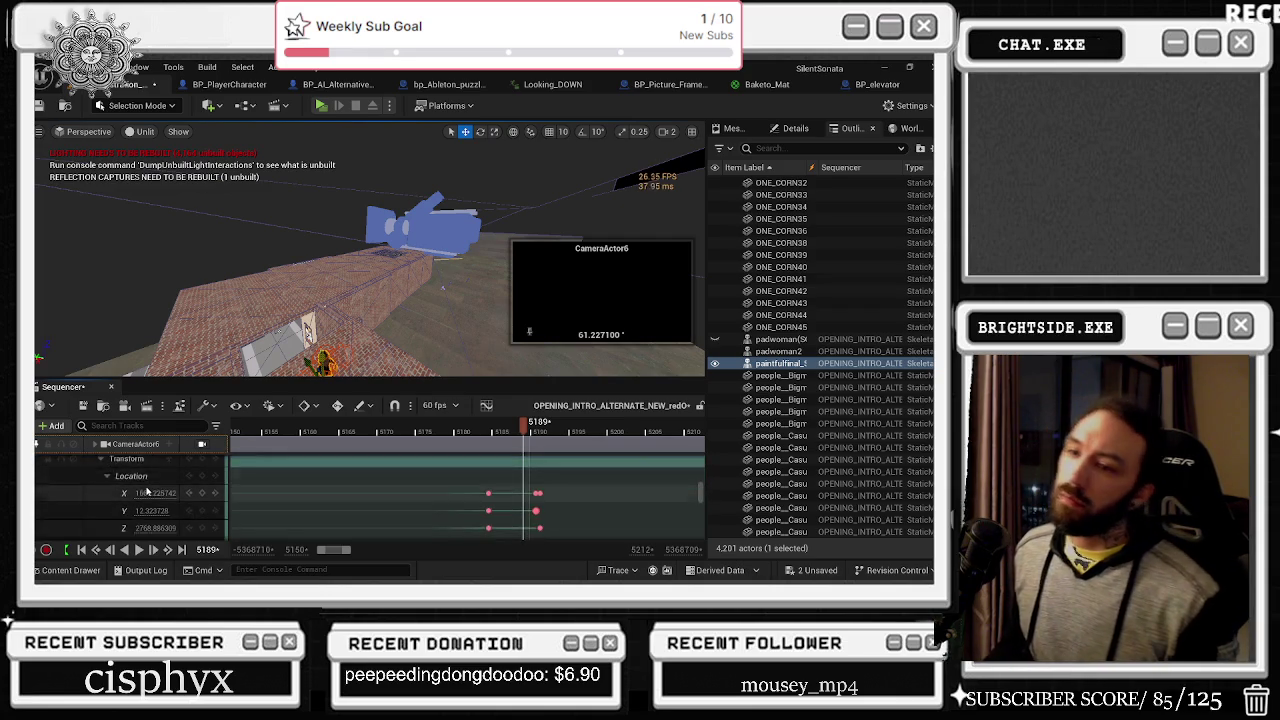
scroll(516, 497, "up", 5)
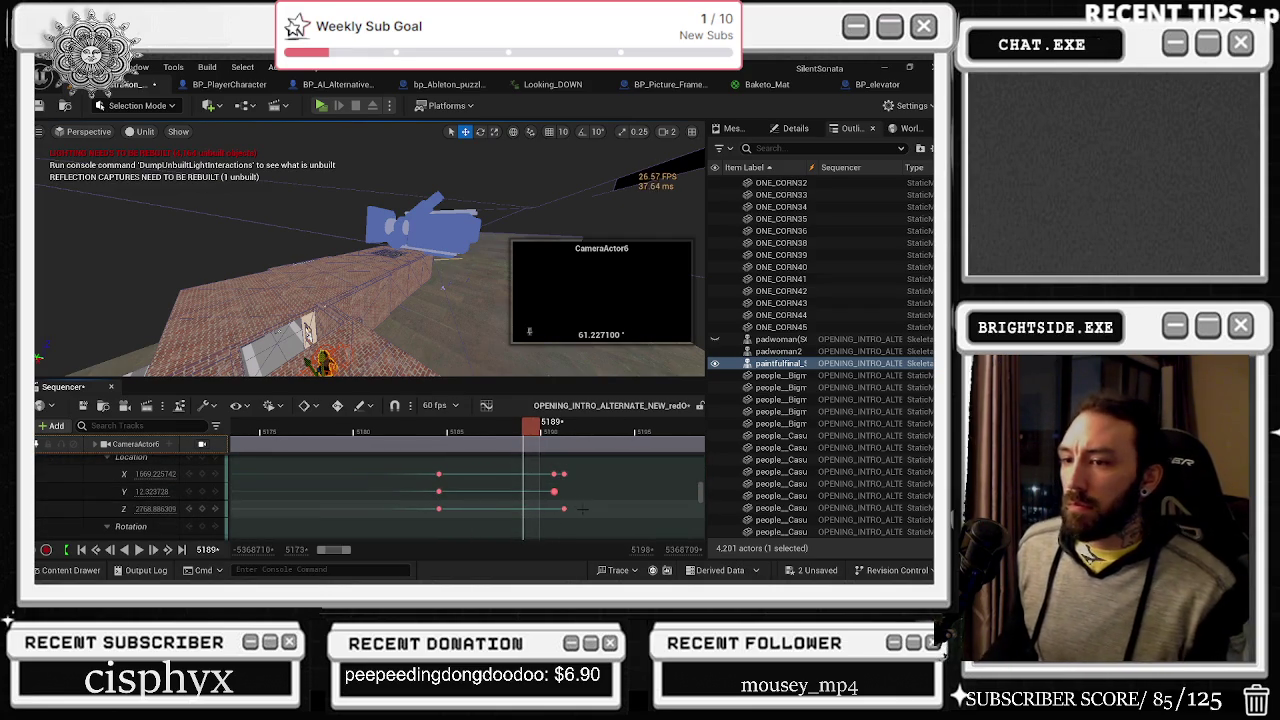
left_click(564, 510)
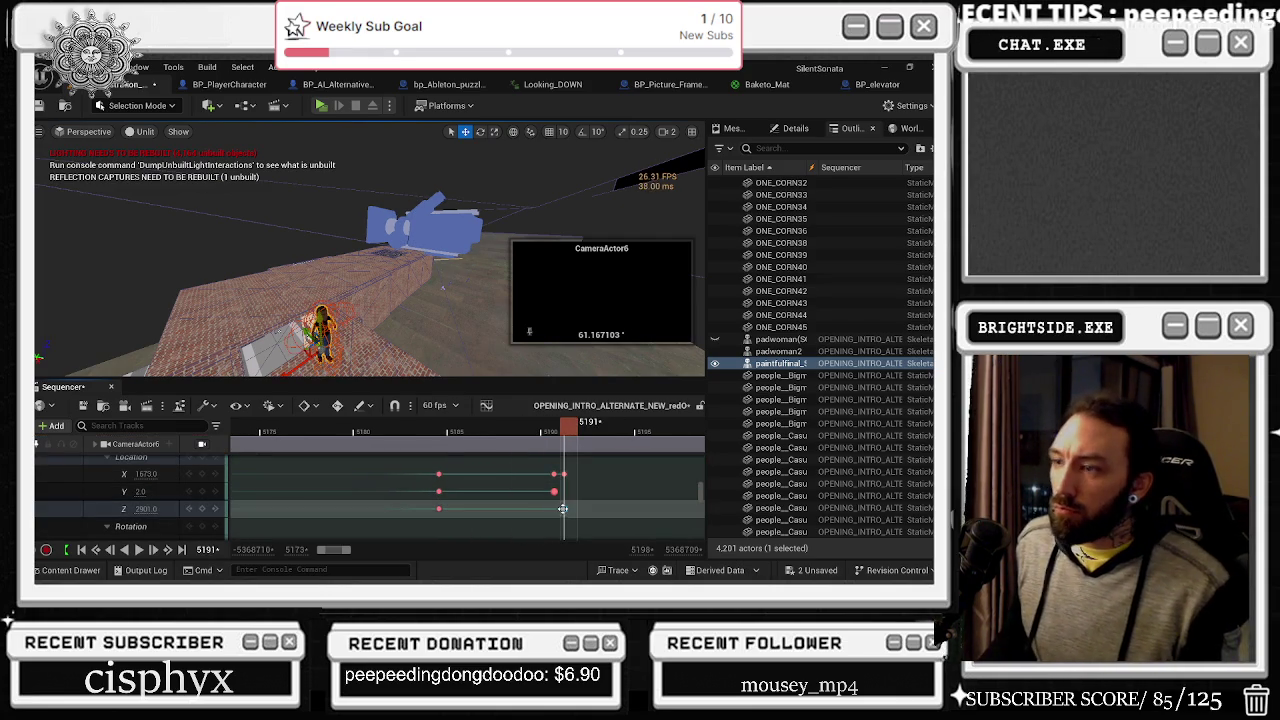
left_click_drag(146, 508, 188, 508)
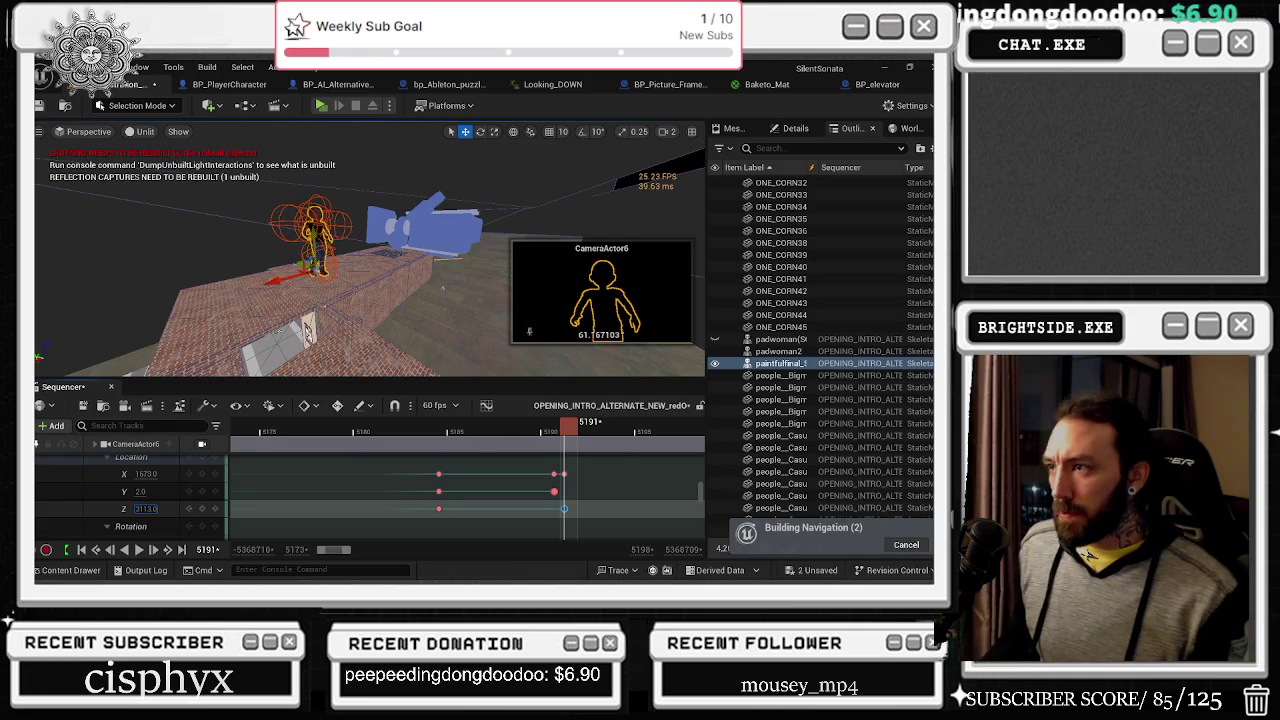
left_click_drag(562, 432, 559, 437)
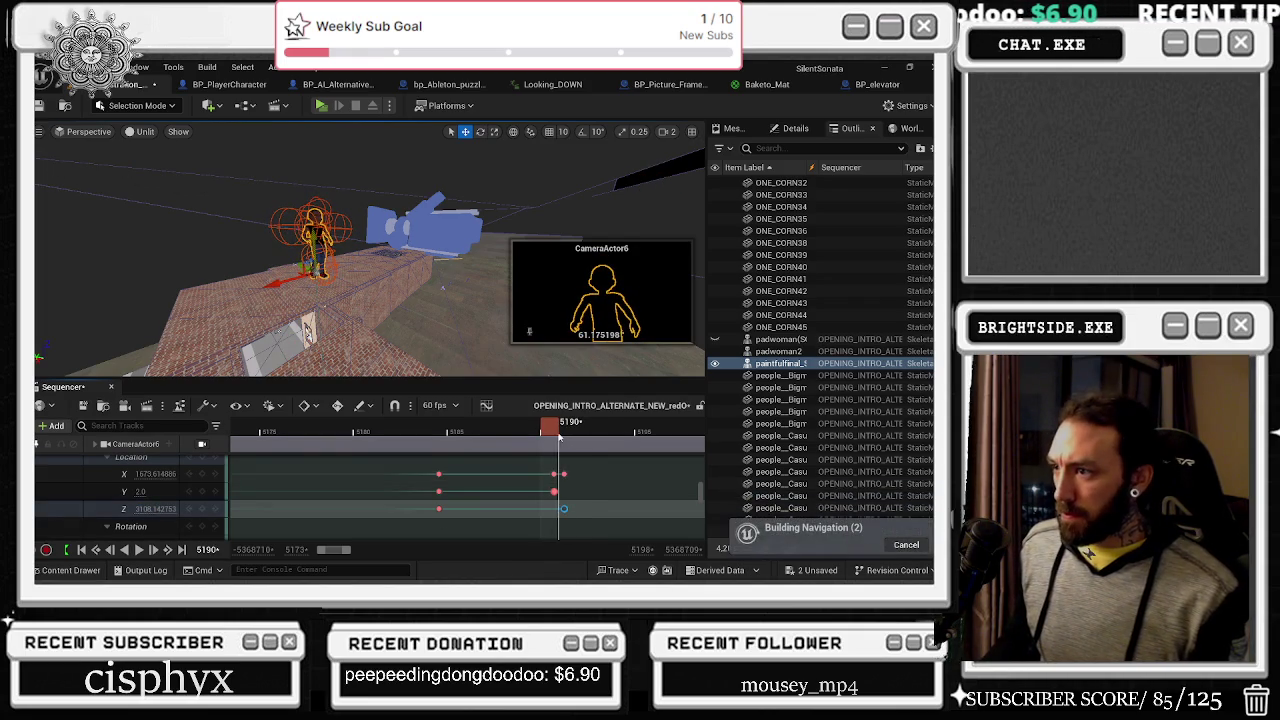
key("f")
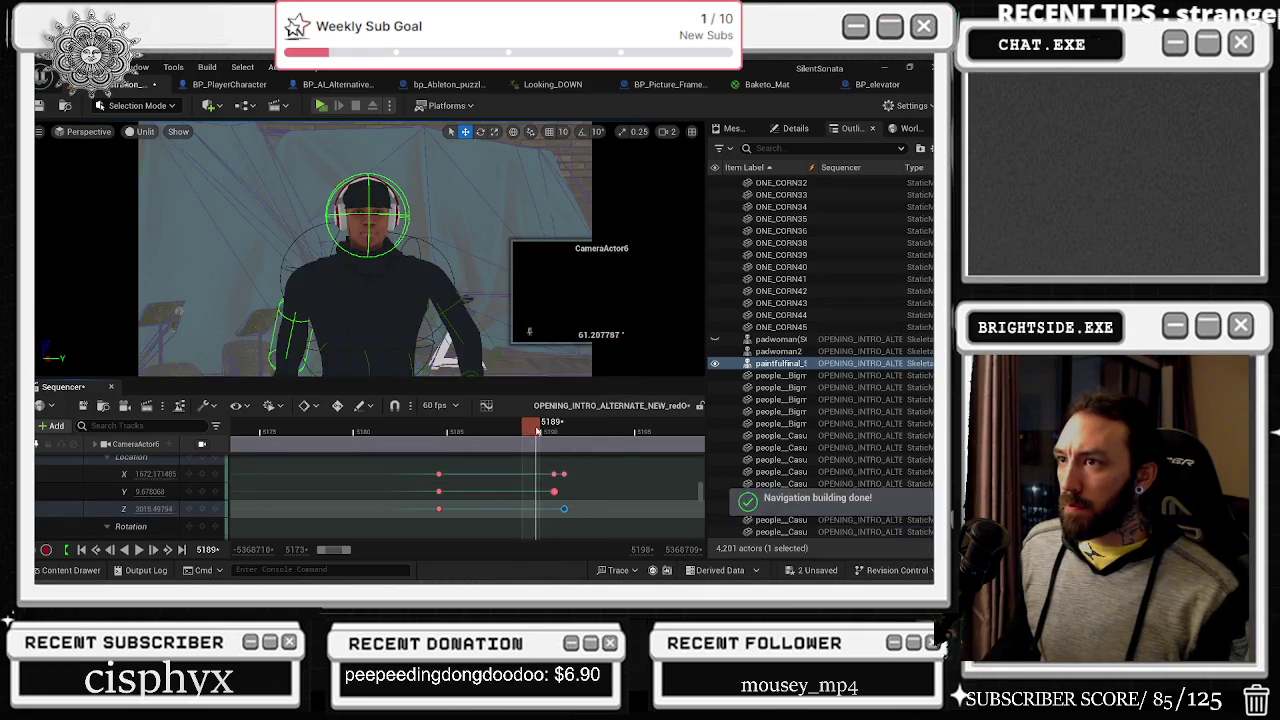
left_click_drag(548, 433, 555, 429)
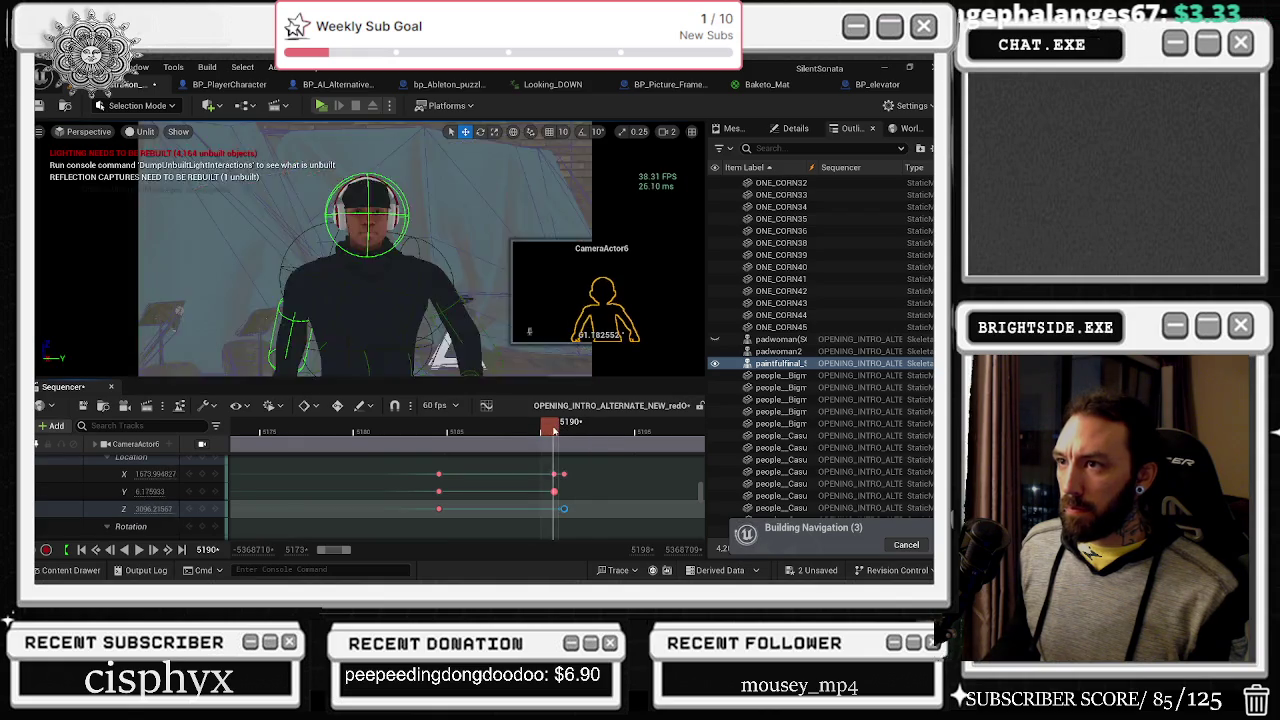
left_click_drag(589, 508, 551, 508)
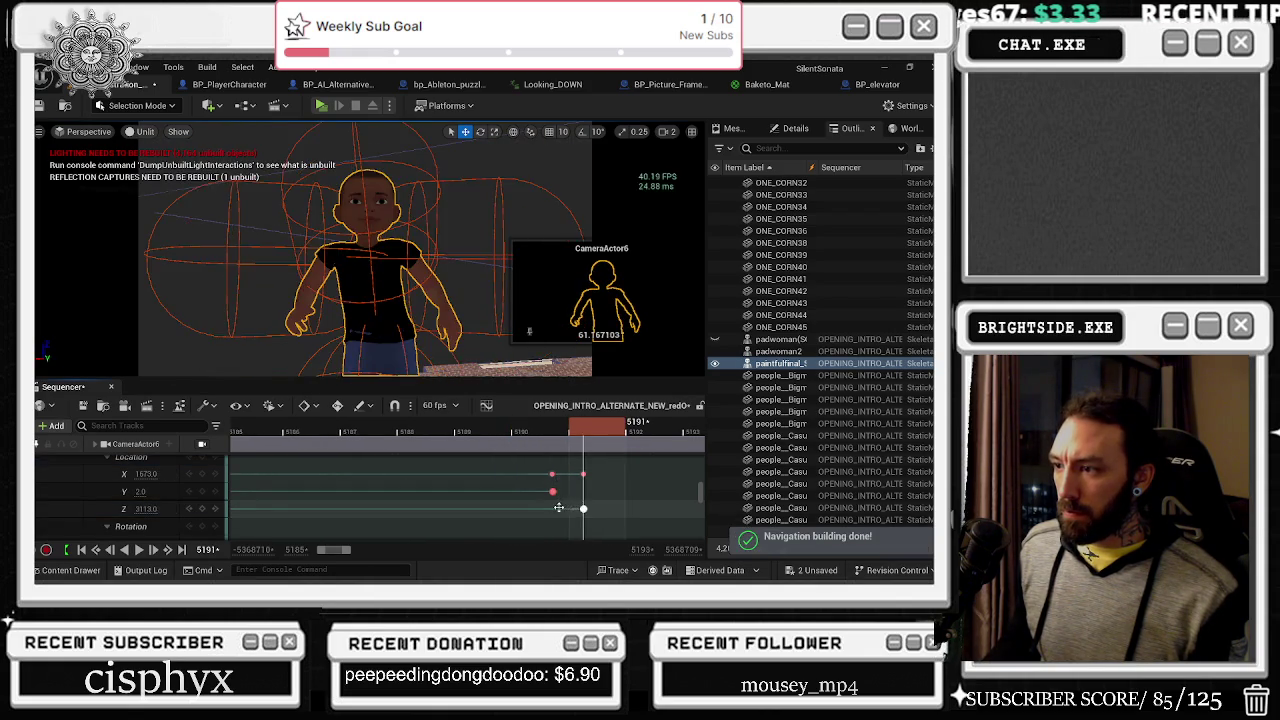
left_click_drag(538, 424, 555, 431)
Step: Shift the Z key along the timeline and set the camera's Z location to 3109.0
scroll(548, 512, "up", 2)
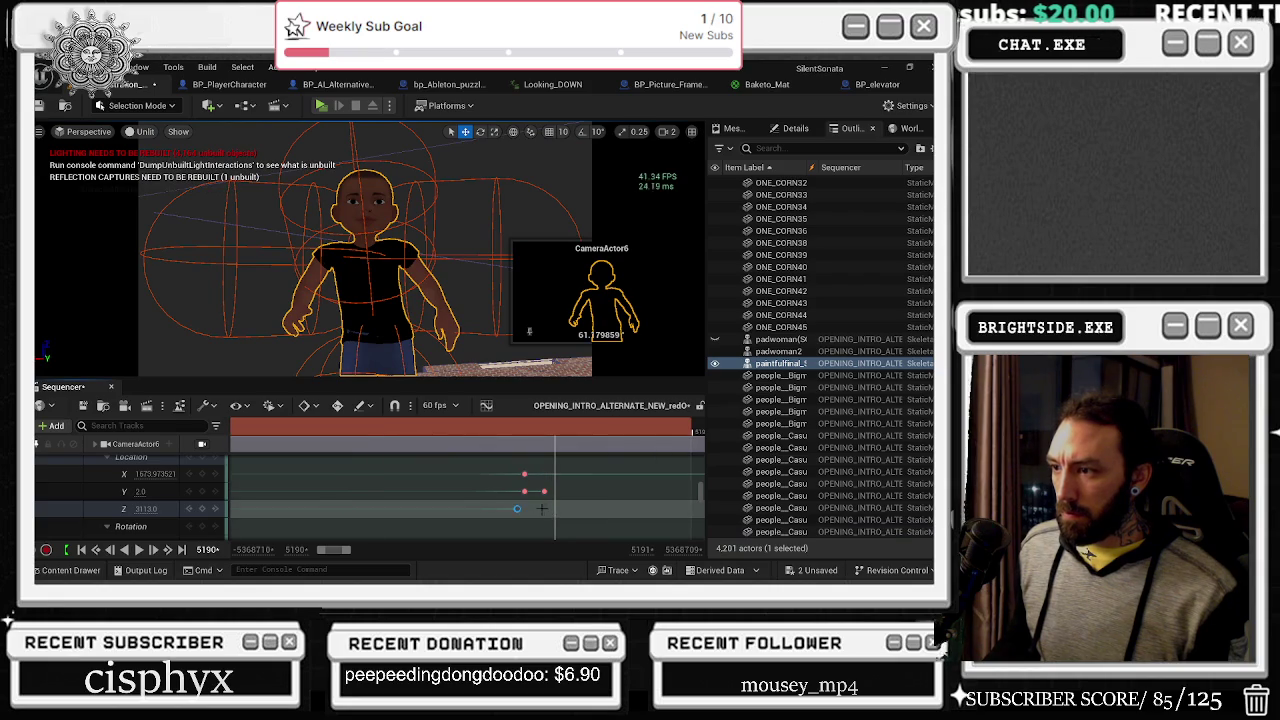
left_click_drag(516, 508, 521, 508)
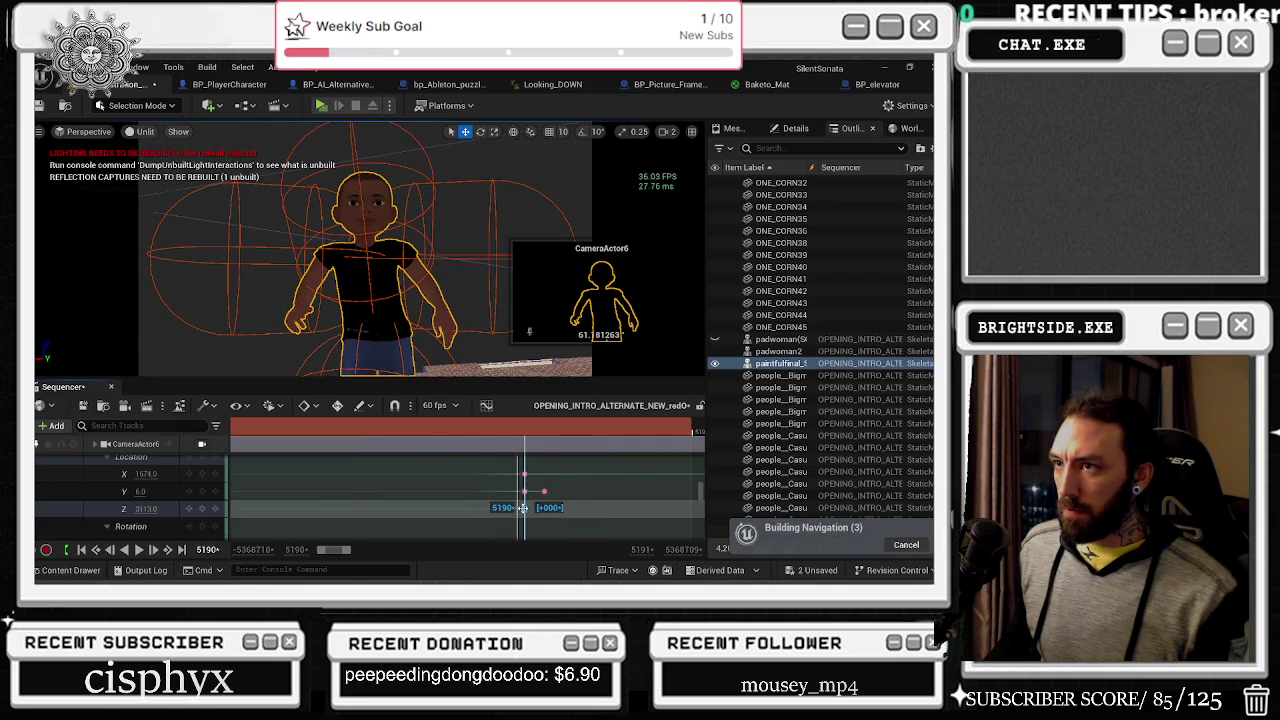
mouse_move(521, 432)
left_mouse_down()
mouse_move(564, 431)
mouse_move(510, 441)
mouse_move(528, 440)
mouse_move(521, 511)
left_mouse_up()
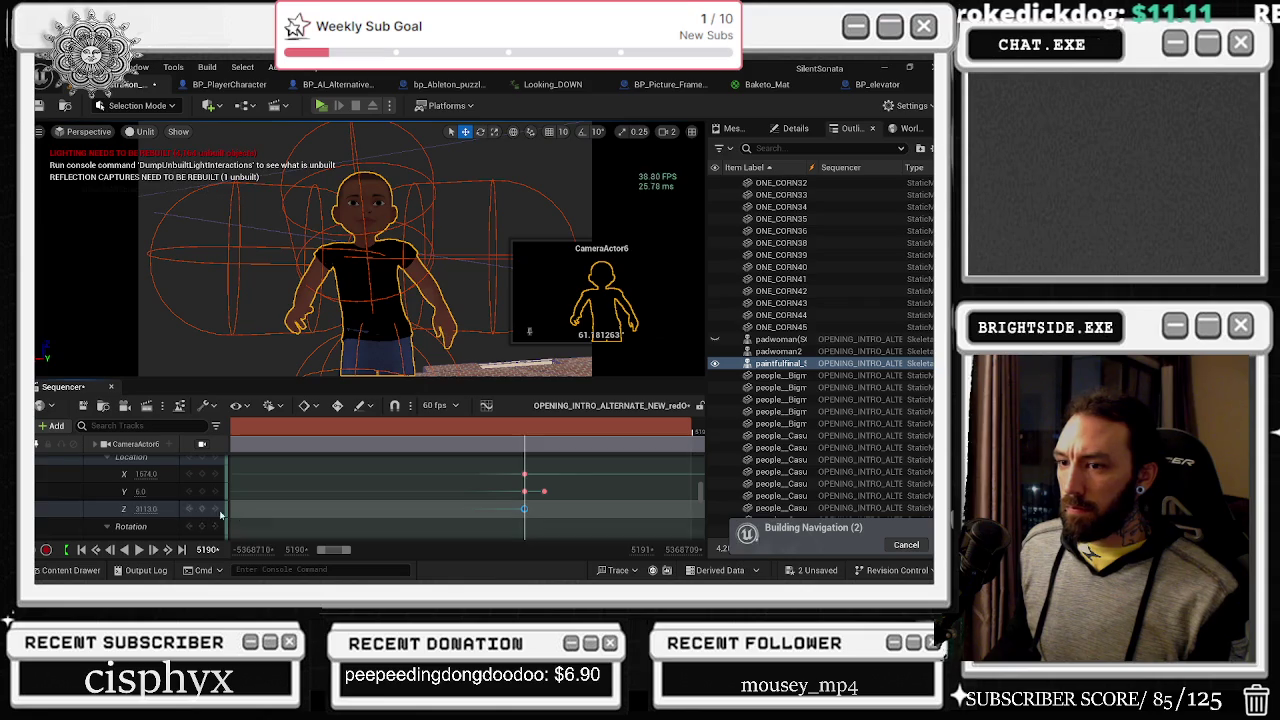
left_click_drag(146, 508, 150, 508)
mouse_move(522, 430)
left_mouse_down()
mouse_move(502, 430)
mouse_move(540, 430)
mouse_move(448, 443)
mouse_move(457, 437)
left_mouse_up()
Step: Clear the extra X/Y keys at frame 5191 and view the shot through CameraActor6
scroll(552, 484, "up", 2)
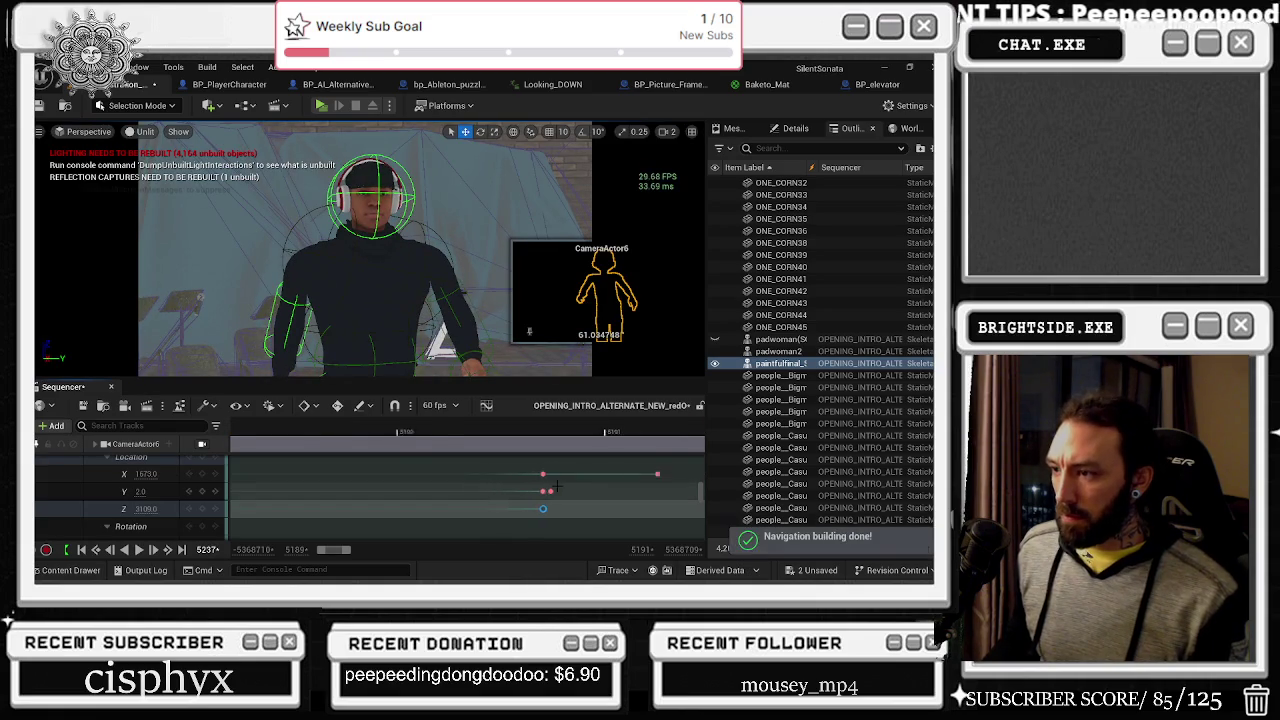
left_click(491, 443)
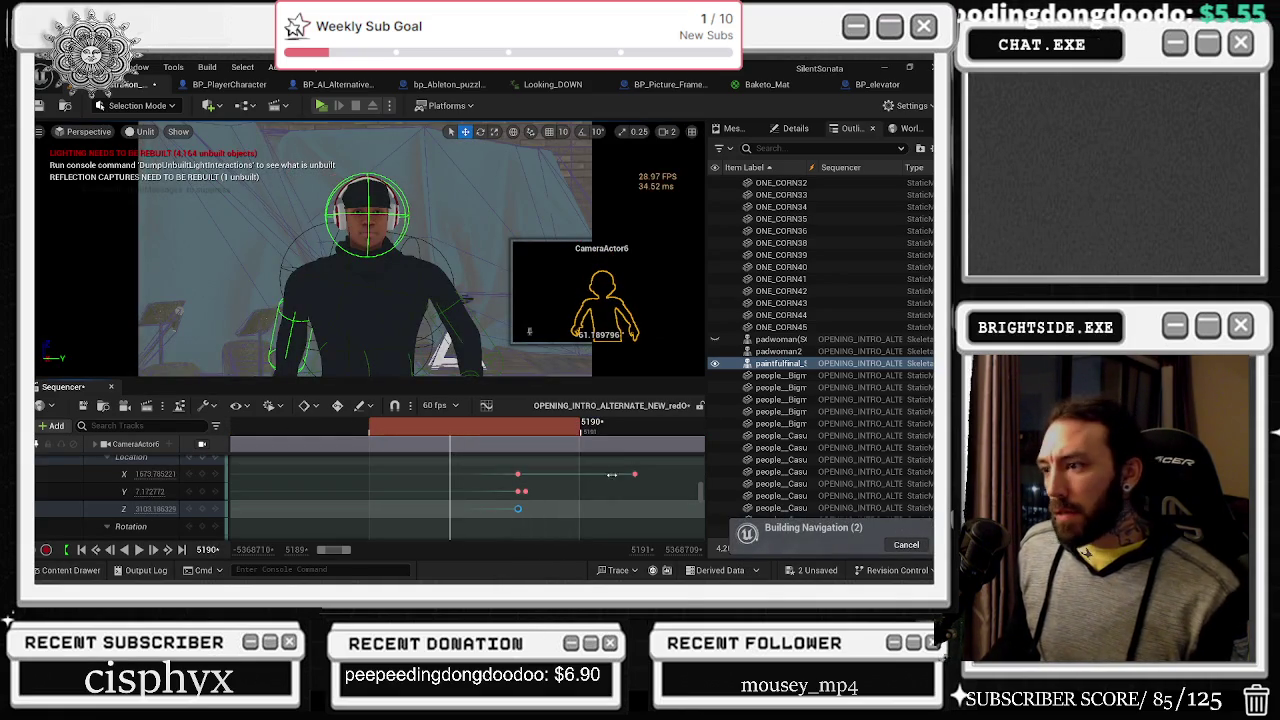
left_click(521, 491)
left_click_drag(593, 496, 636, 492)
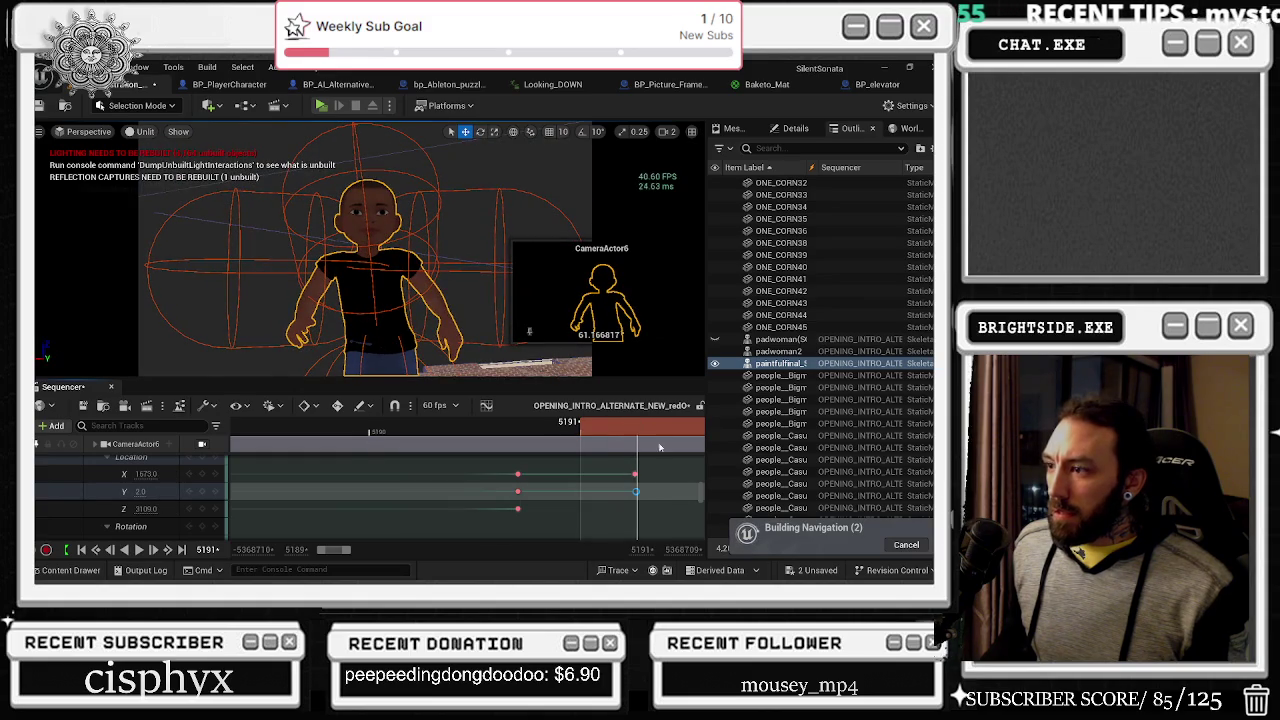
key("ctrl+z")
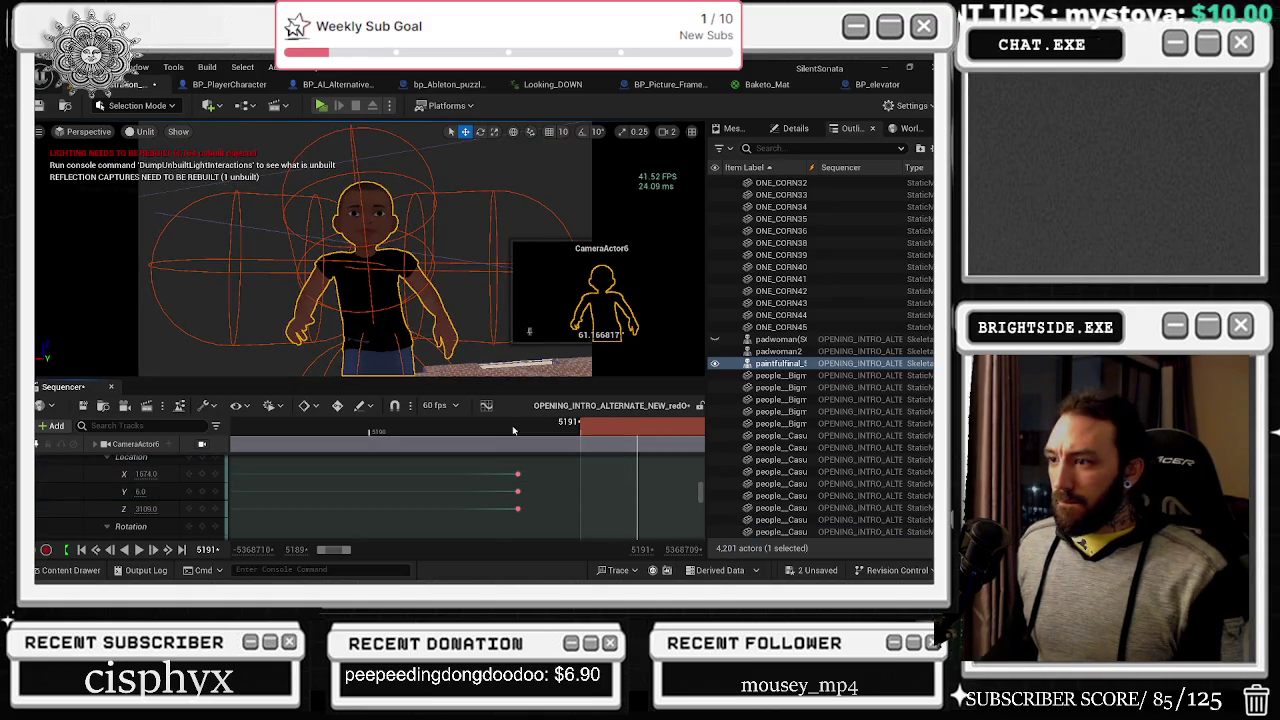
key("space")
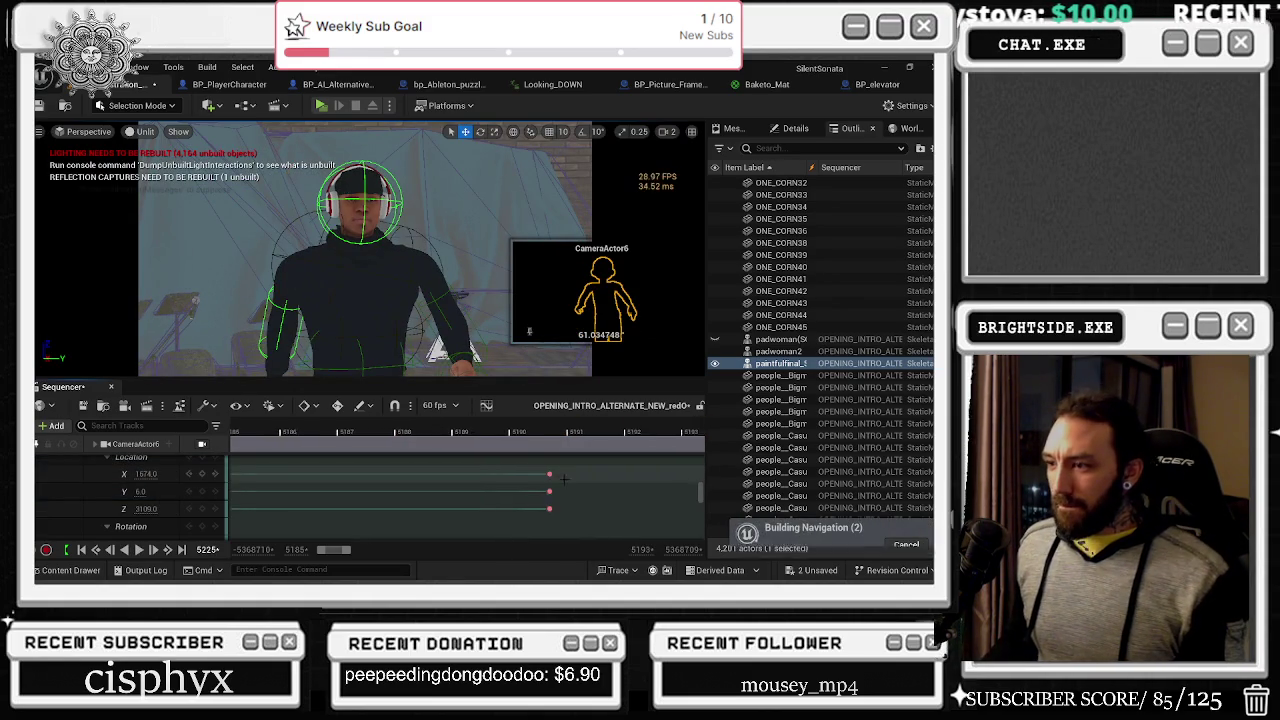
mouse_move(321, 434)
left_mouse_down()
mouse_move(385, 442)
mouse_move(338, 444)
left_mouse_up()
left_click(202, 443)
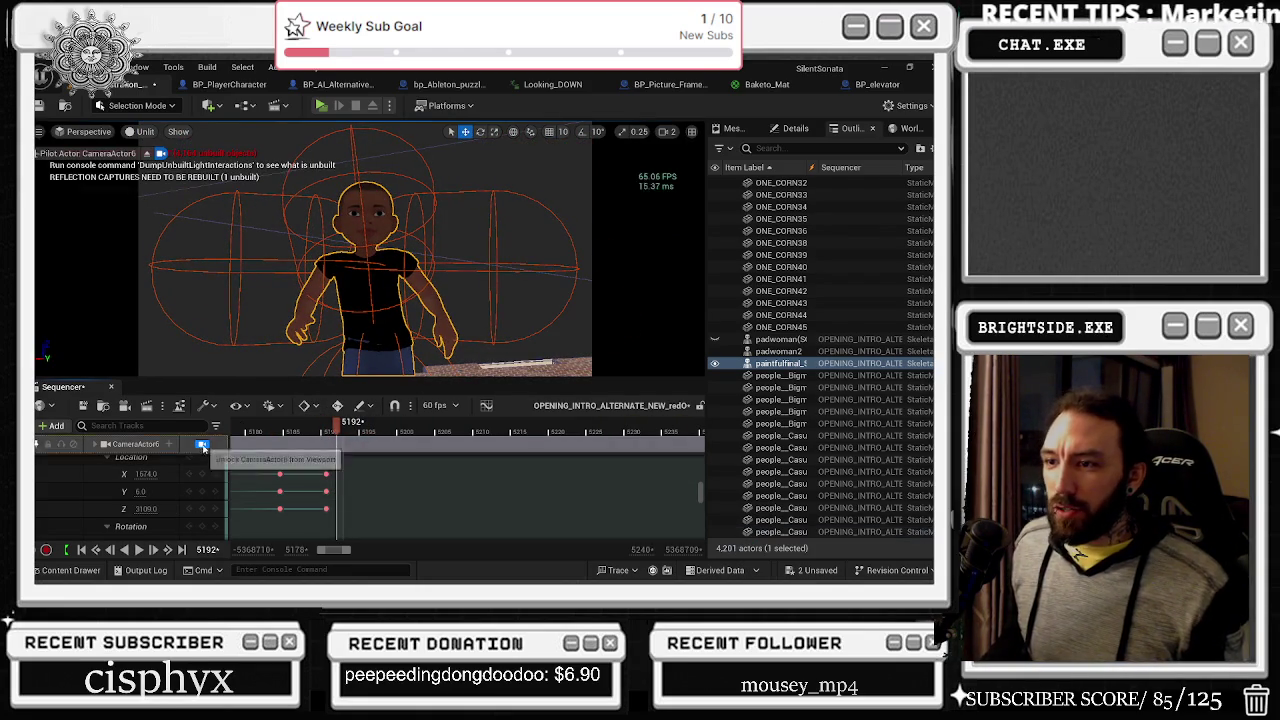
scroll(427, 497, "up", 1)
scroll(124, 509, "down", 5)
scroll(124, 509, "up", 4)
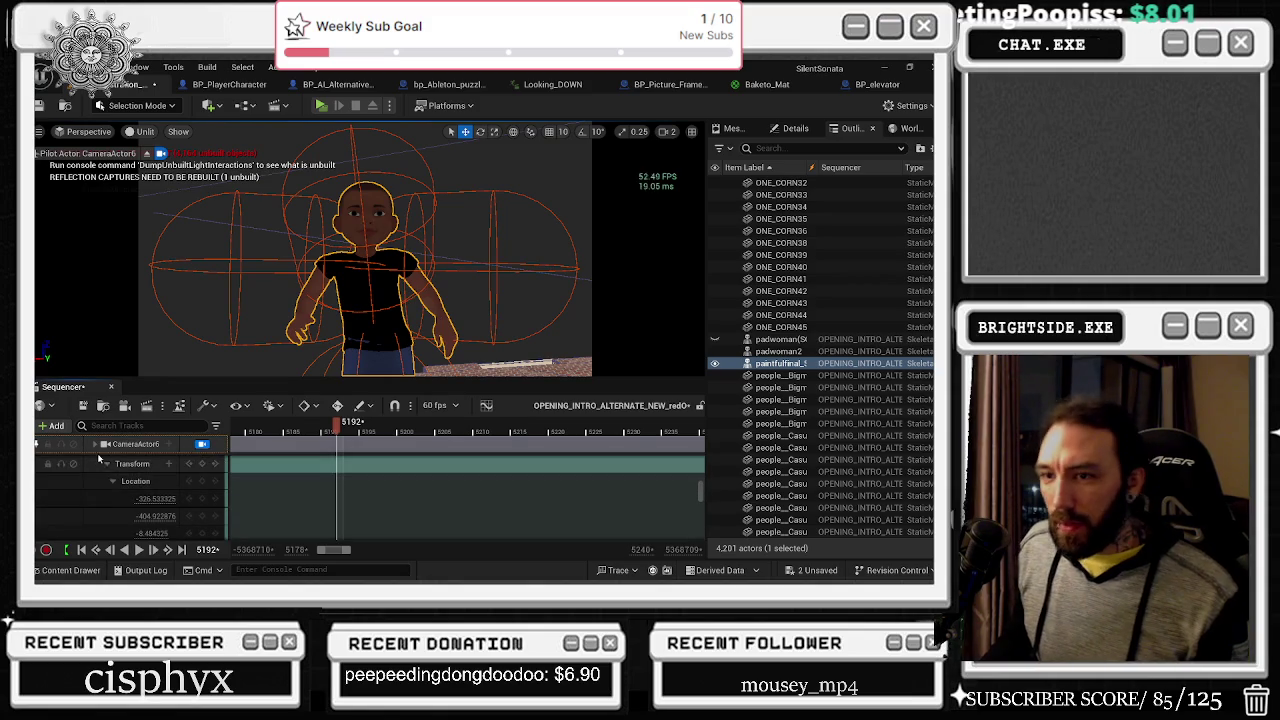
scroll(120, 470, "down", 3)
scroll(140, 490, "down", 2)
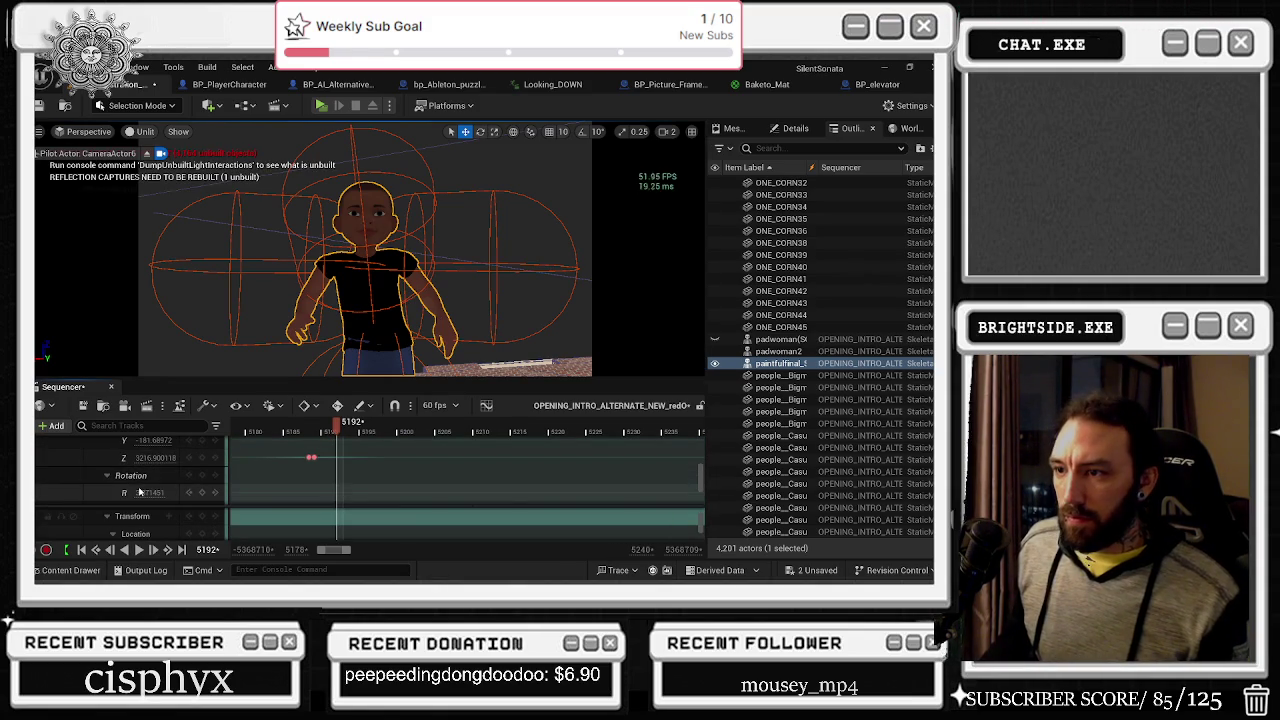
scroll(140, 491, "down", 2)
scroll(139, 485, "up", 5)
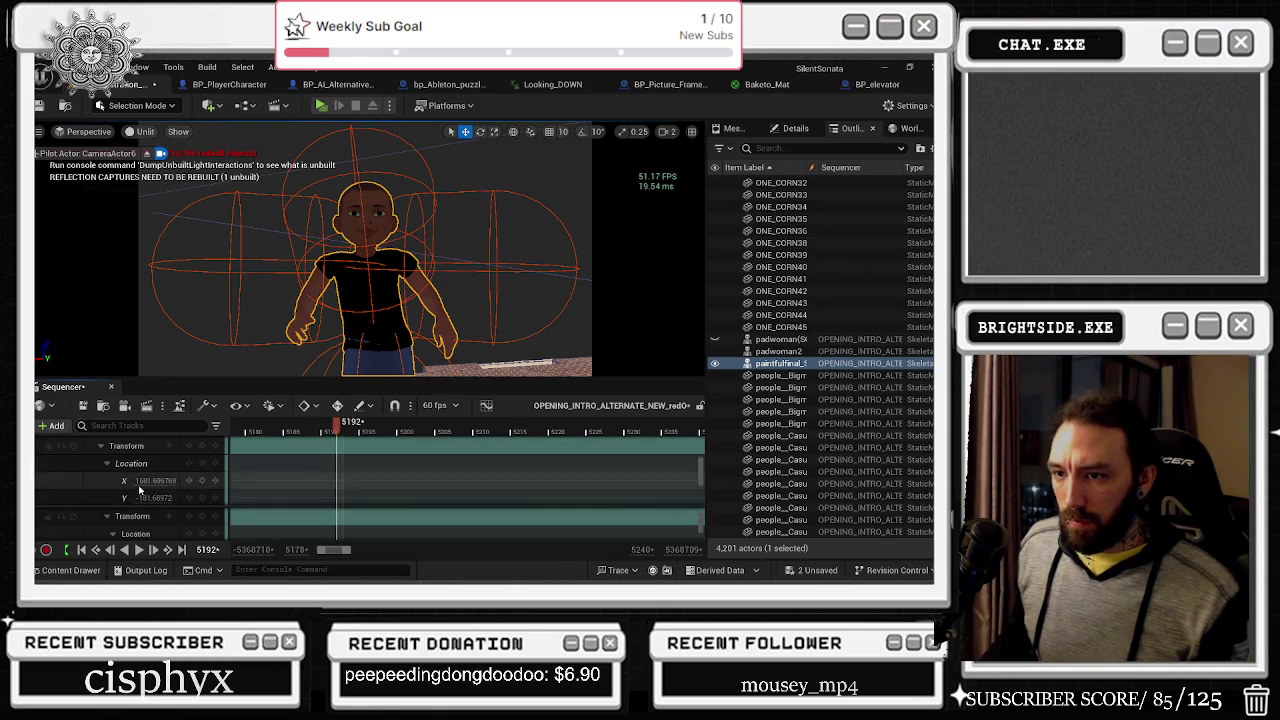
left_click(333, 433)
left_click_drag(333, 433, 386, 433)
scroll(477, 483, "down", 3, "ctrl")
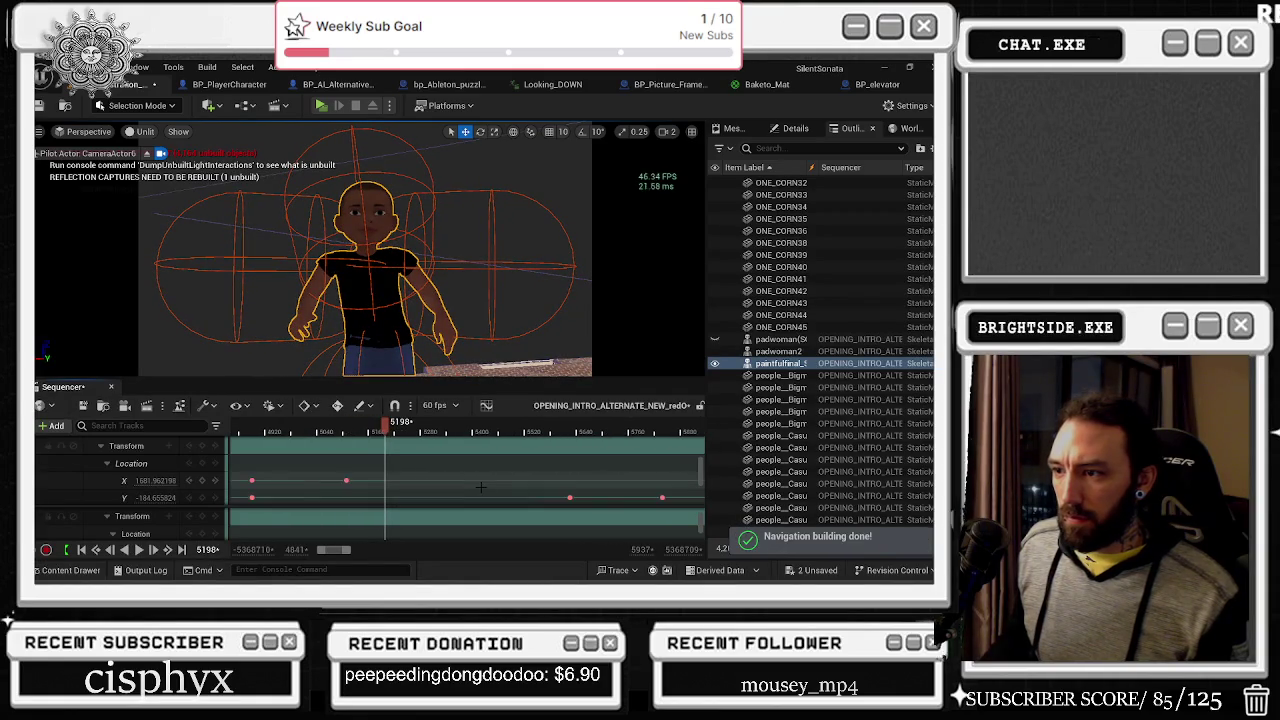
scroll(480, 484, "down", 2)
scroll(480, 484, "up", 2)
scroll(481, 481, "down", 4)
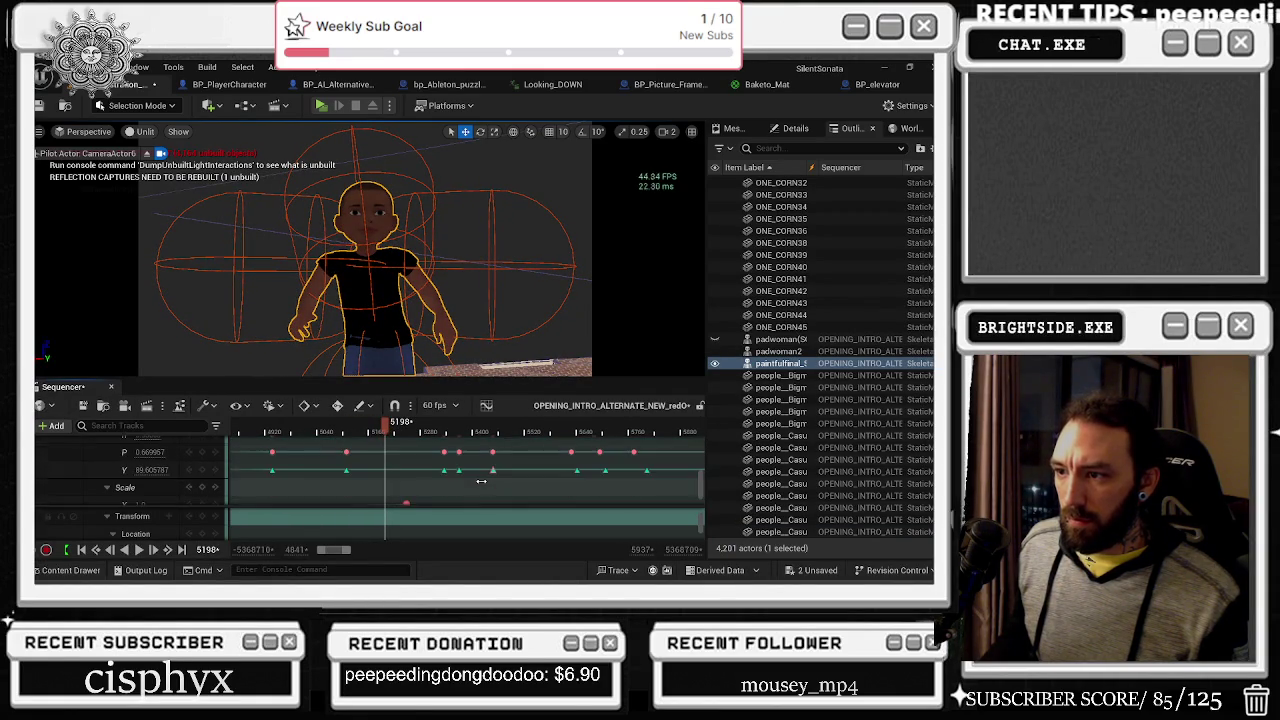
scroll(481, 481, "down", 1)
scroll(481, 481, "down", 3)
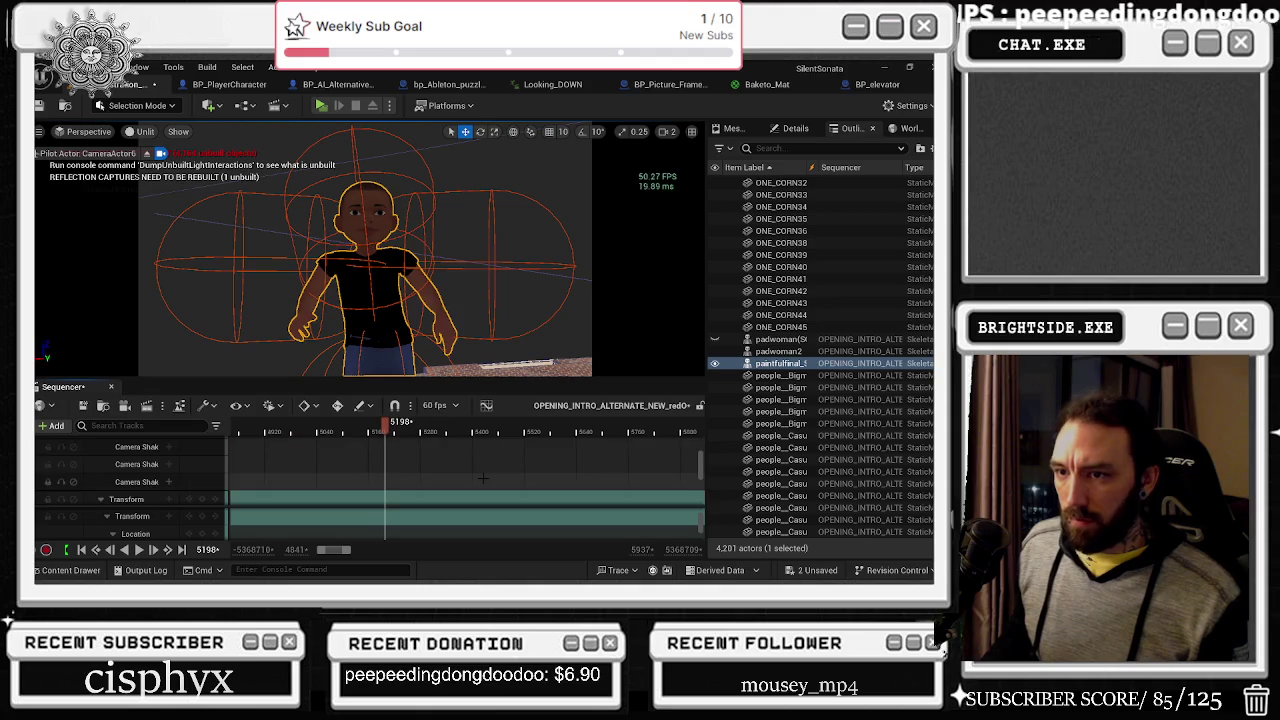
scroll(483, 478, "up", 5)
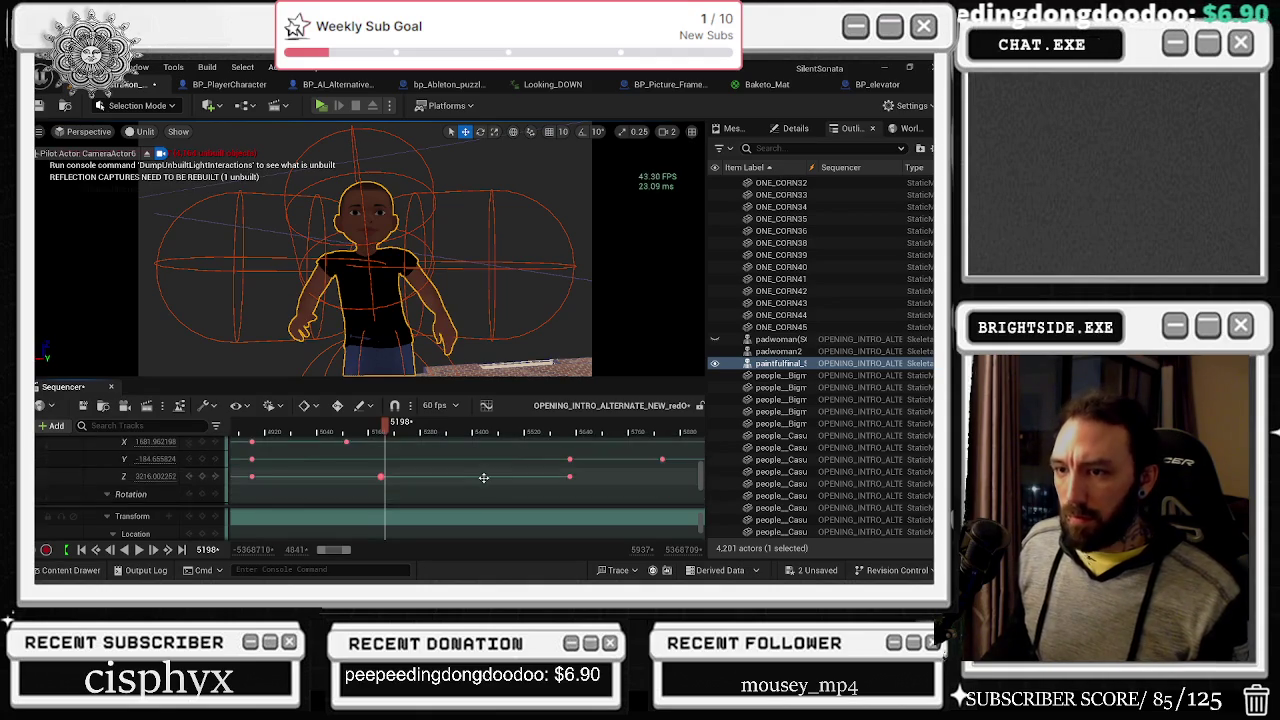
scroll(466, 474, "up", 2)
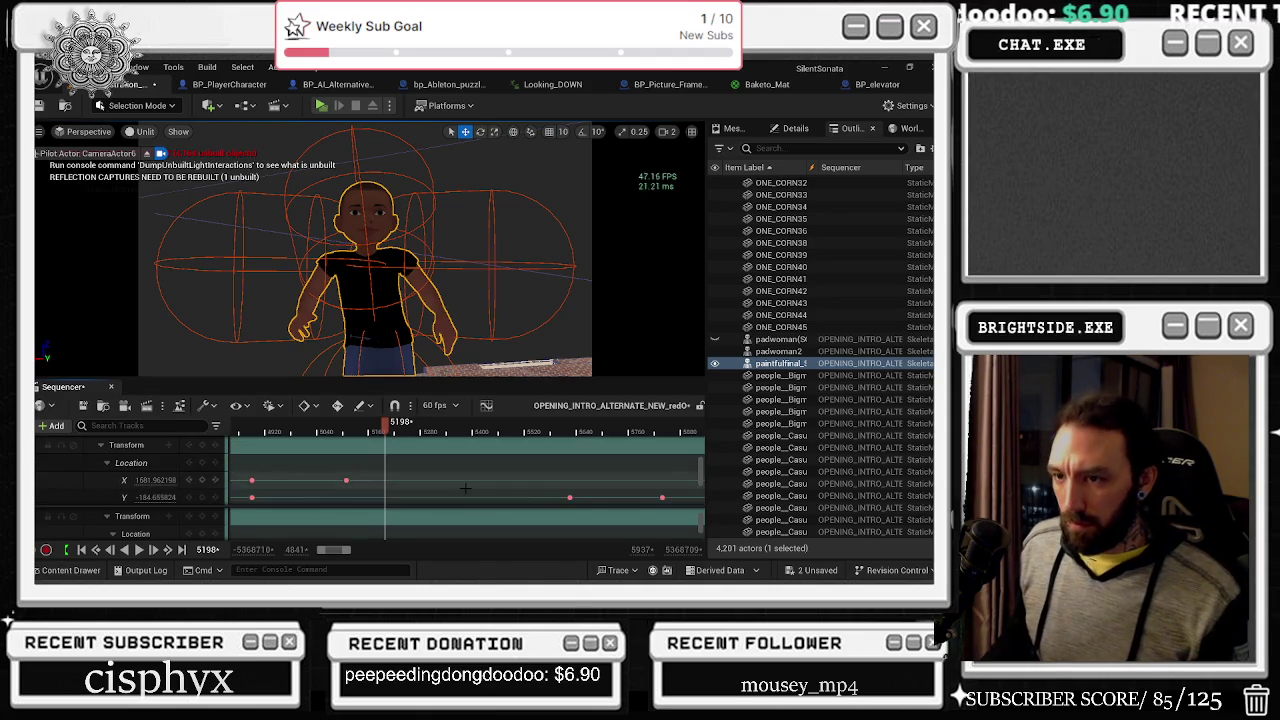
left_click_drag(390, 428, 503, 434)
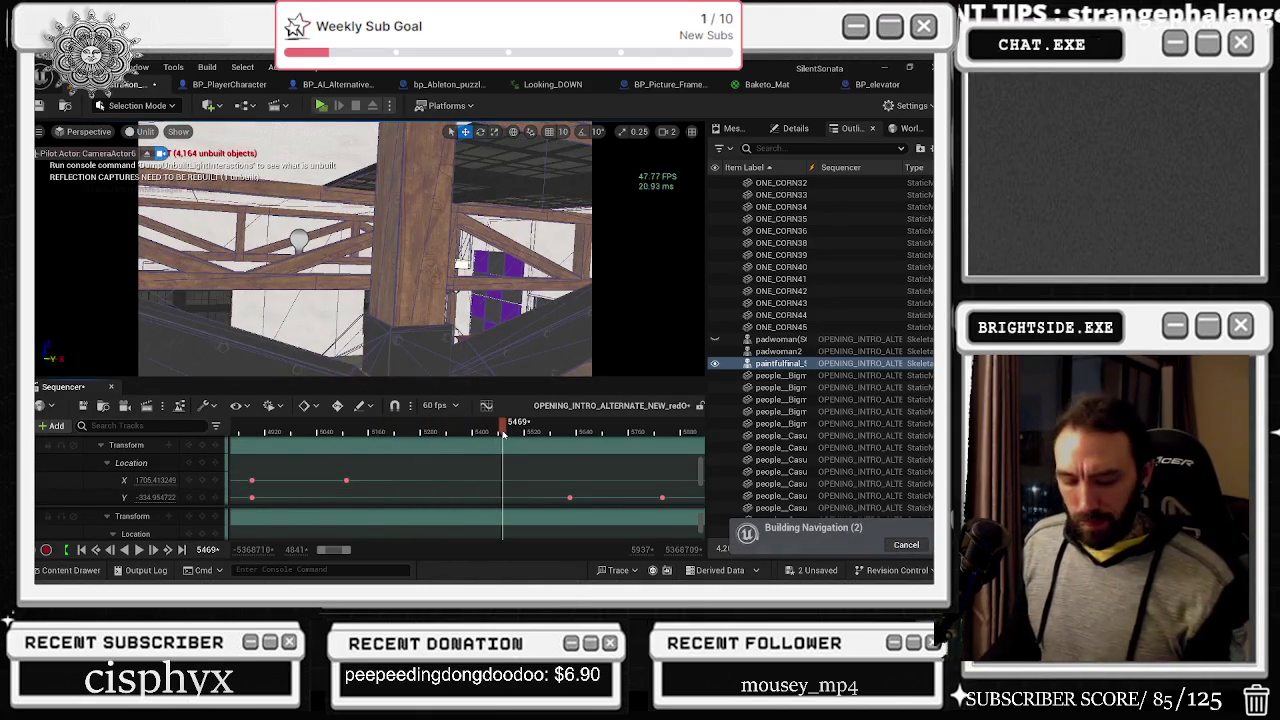
Step: Jump the playhead back and step frame by frame around frame 5197
left_click(385, 432)
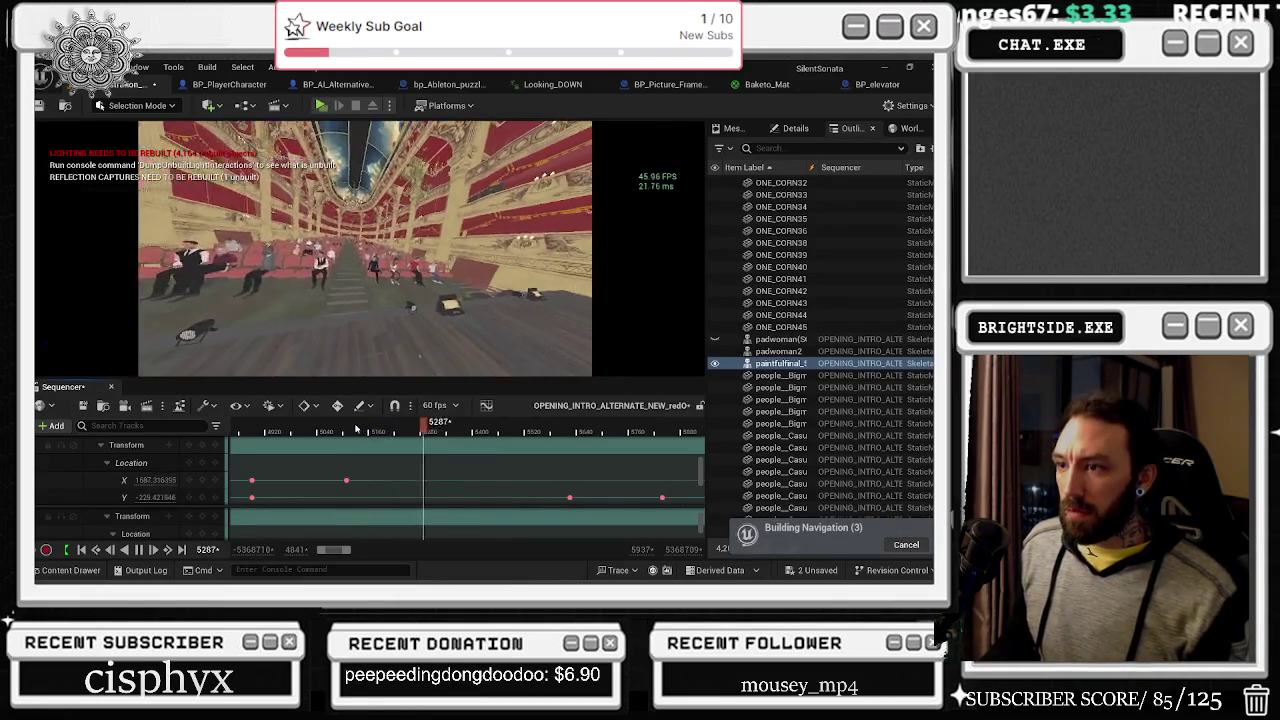
left_click(360, 430)
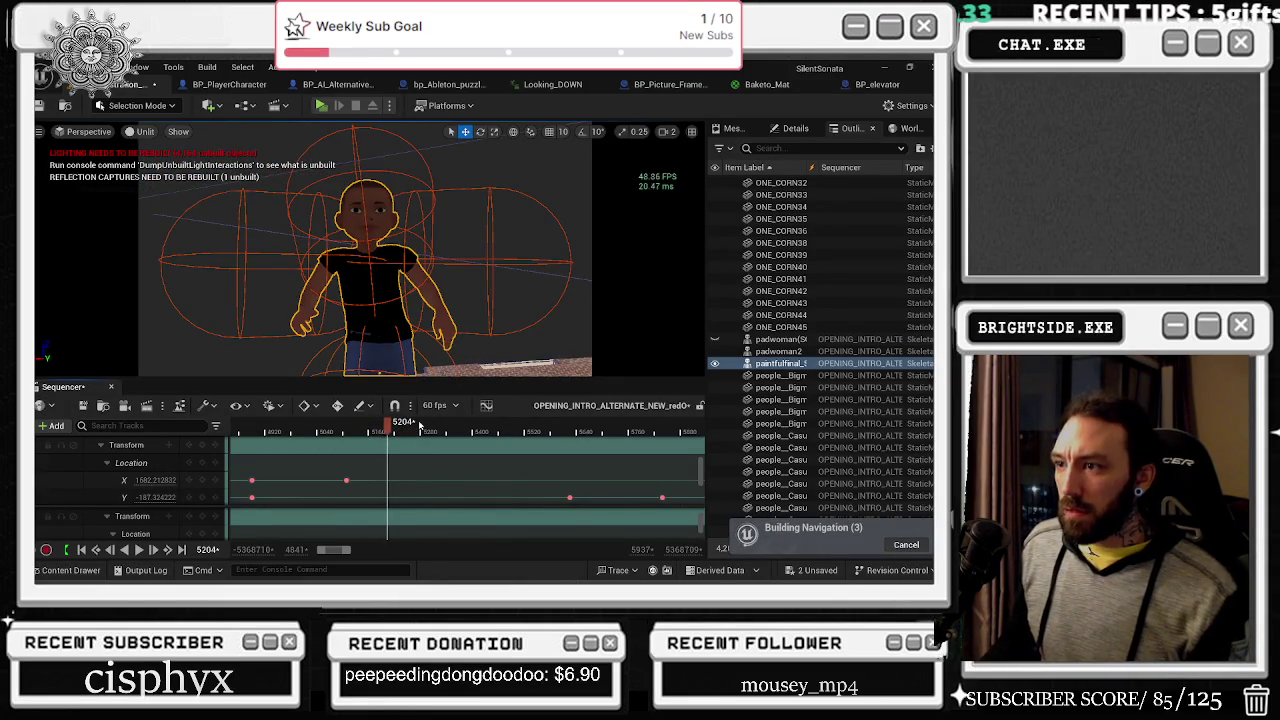
key("Right")
key("Right")
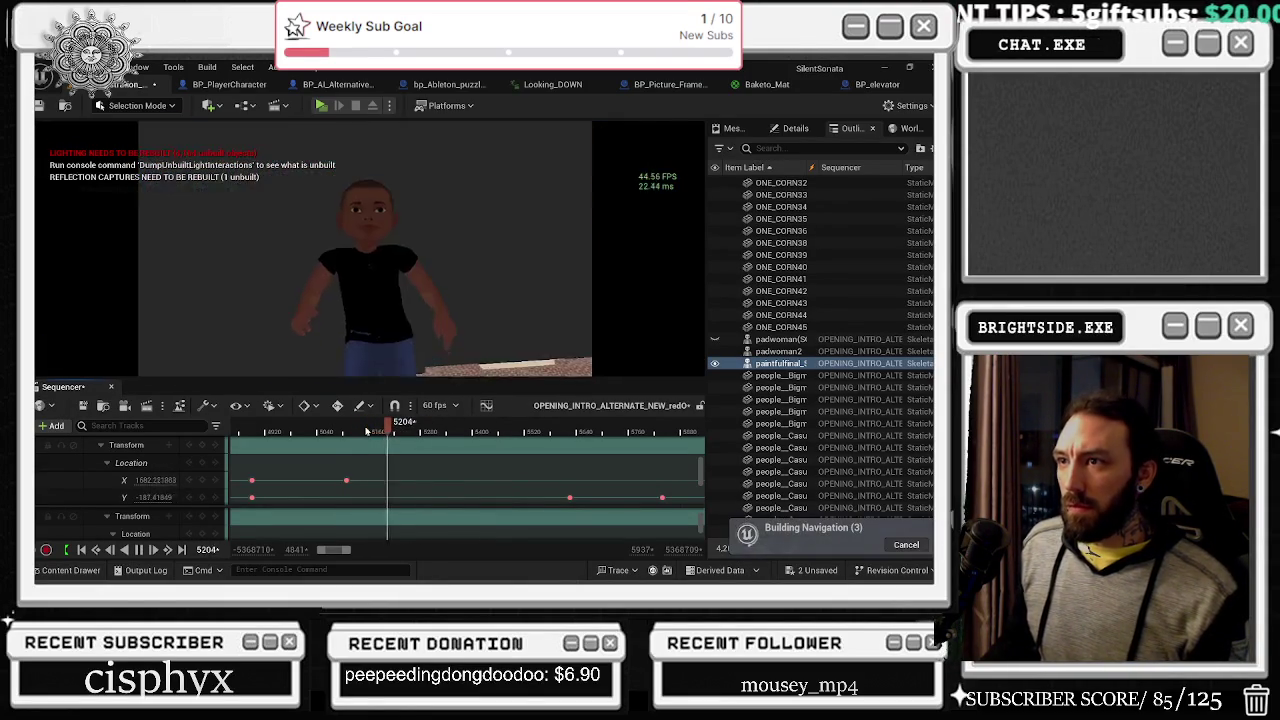
key("Left")
key("Left")
key("Left")
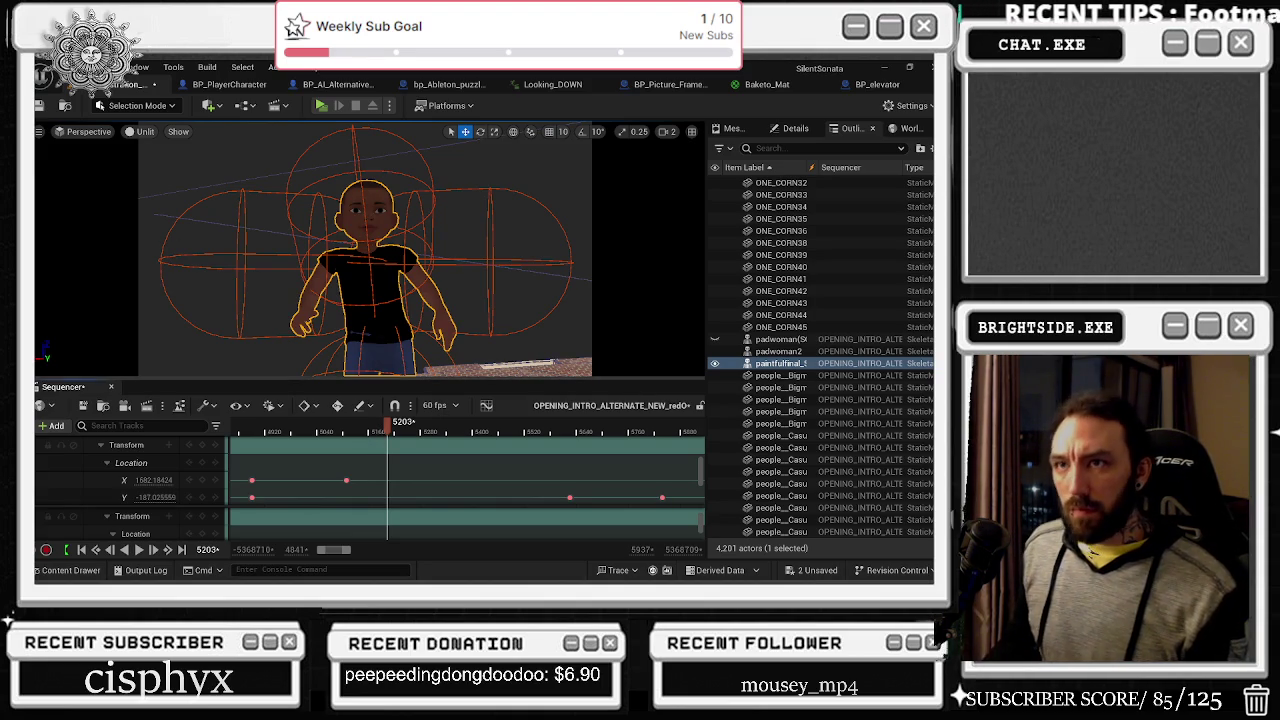
Step: Switch the viewport to Lit and play the cinematic, resuming from frame 5411
left_click(145, 134)
left_click(172, 181)
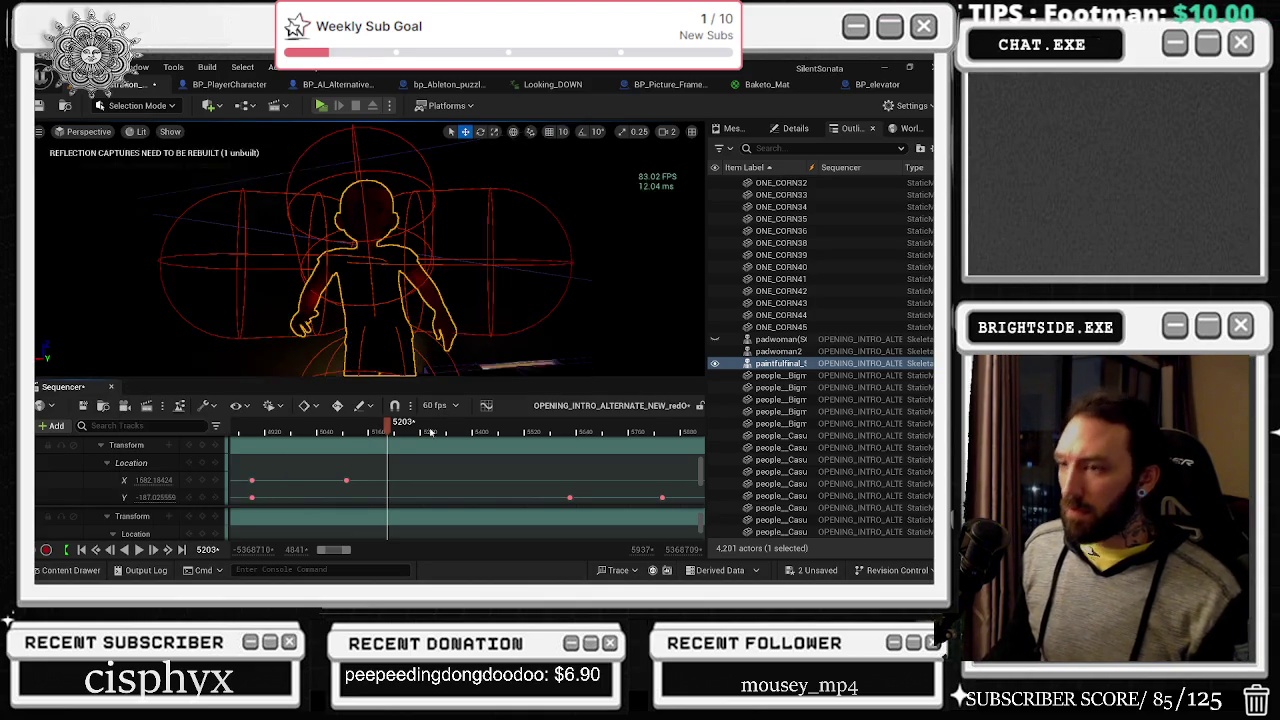
scroll(282, 440, "down", 2)
key("space")
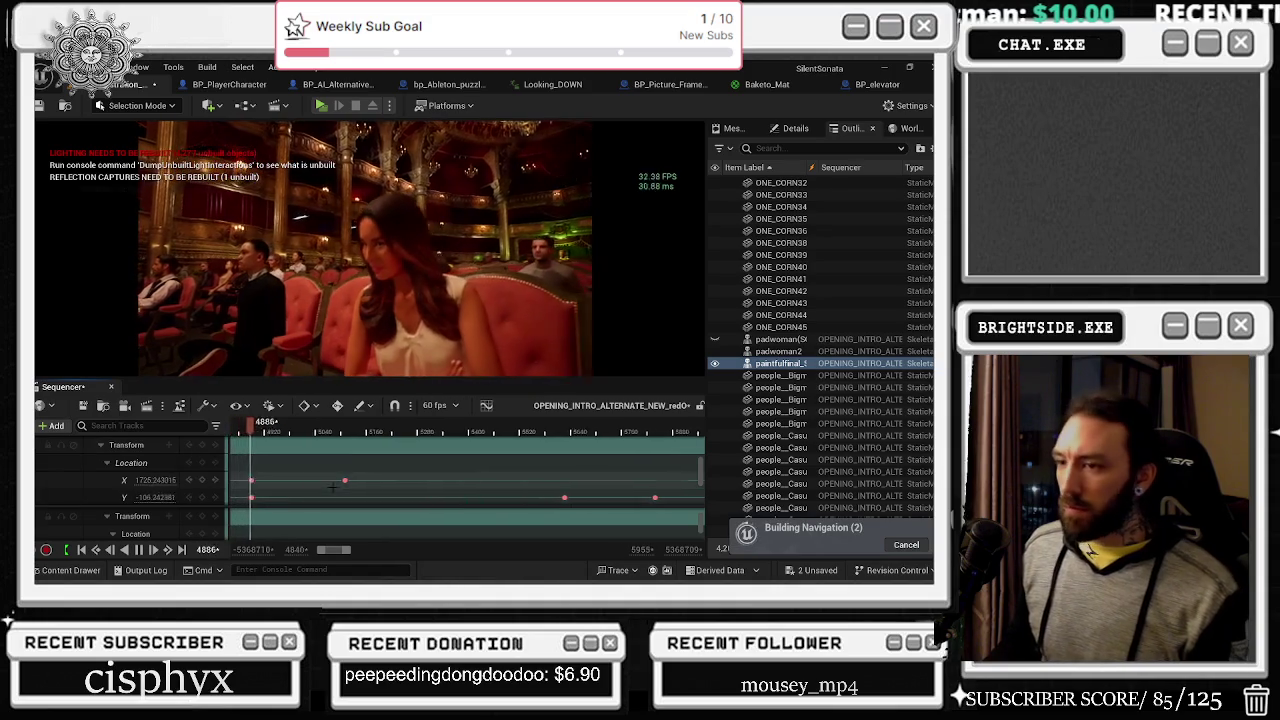
scroll(340, 483, "down", 2)
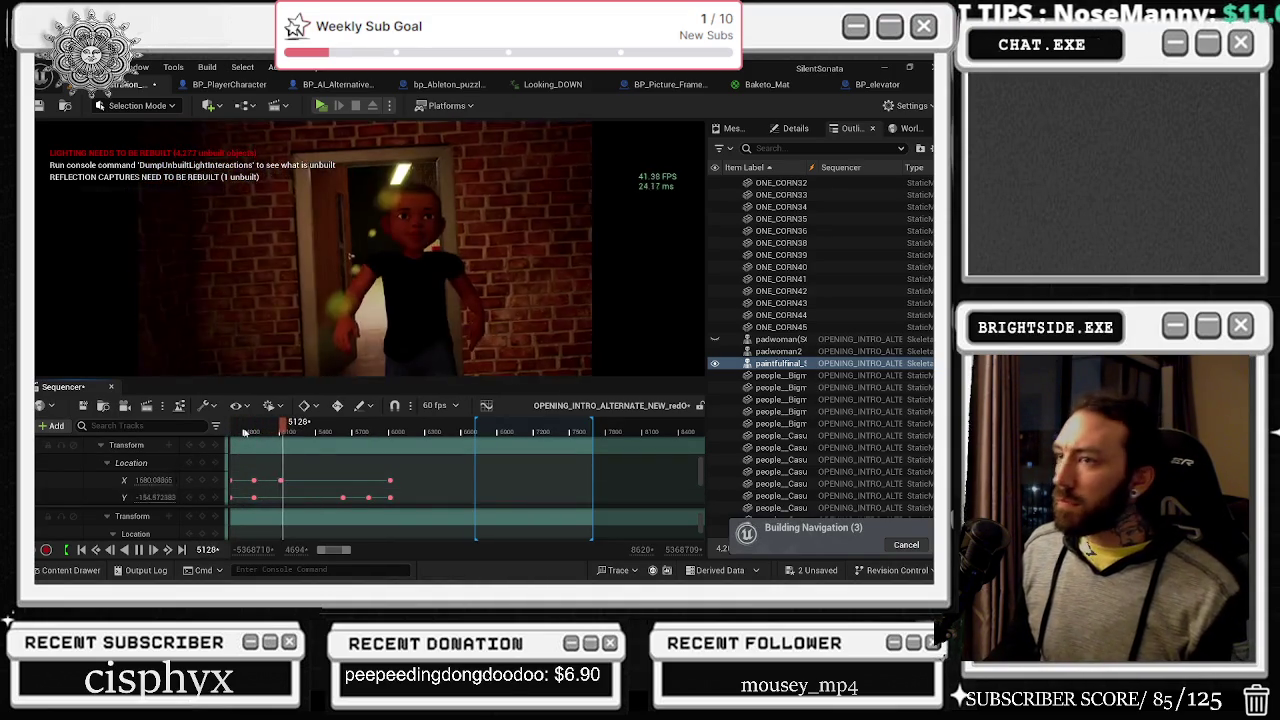
key("space")
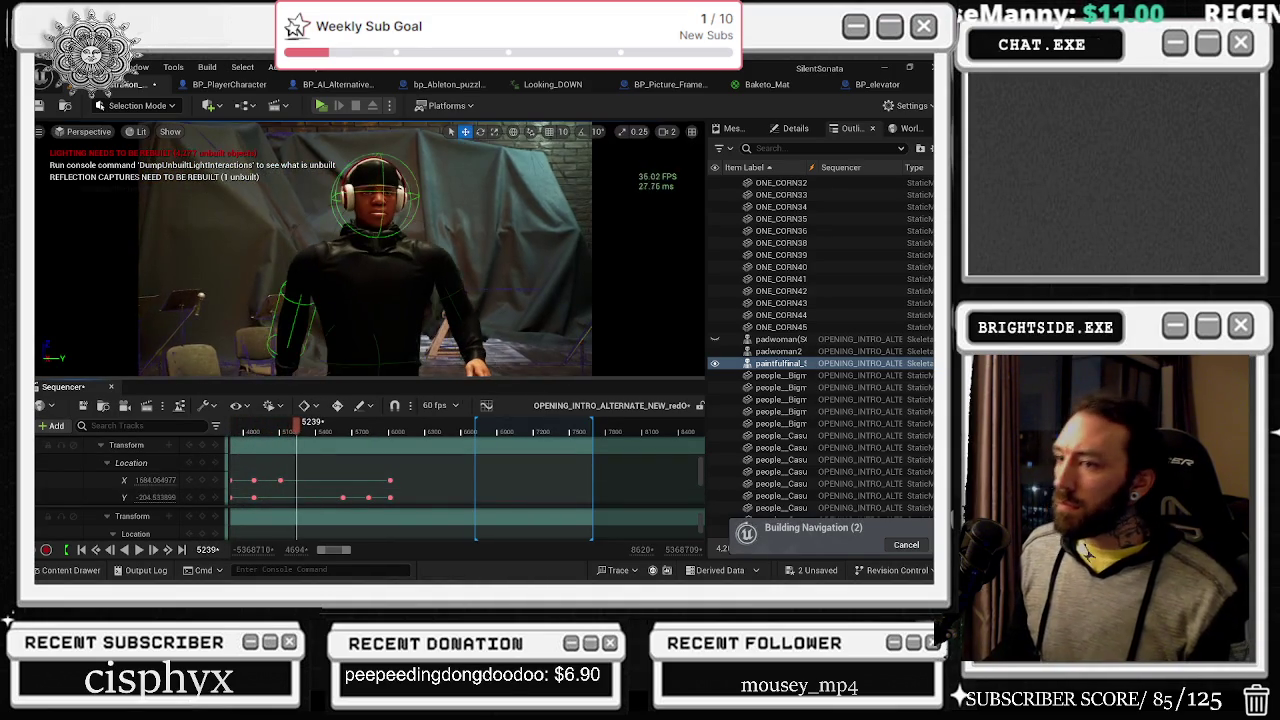
left_click_drag(461, 430, 312, 433)
key("space")
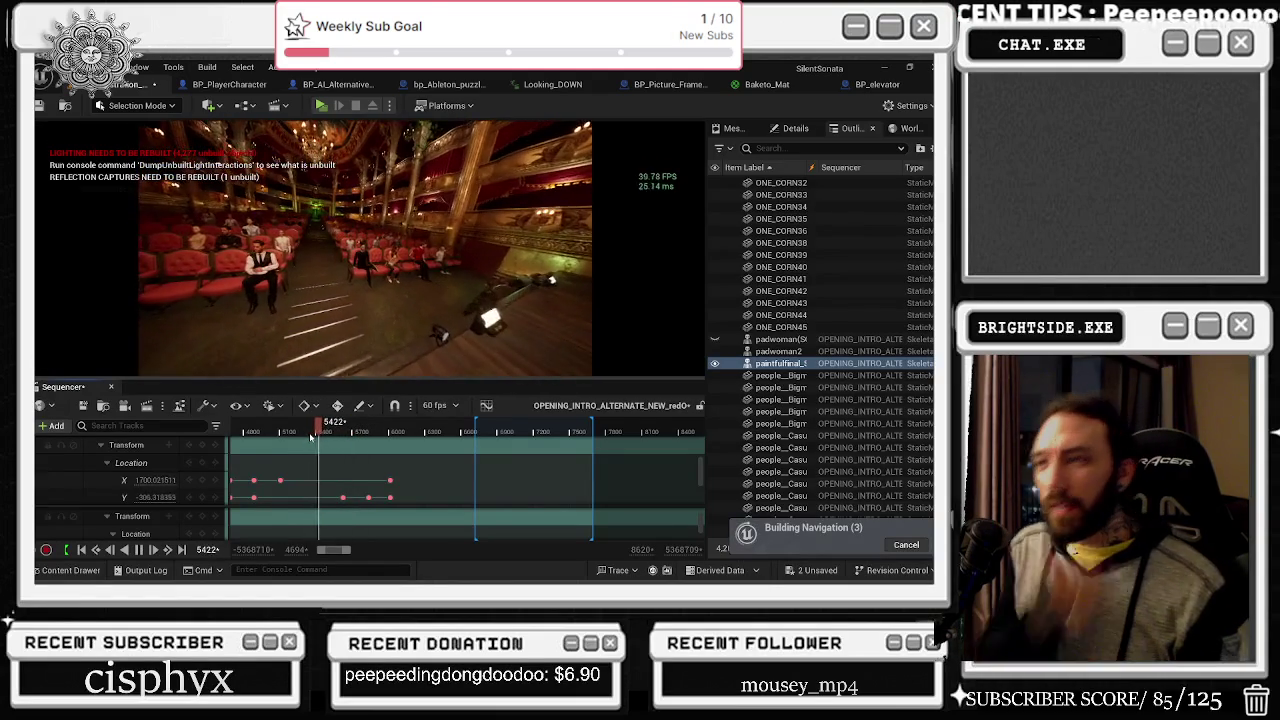
key("space")
Step: Scrub back to frame 5192 and set the viewport to Unlit shading
mouse_move(282, 433)
left_mouse_down()
mouse_move(305, 432)
mouse_move(291, 432)
left_mouse_up()
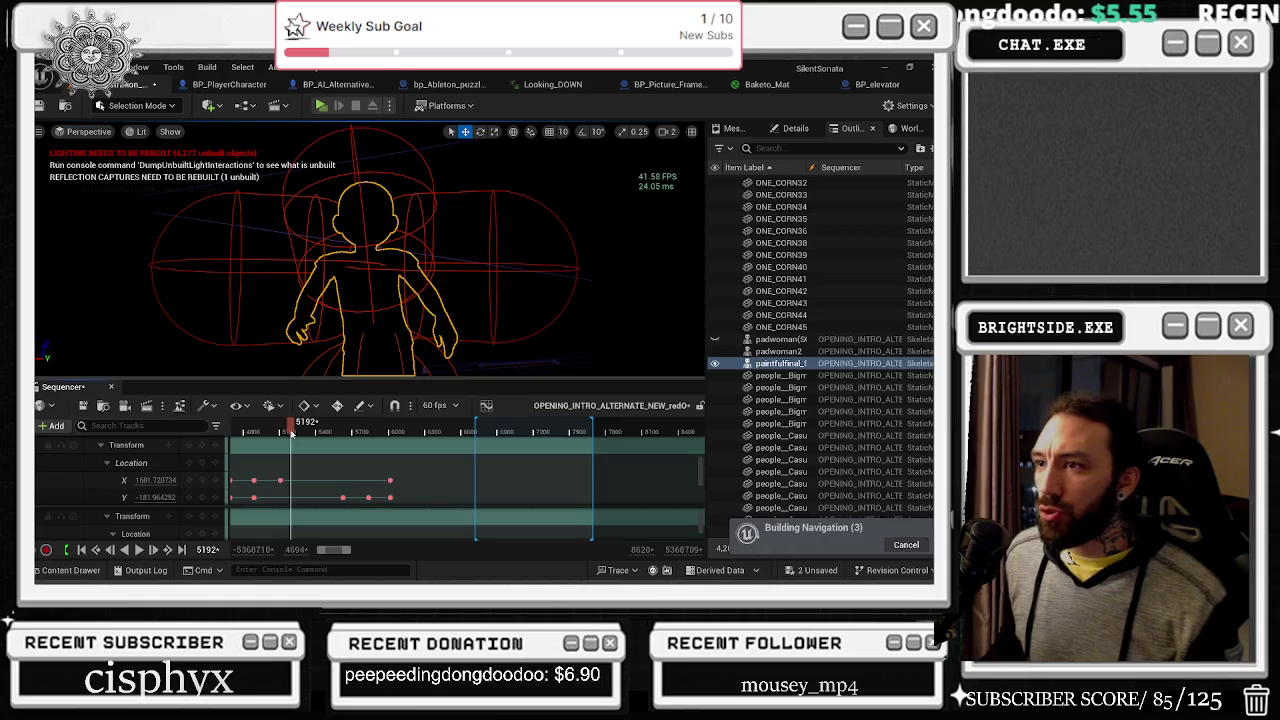
left_click(140, 131)
left_click(178, 190)
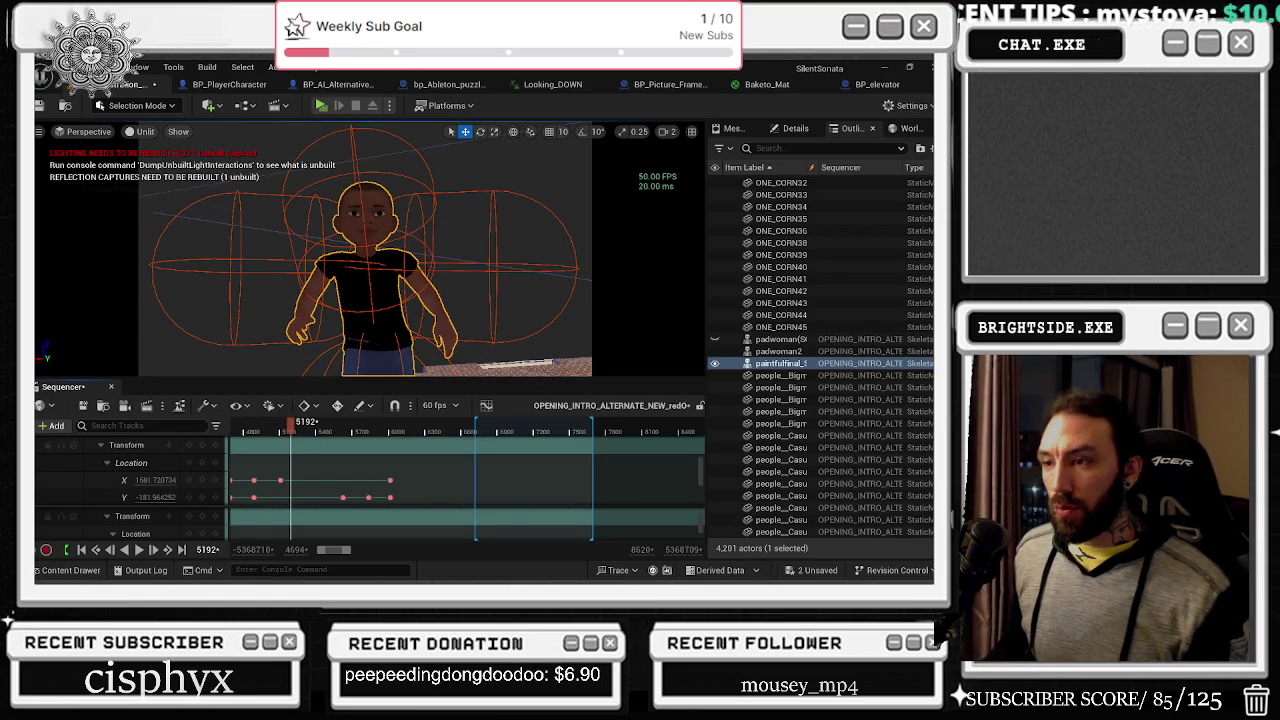
scroll(389, 254, "down", 5)
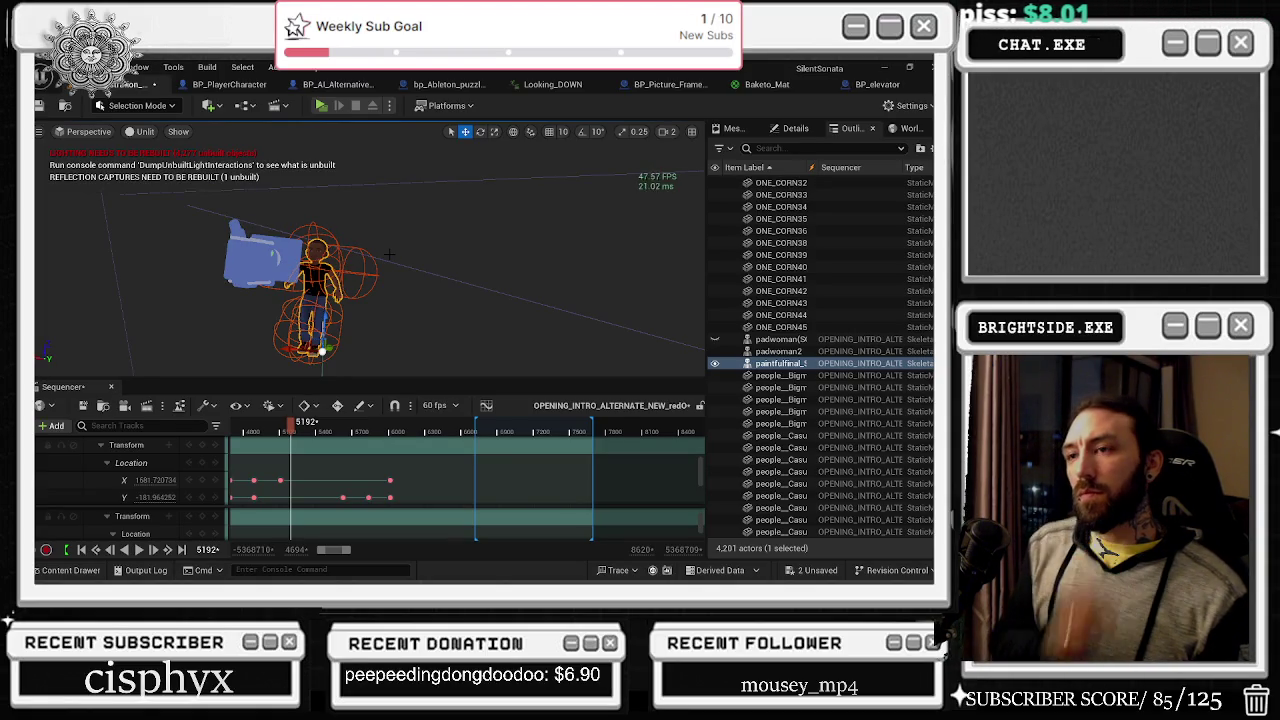
Step: Fly the viewport into the brick classroom and focus on the ceiling light
key("alt+Tab")
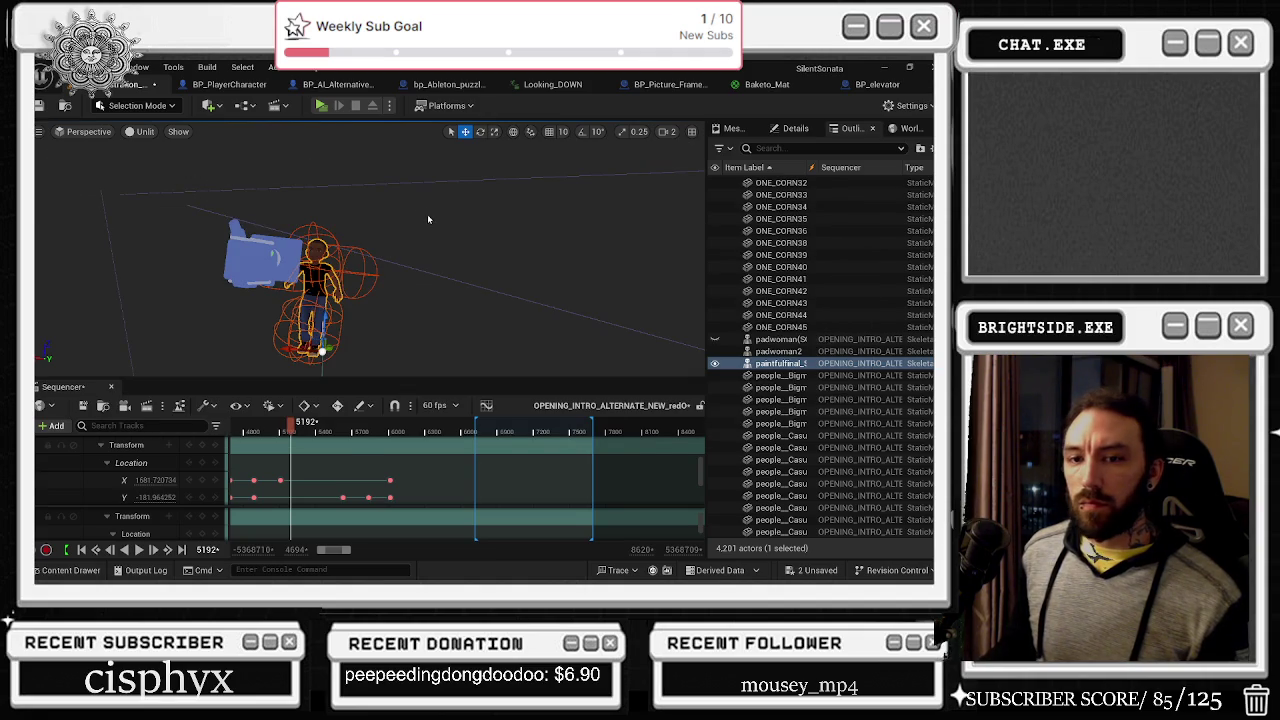
left_click_drag(474, 250, 485, 235)
mouse_move(75, 221)
left_mouse_down()
mouse_move(445, 290)
mouse_move(449, 306)
mouse_move(475, 260)
left_mouse_up()
left_click(445, 290)
key("f")
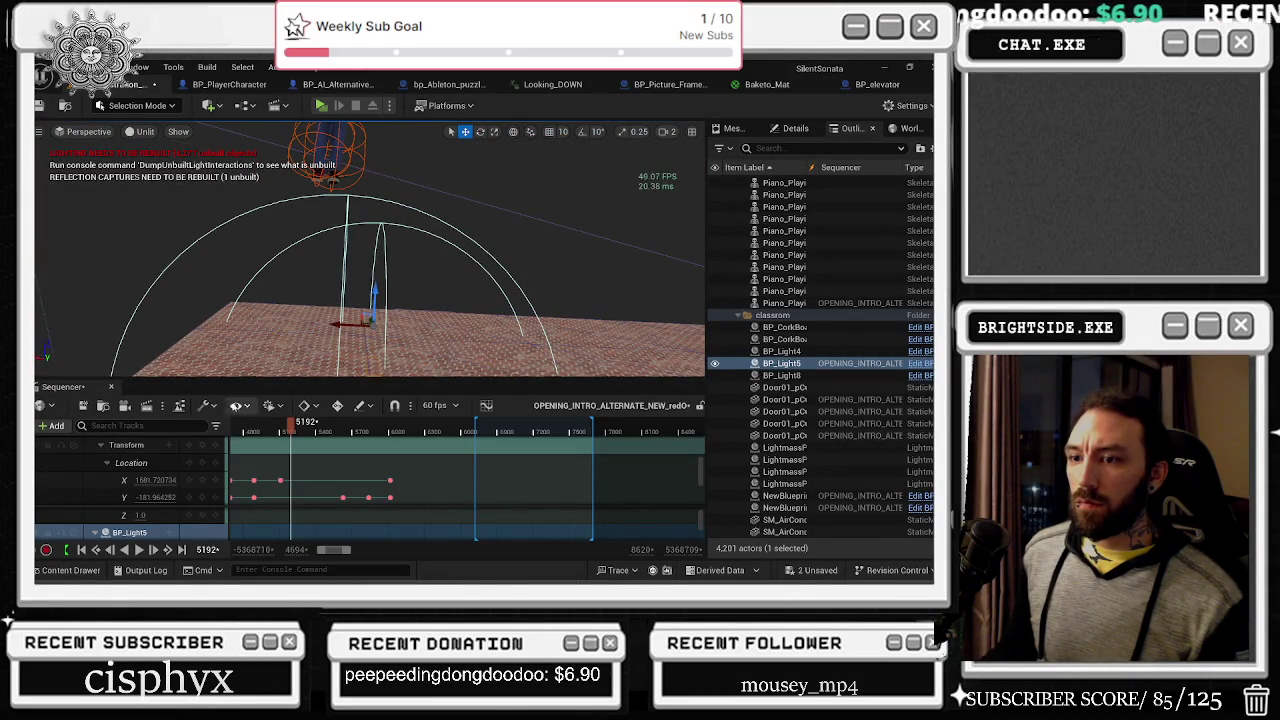
scroll(132, 489, "up", 5)
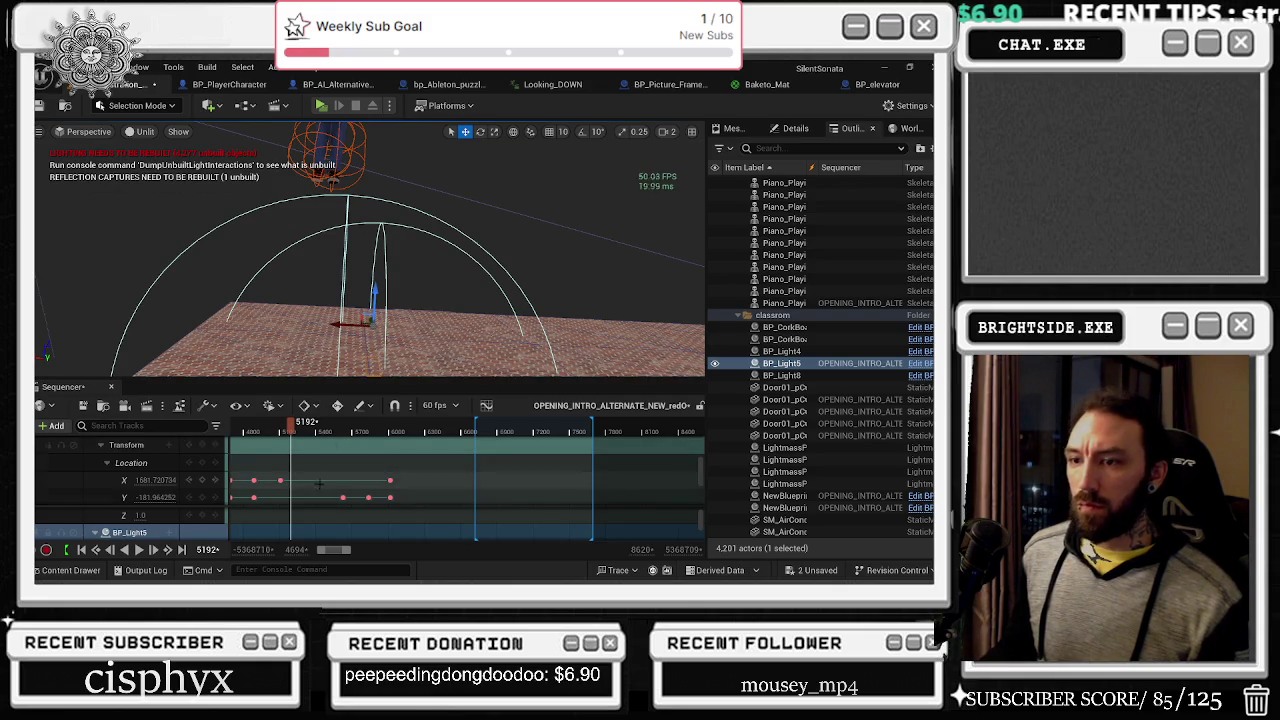
scroll(134, 486, "up", 2)
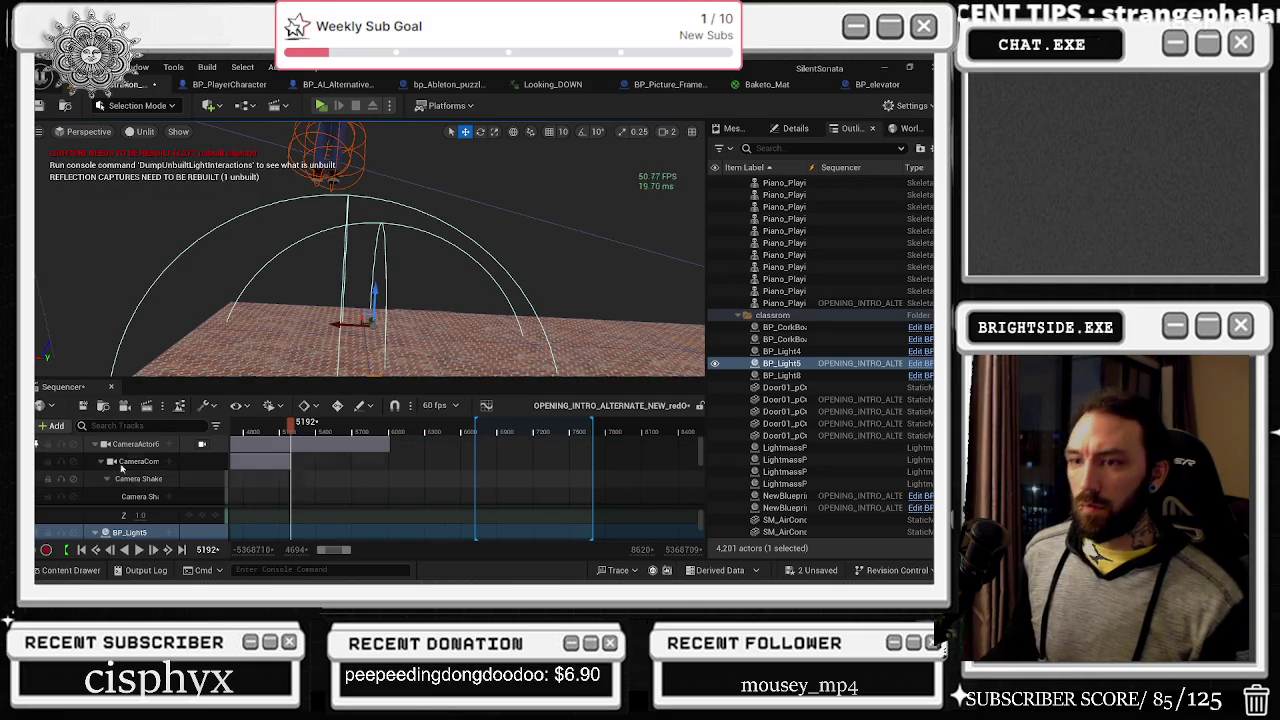
scroll(121, 467, "down", 3)
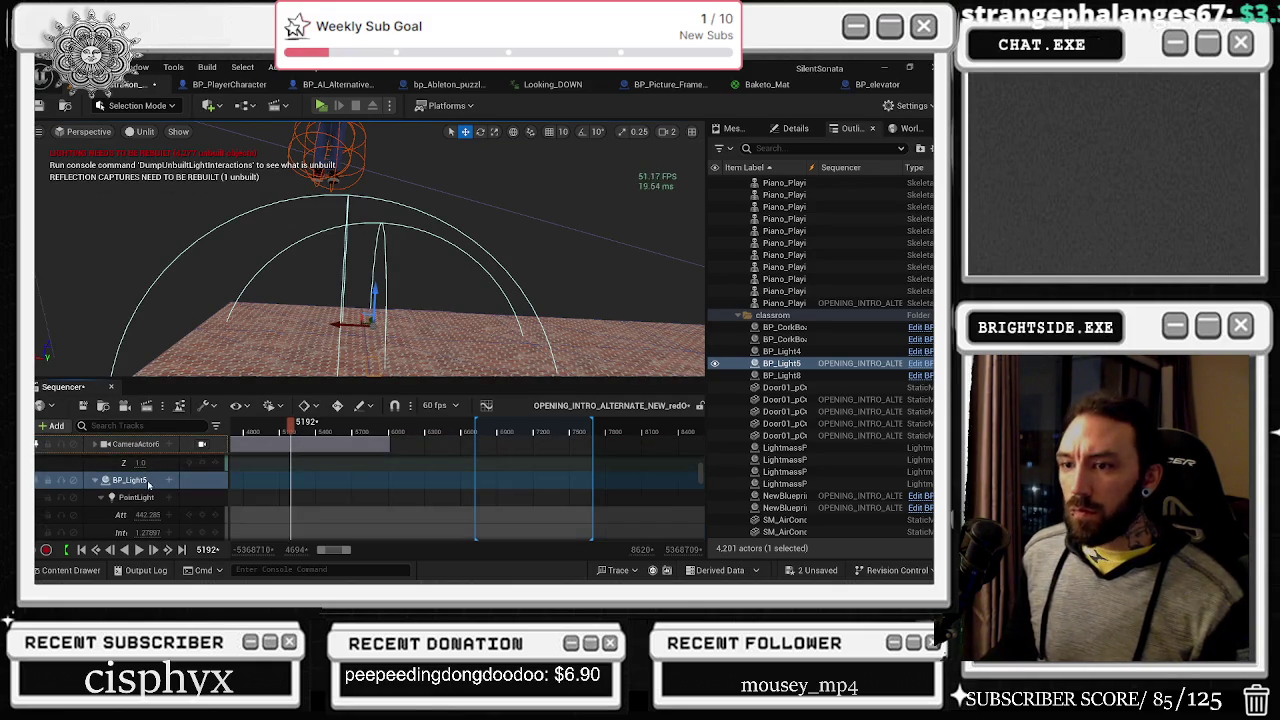
scroll(150, 488, "down", 5)
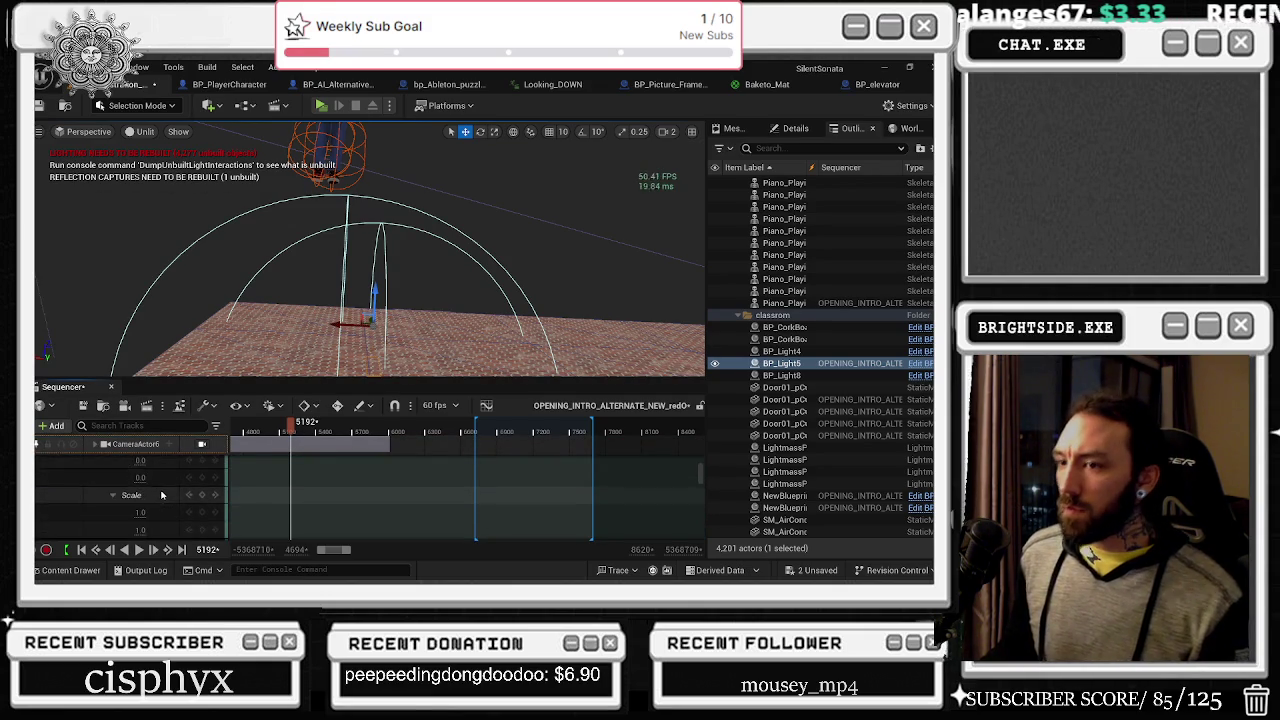
scroll(161, 495, "up", 3)
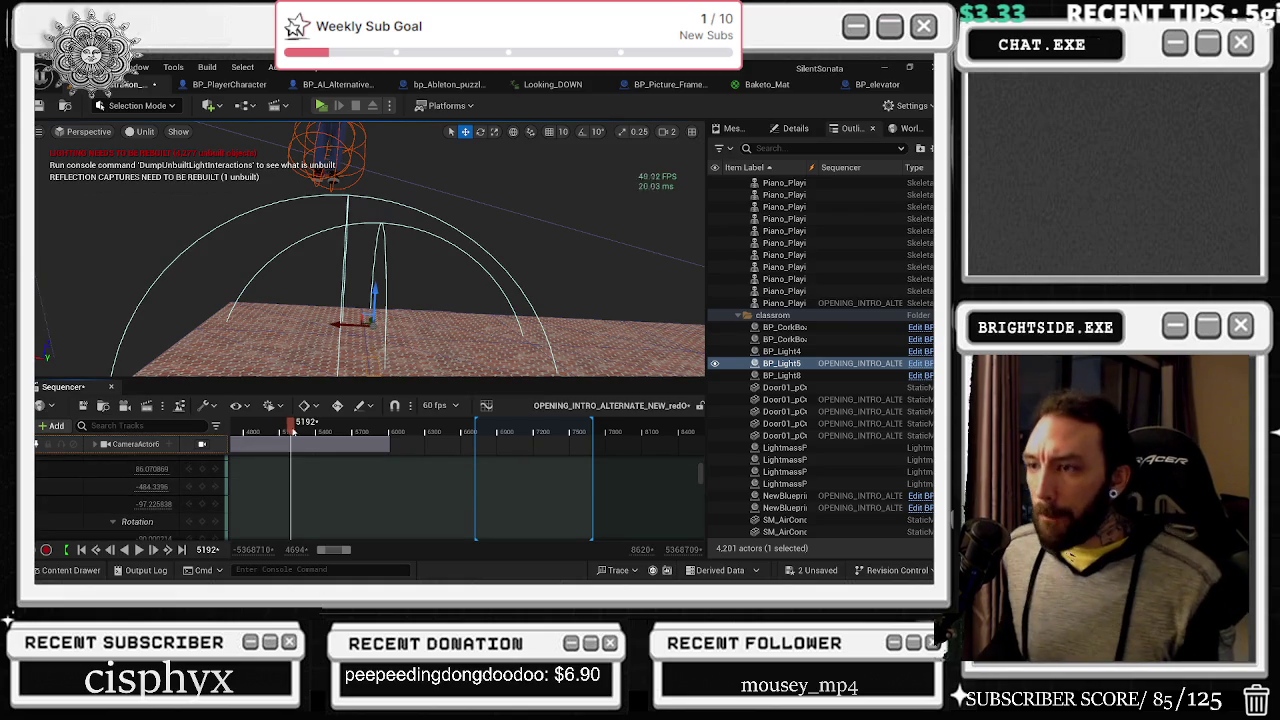
Step: Preview earlier frames and expand the paintfulfinal character's animation tracks
mouse_move(293, 431)
left_mouse_down()
mouse_move(282, 437)
mouse_move(308, 430)
mouse_move(293, 432)
left_mouse_up()
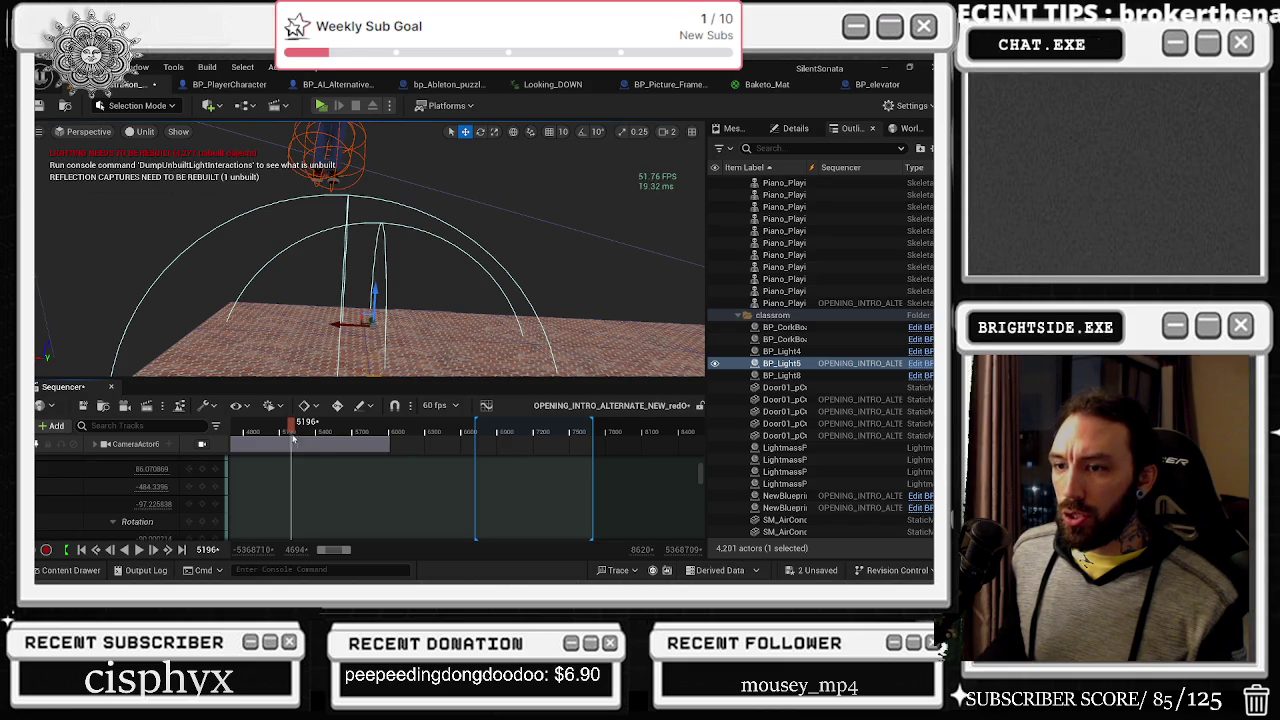
left_click_drag(151, 506, 151, 506)
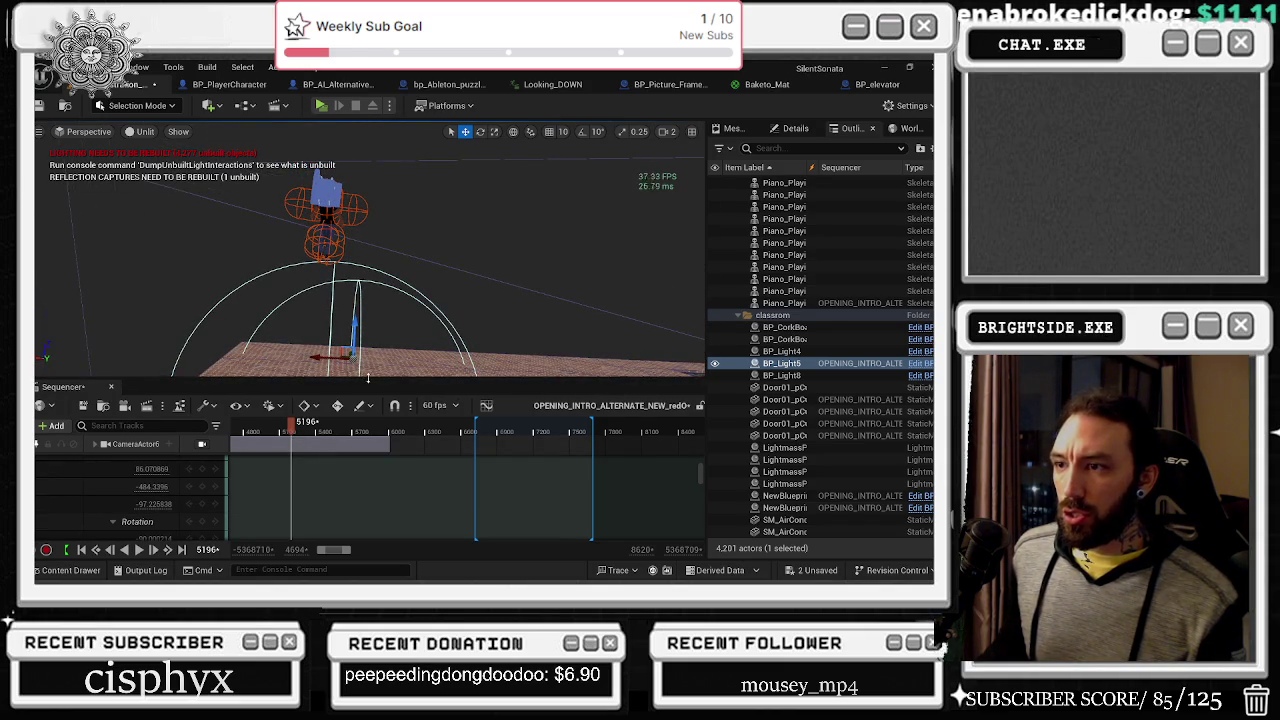
scroll(99, 447, "up", 2)
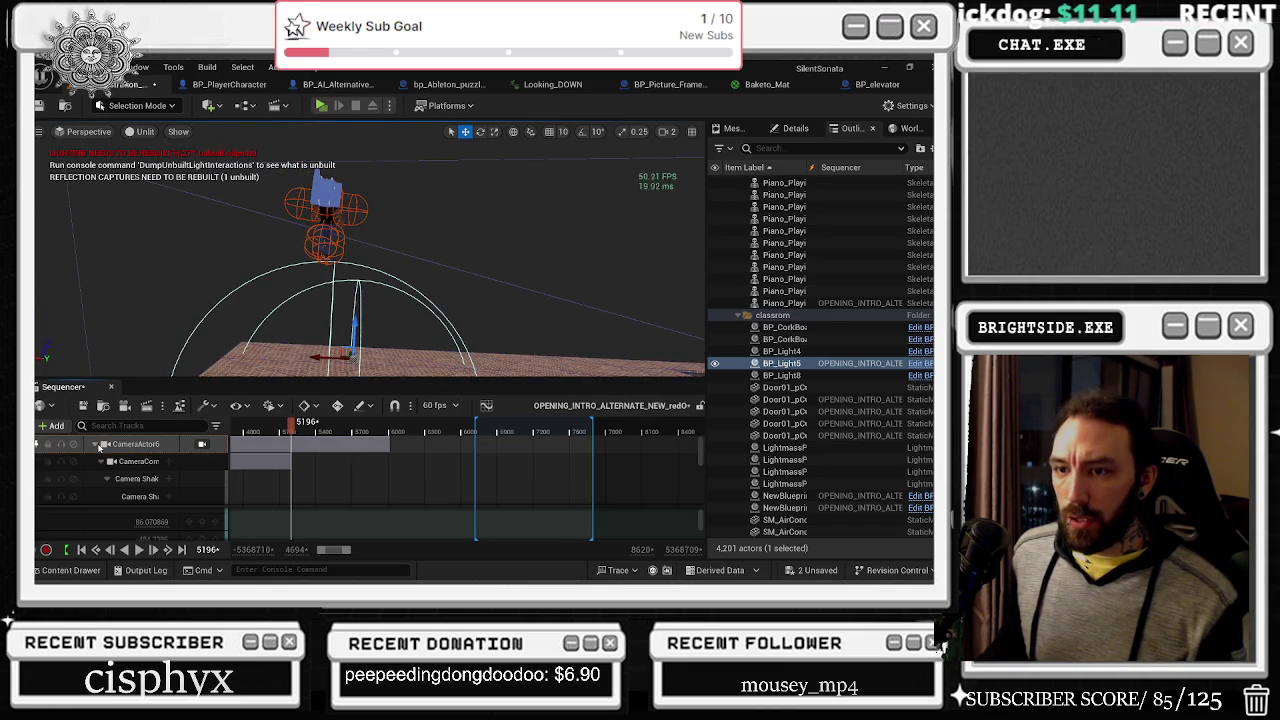
scroll(37, 449, "down", 3)
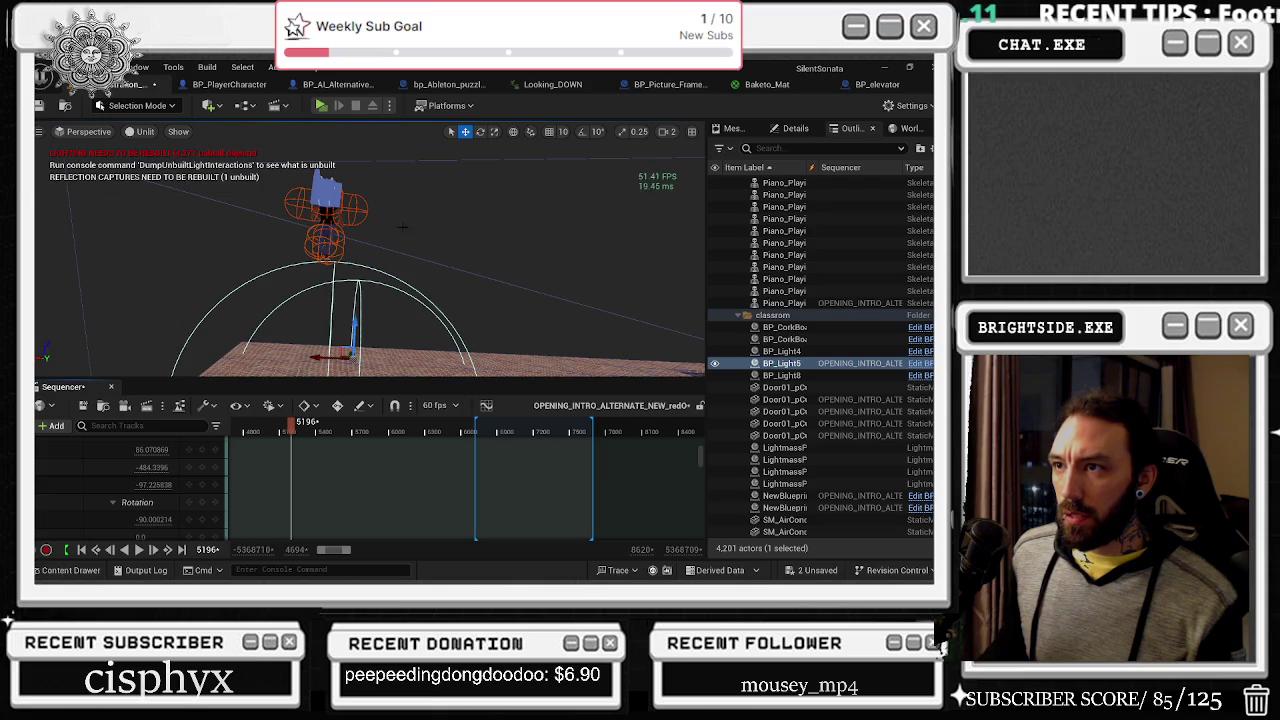
left_click(783, 363)
left_click(140, 497)
left_click(94, 498)
scroll(37, 497, "down", 2)
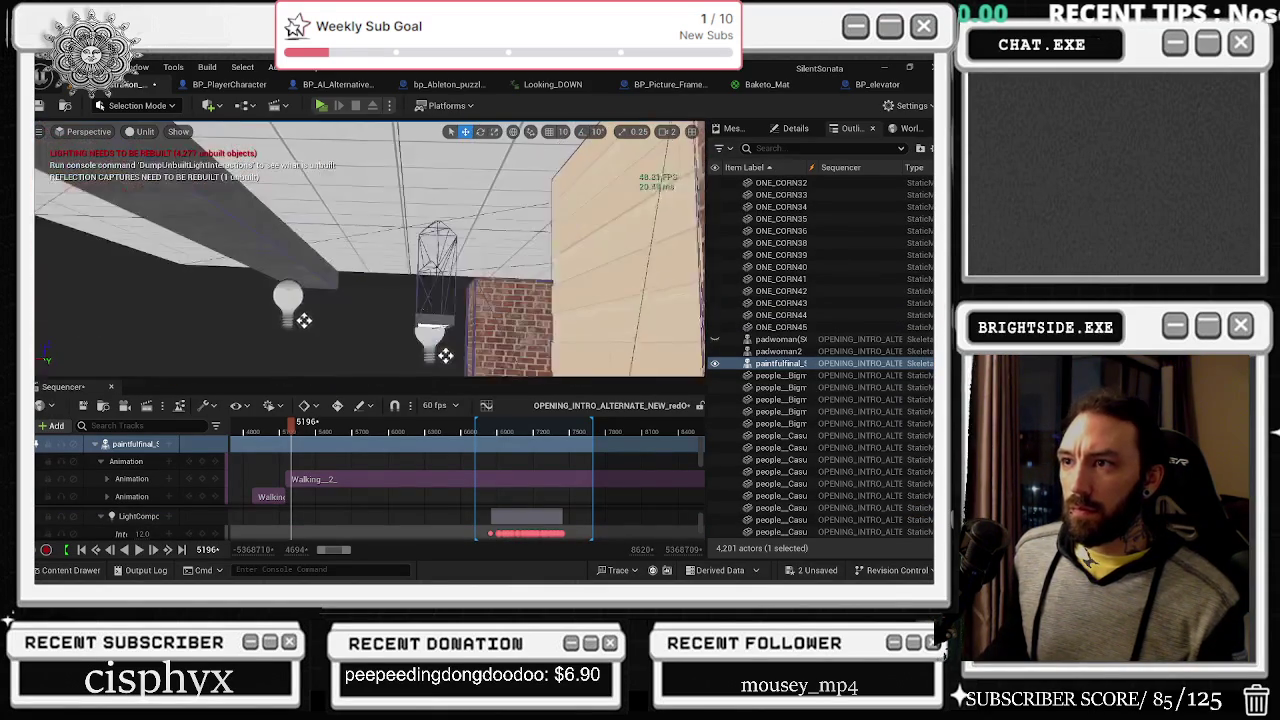
Step: Frame the ceiling spotlight and move the playhead to frame 5184 on the location keys
left_click(413, 330)
key("f")
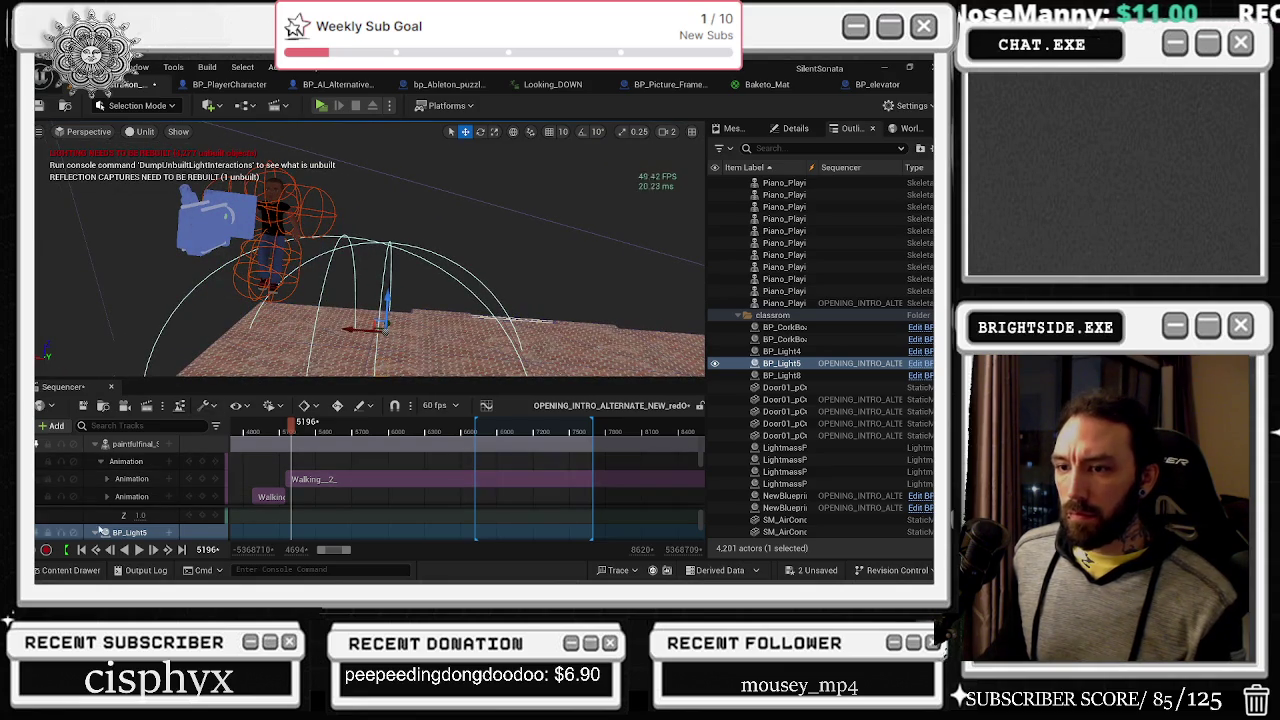
scroll(144, 474, "down", 10)
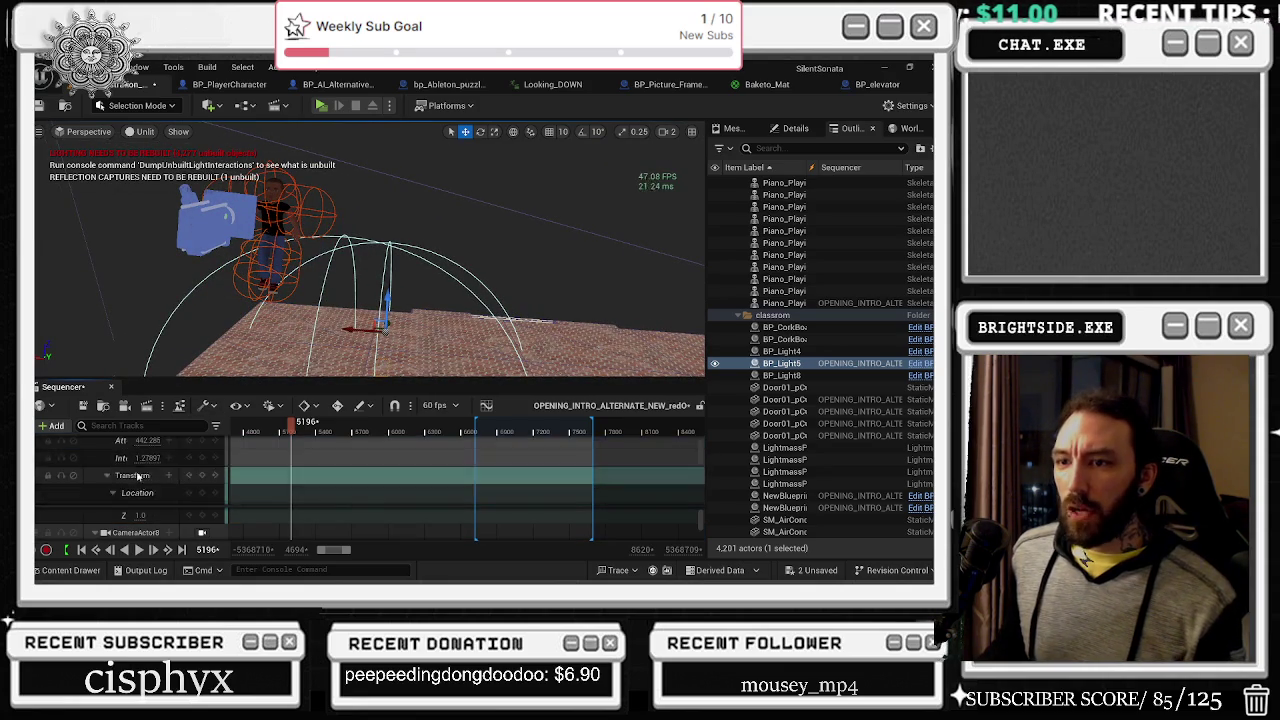
scroll(144, 474, "up", 5)
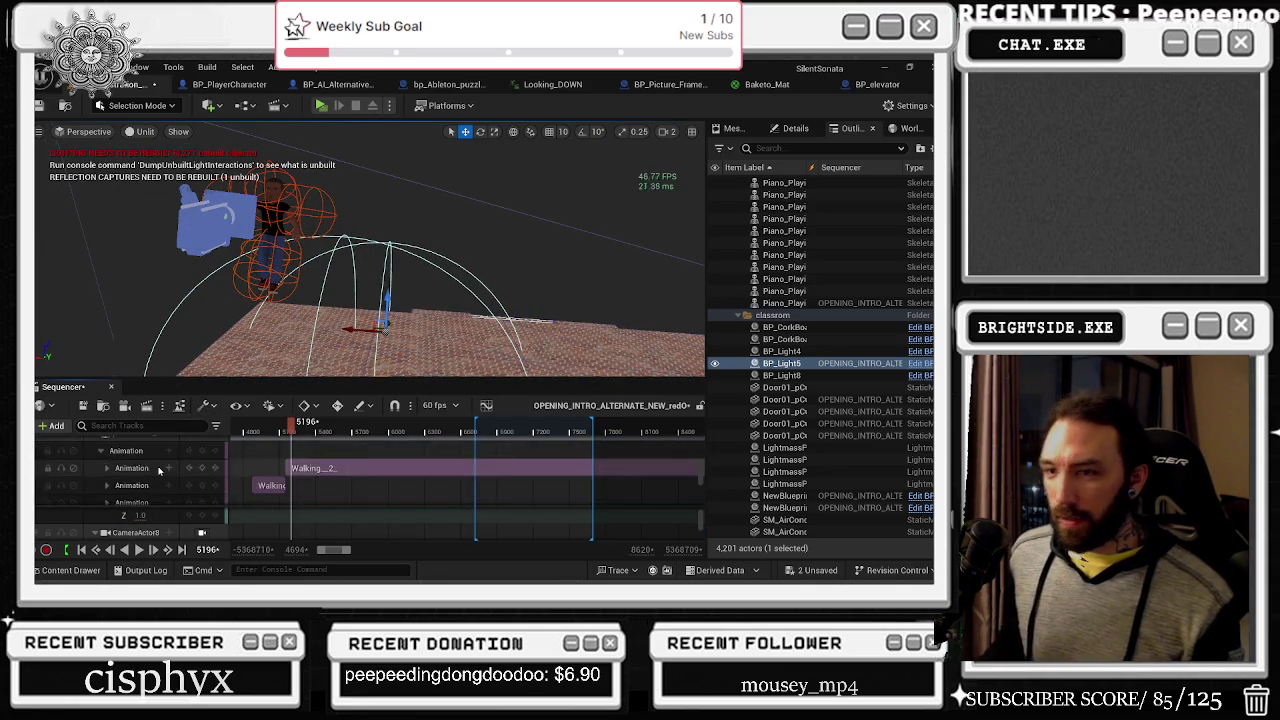
scroll(158, 471, "down", 3)
scroll(288, 481, "up", 5)
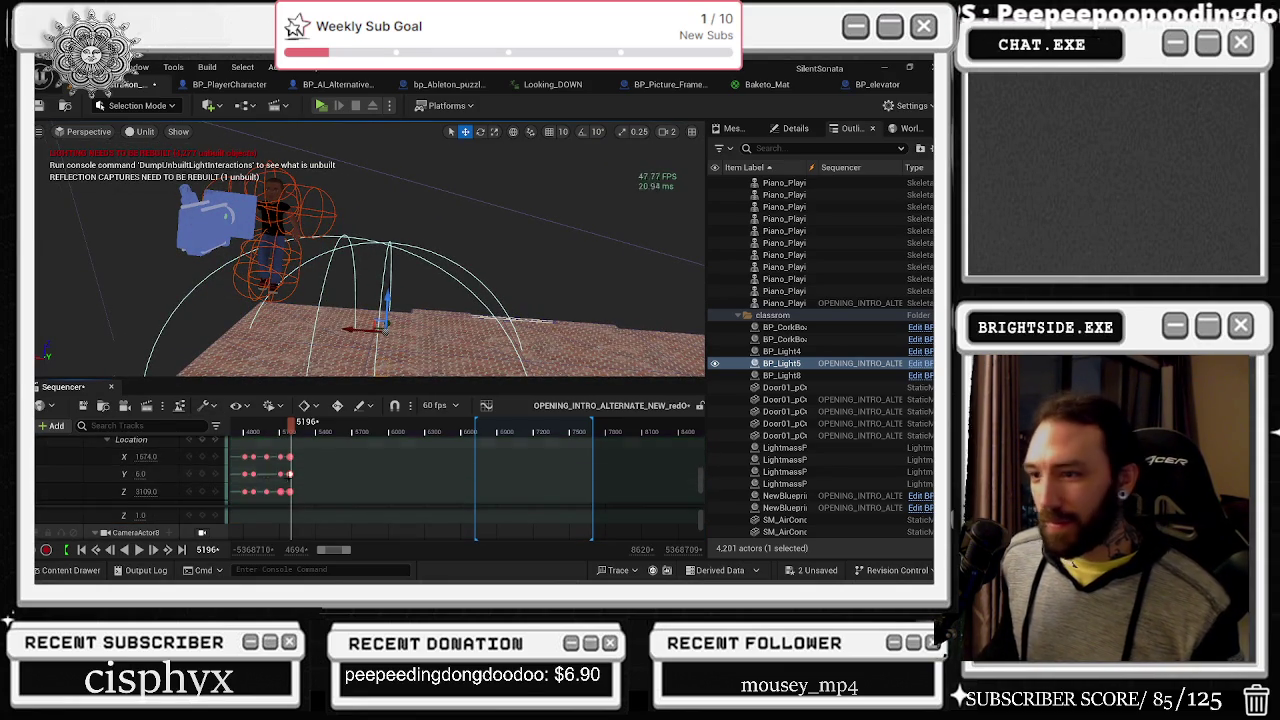
left_click(270, 492)
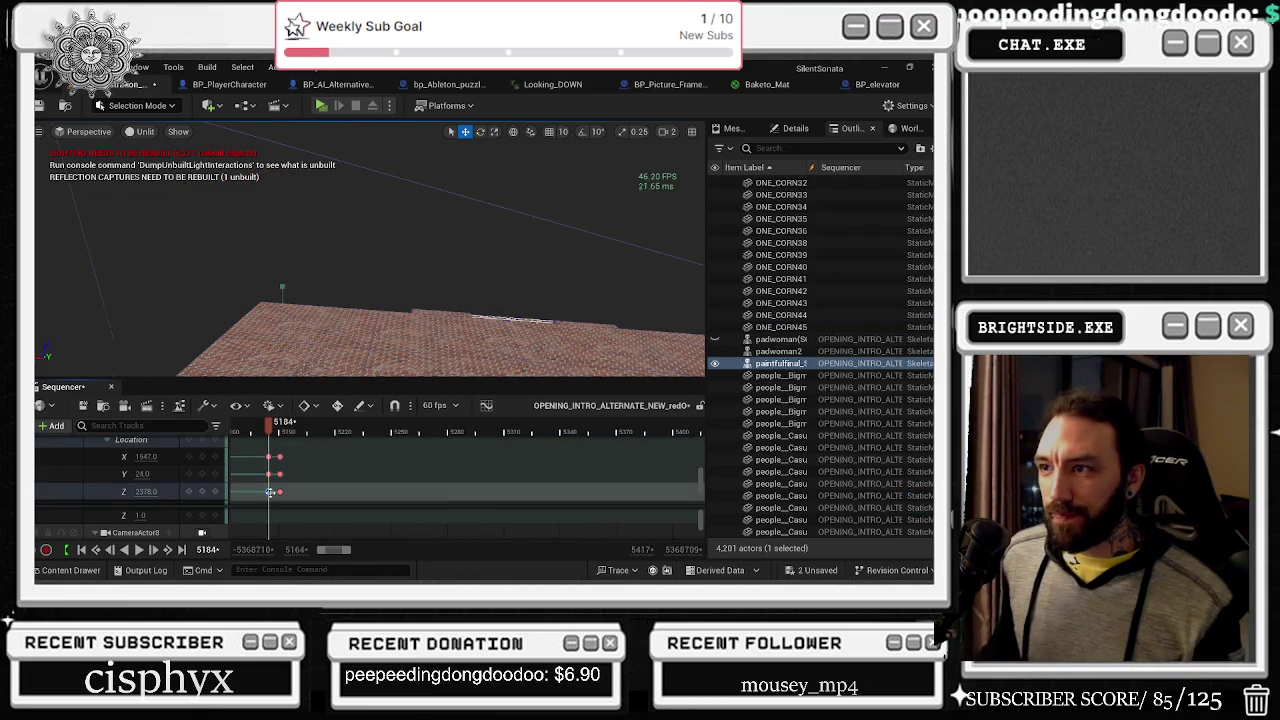
Step: Key BP_Light5's location at frame 5190, setting Z to 310 and then 445
scroll(178, 484, "down", 3)
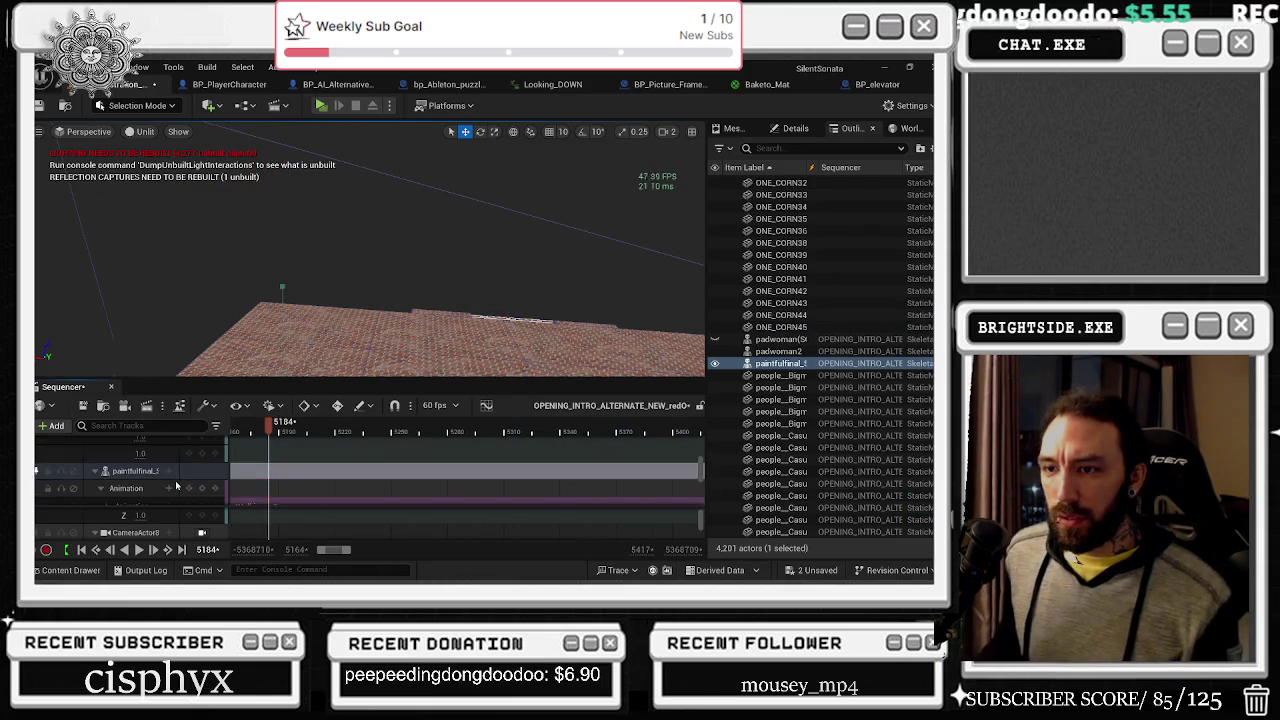
scroll(180, 485, "up", 3)
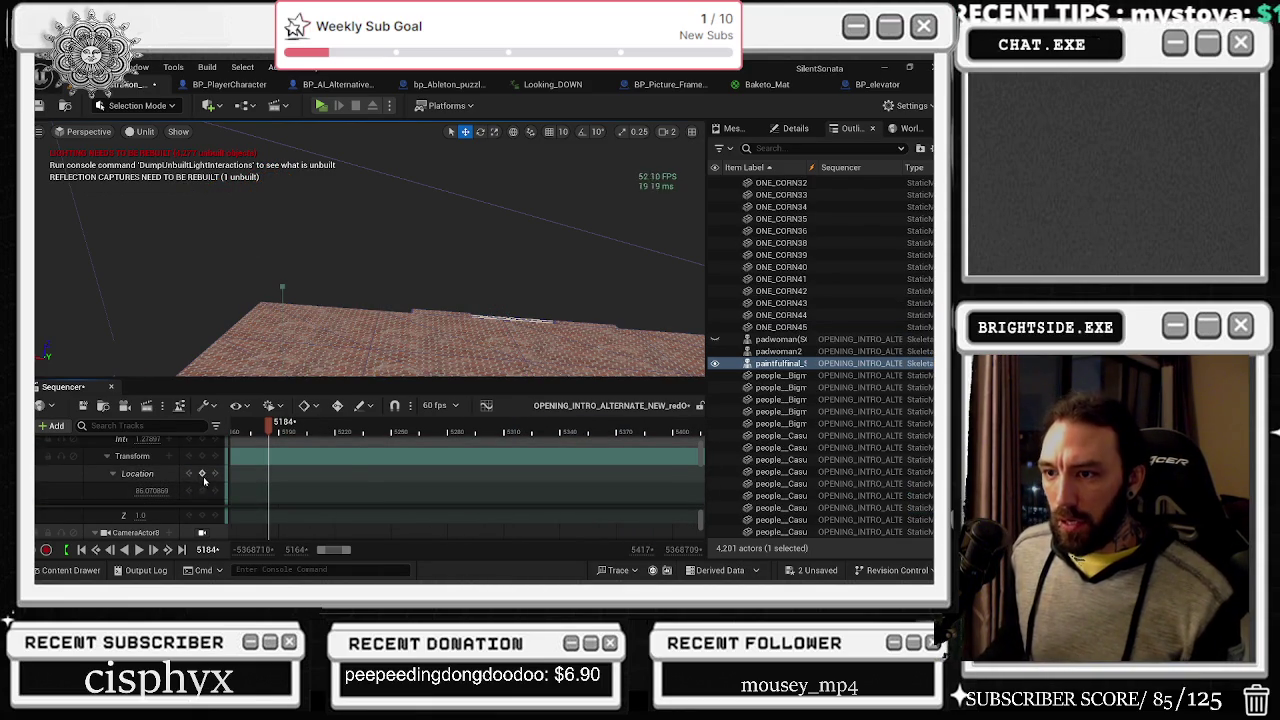
left_click(202, 490)
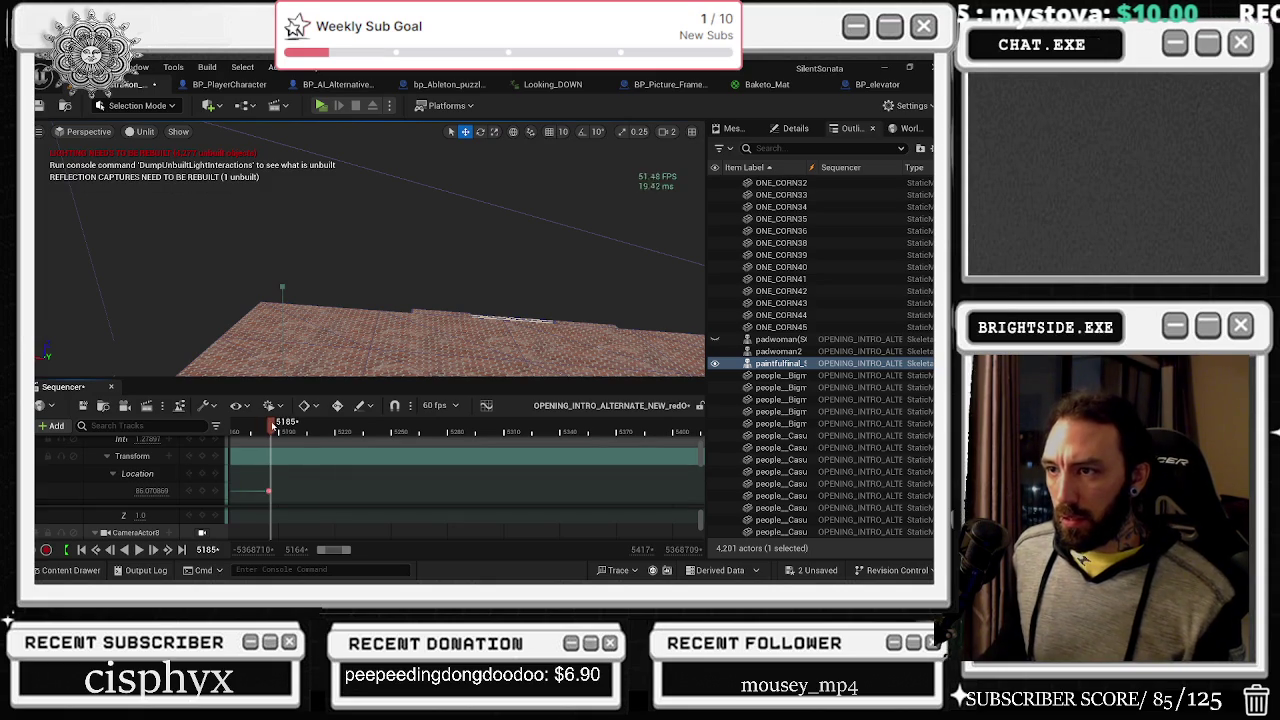
left_click_drag(277, 425, 281, 425)
scroll(110, 485, "down", 1)
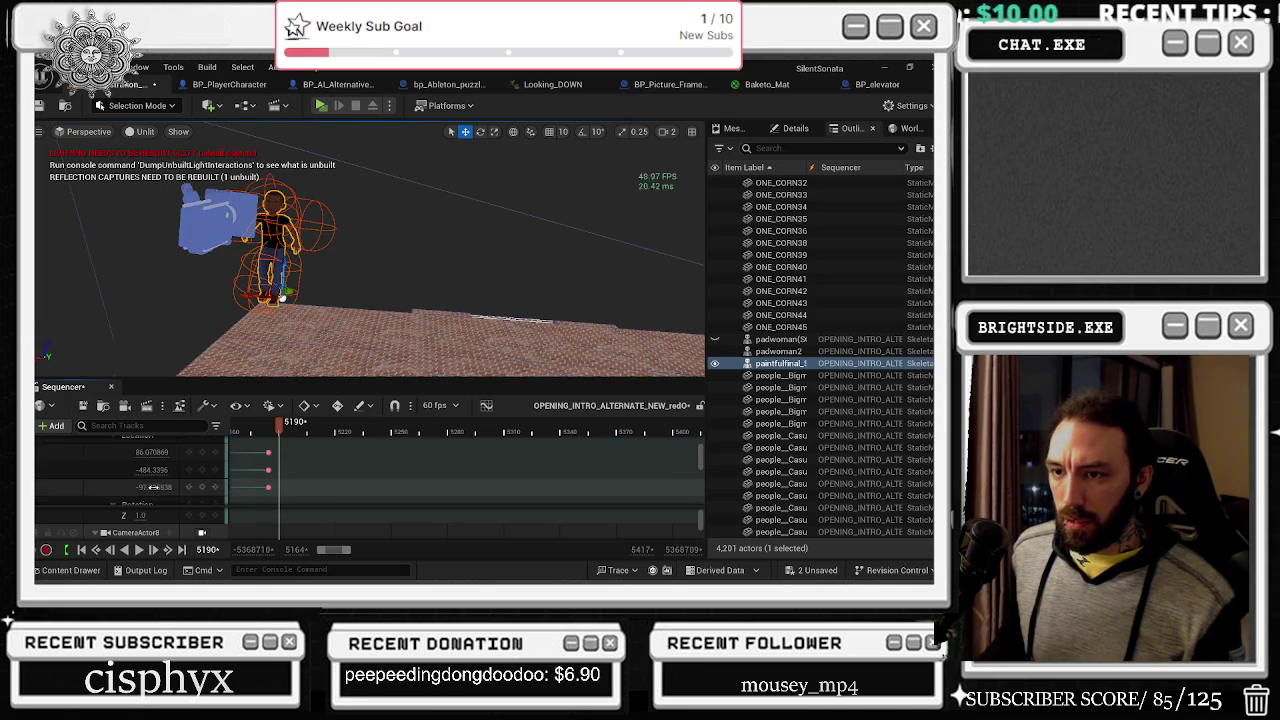
left_click(106, 490)
type("310")
key("Return")
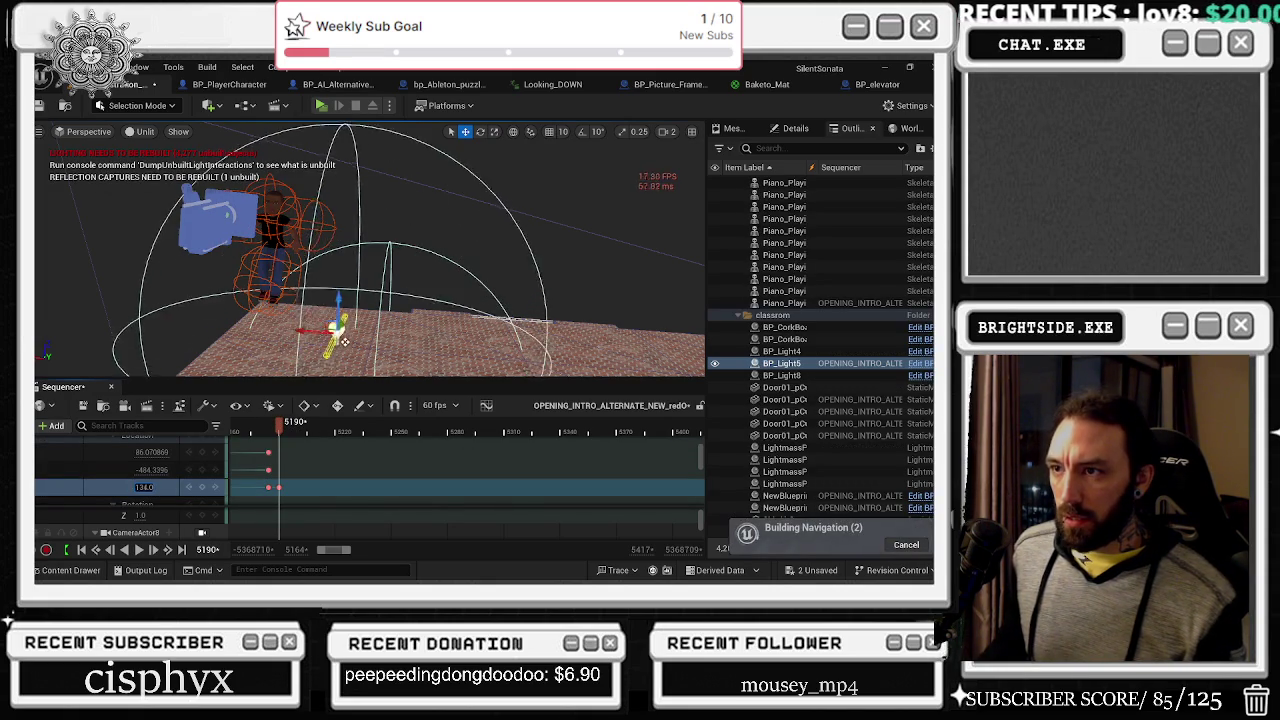
left_click_drag(144, 487, 176, 484)
Step: Return to lit shading and set the light's location to X 95, Y -988, Z 517
key("alt+4")
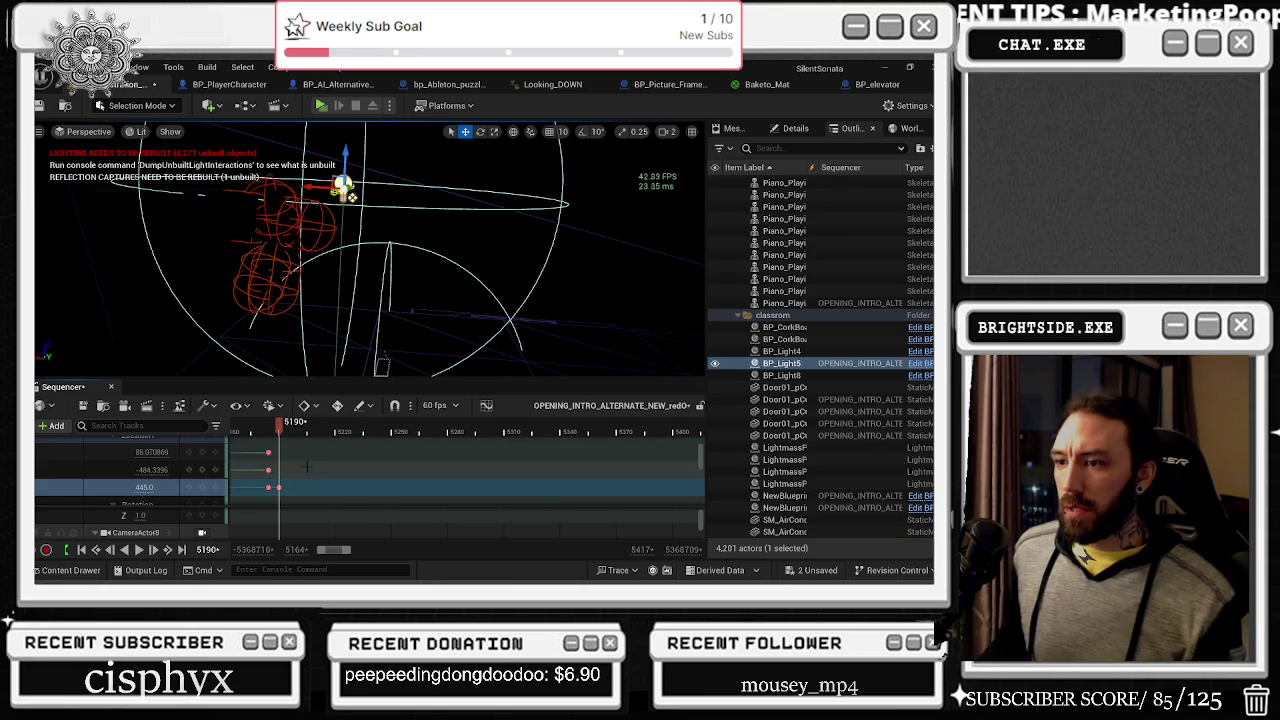
left_click(113, 453, "ctrl")
left_click(113, 455)
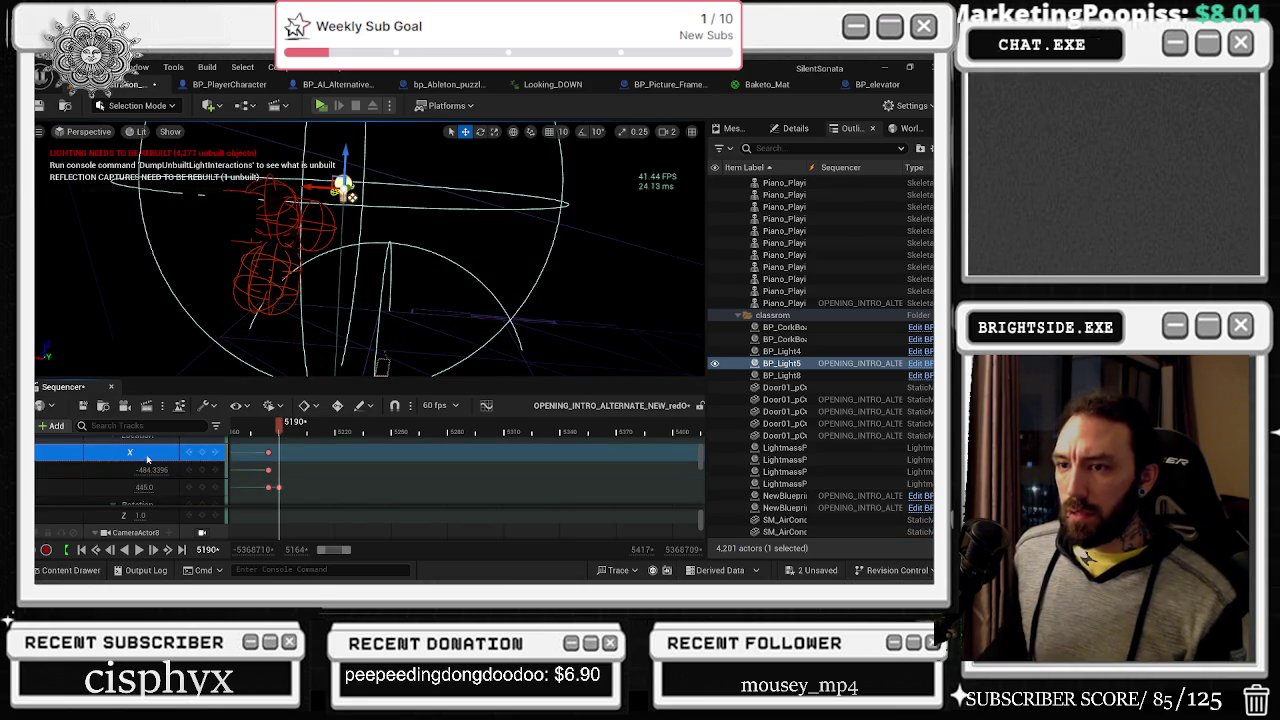
type("95")
key("Return")
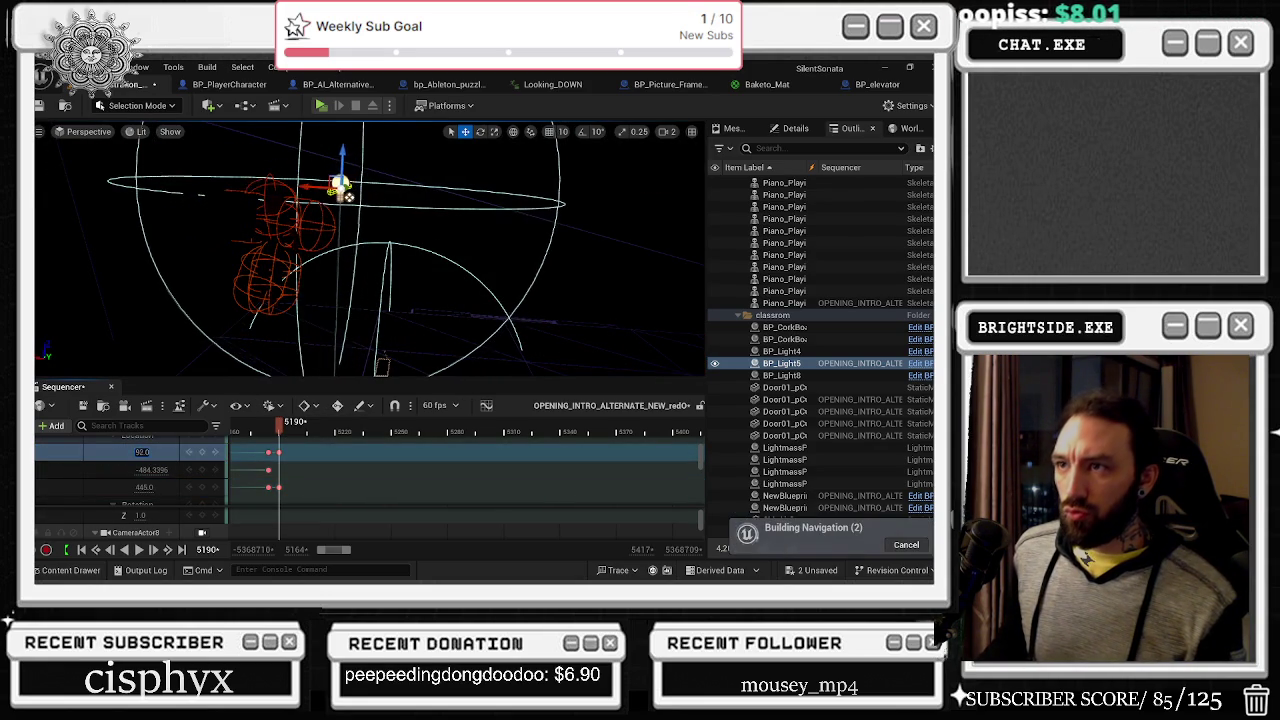
left_click_drag(155, 469, 65, 469)
left_click_drag(144, 487, 175, 487)
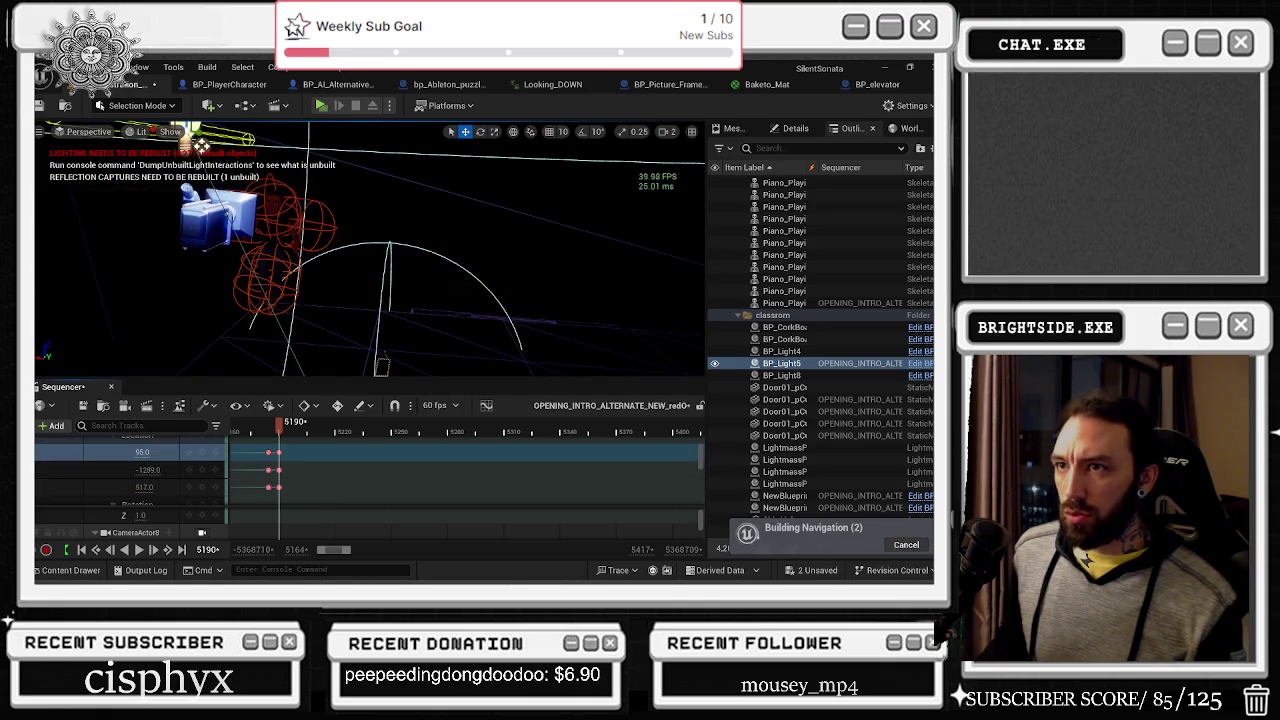
Step: Drag BP_Light5 so its key reads 177, -1140, 500, then rewind to frame 4905
left_click(150, 532)
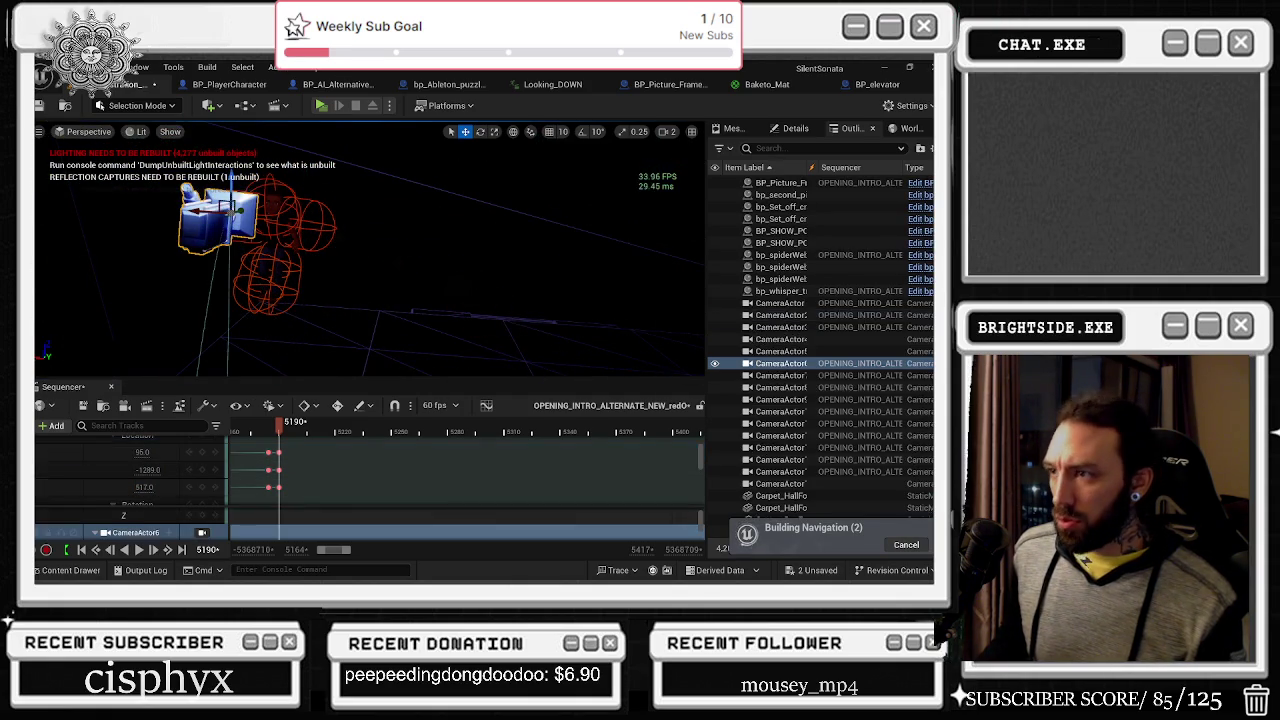
left_click(200, 145)
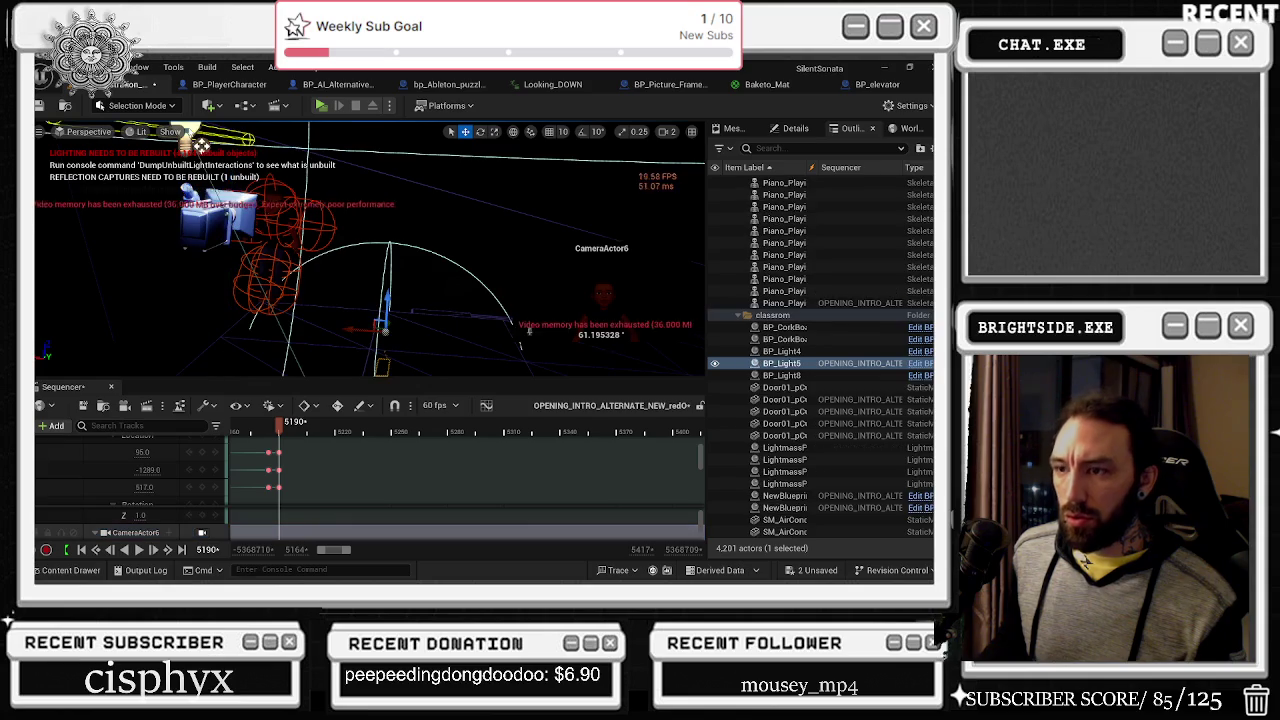
mouse_move(200, 145)
left_mouse_down()
mouse_move(148, 140)
mouse_move(249, 140)
mouse_move(253, 152)
mouse_move(50, 143)
mouse_move(205, 153)
mouse_move(180, 144)
left_mouse_up()
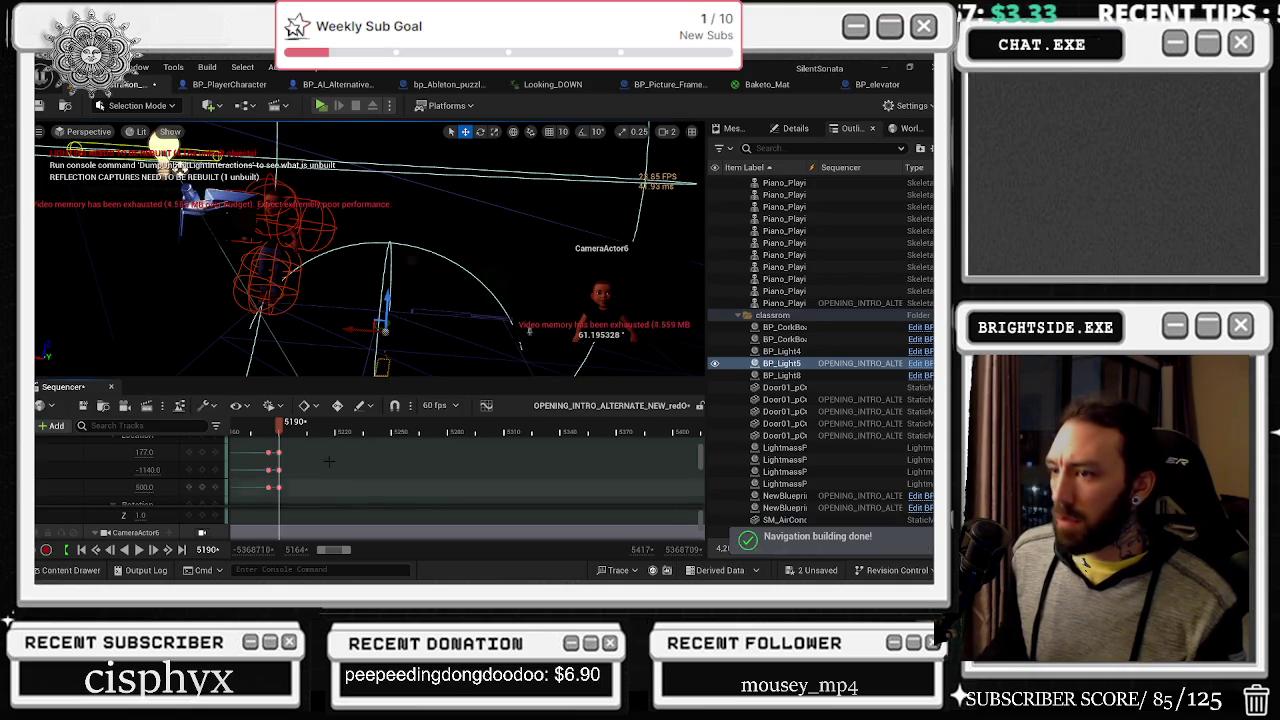
scroll(302, 454, "down", 5)
left_click_drag(278, 424, 228, 428)
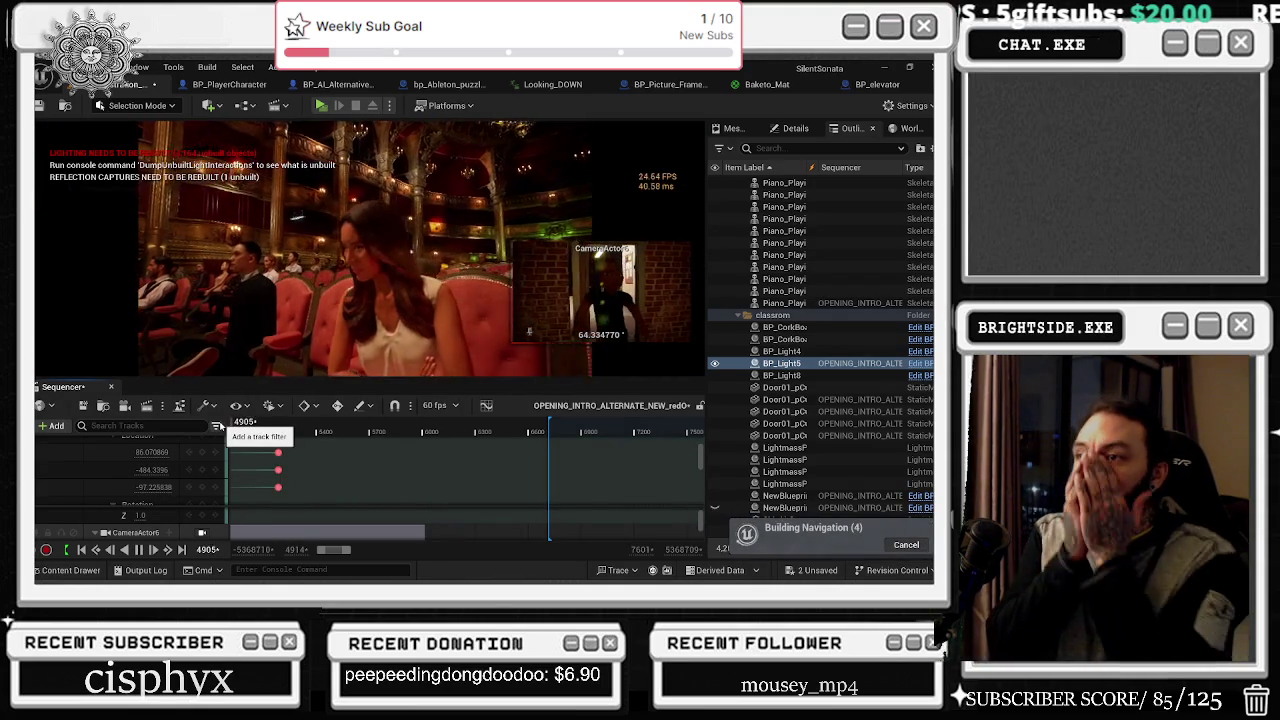
Step: Play the intro cinematic from frame 4905, then jump back to frame 5269
key("space")
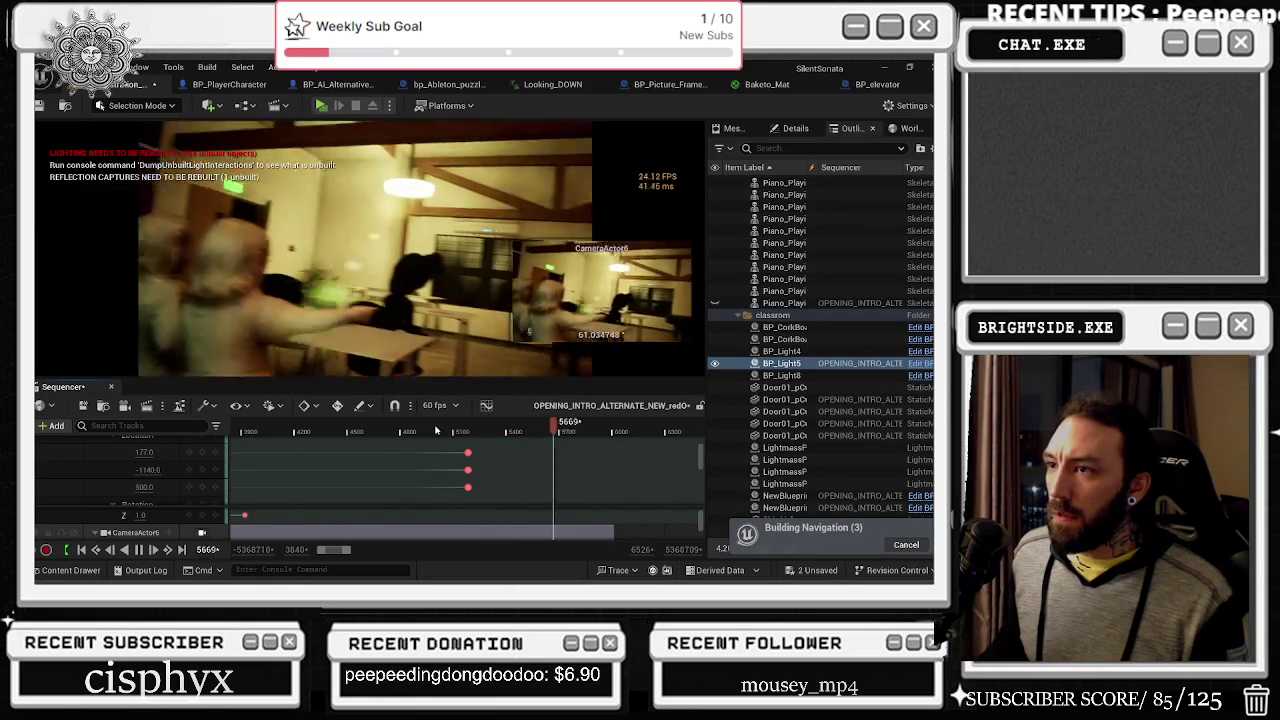
left_click_drag(460, 430, 483, 430)
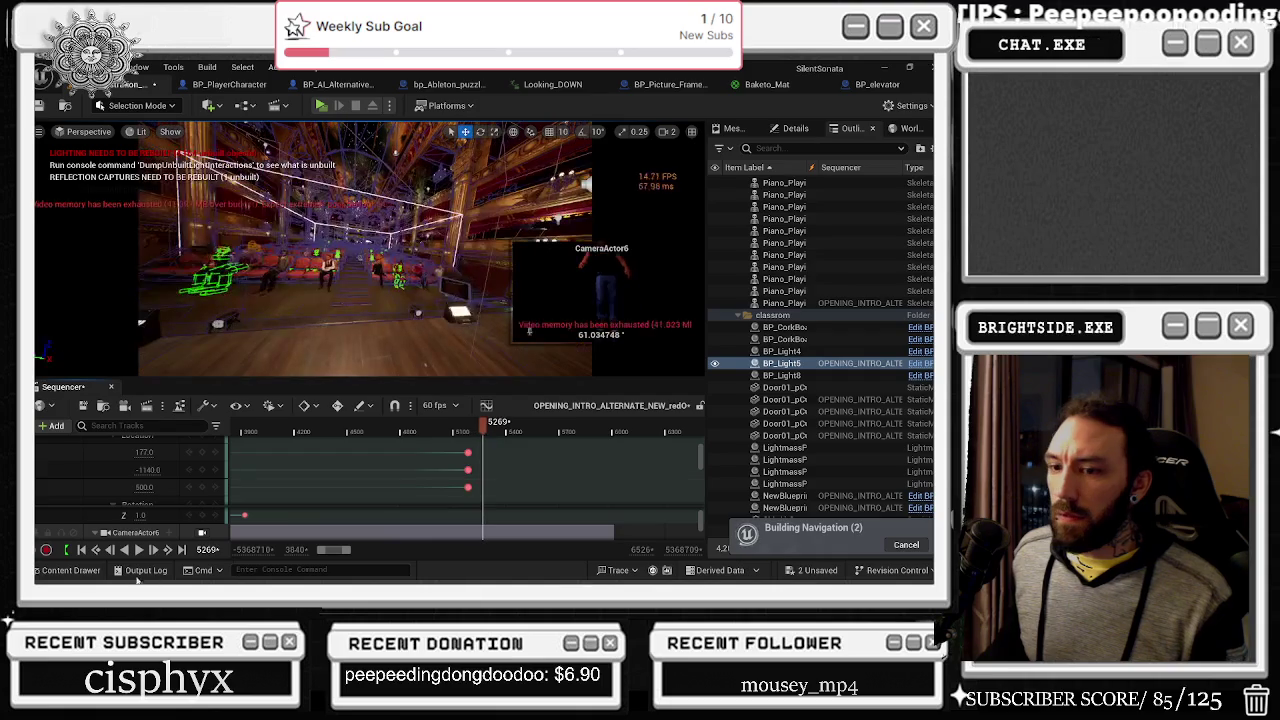
left_click(70, 570)
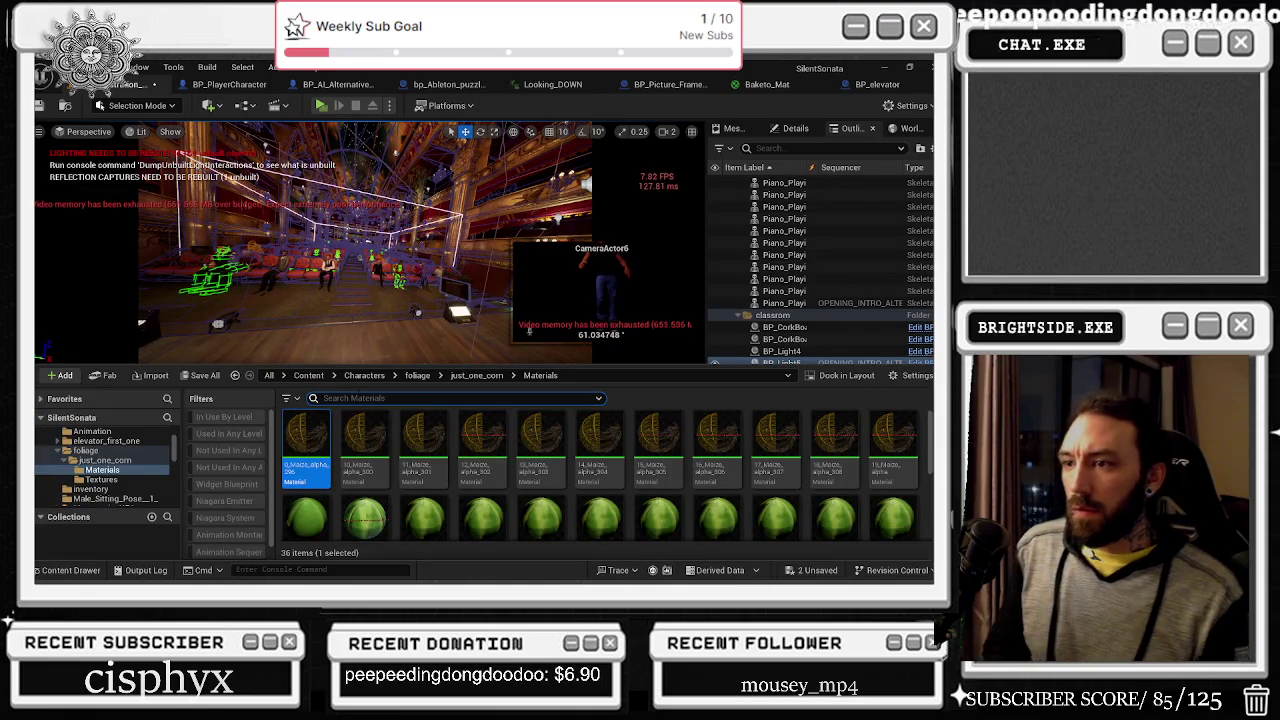
Step: Search the Content Drawer for 'moon' across all content
type("moon")
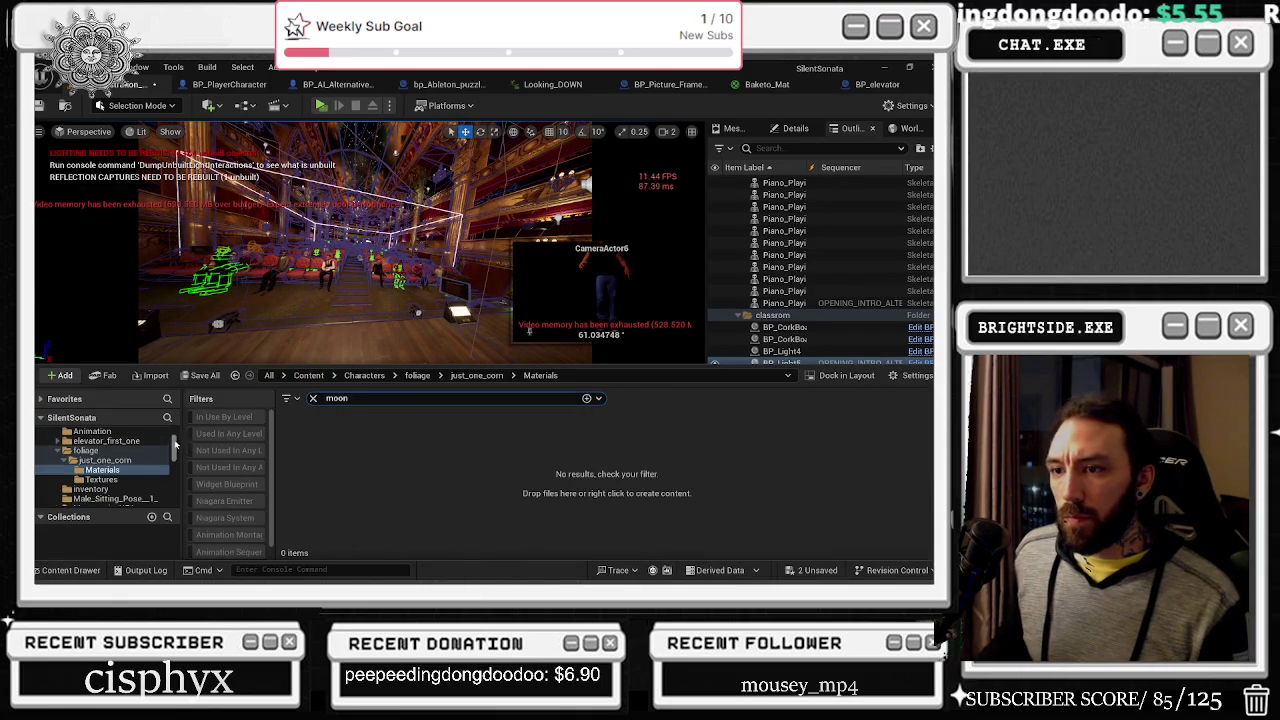
scroll(175, 444, "up", 5)
left_click(60, 432)
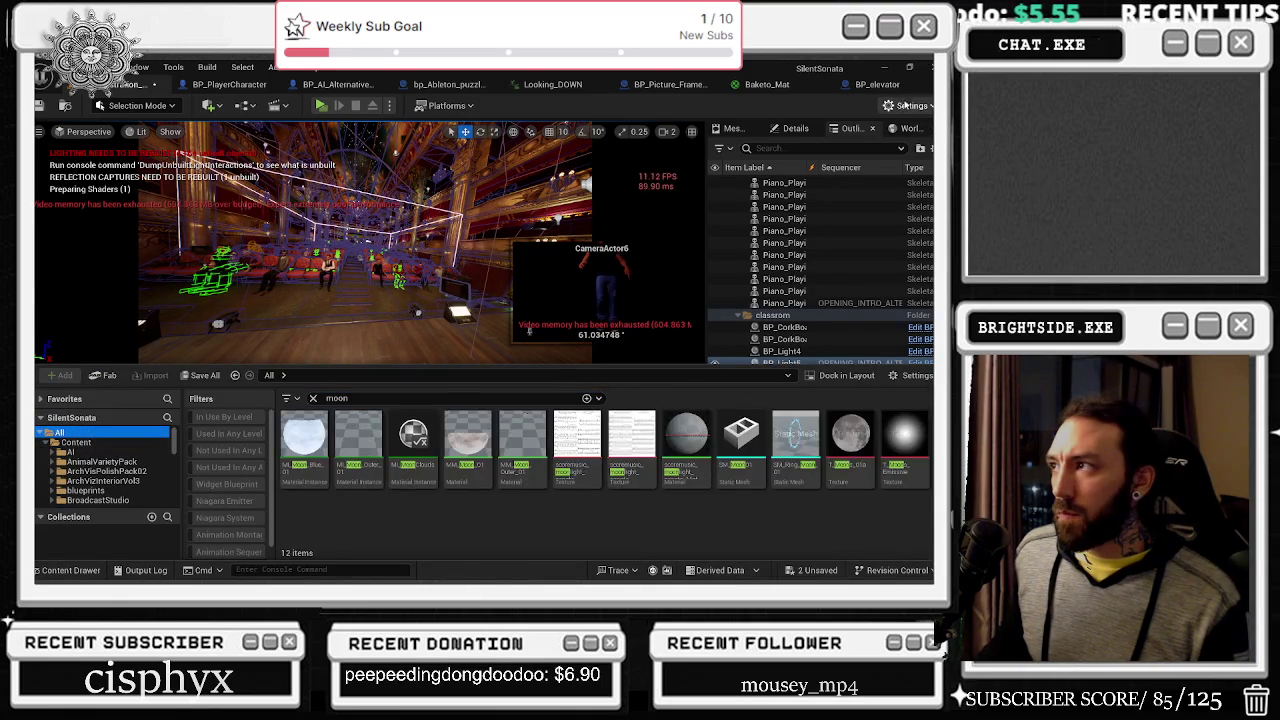
Step: Lower engine scalability from Epic to High and close the Content Drawer
left_click(904, 104)
mouse_move(848, 314)
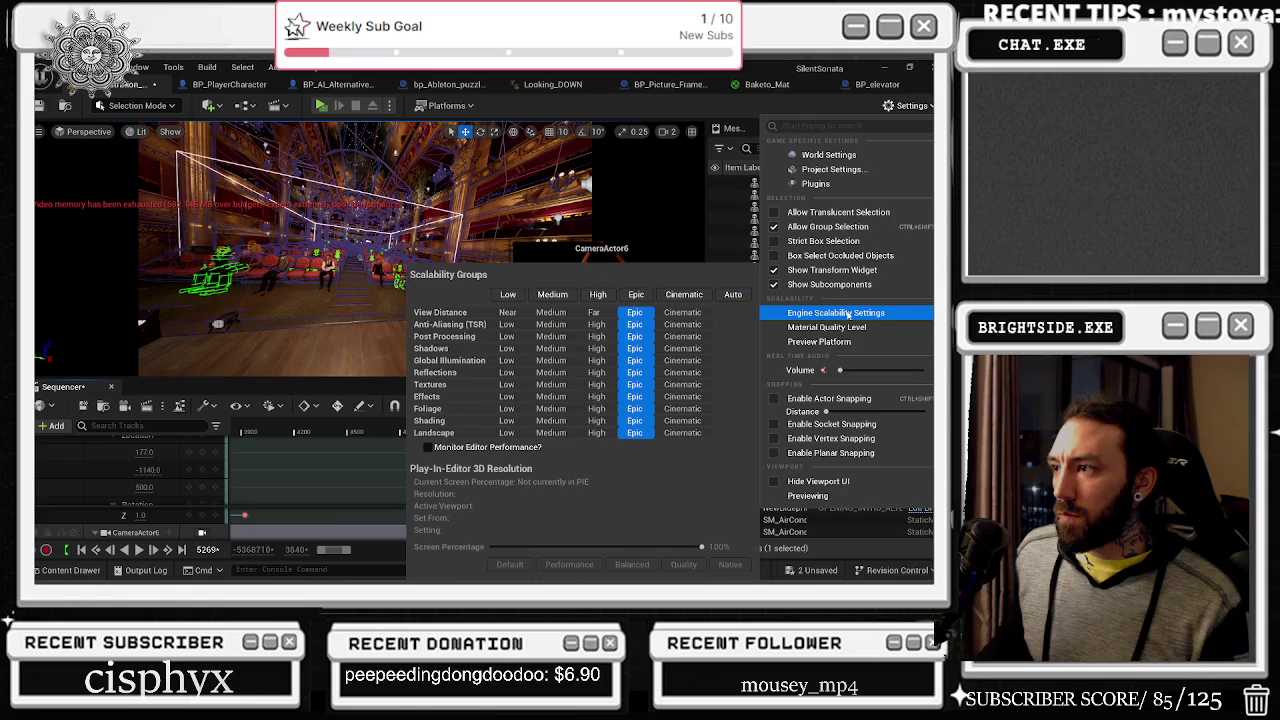
left_click(597, 294)
left_click(66, 570)
type("moon")
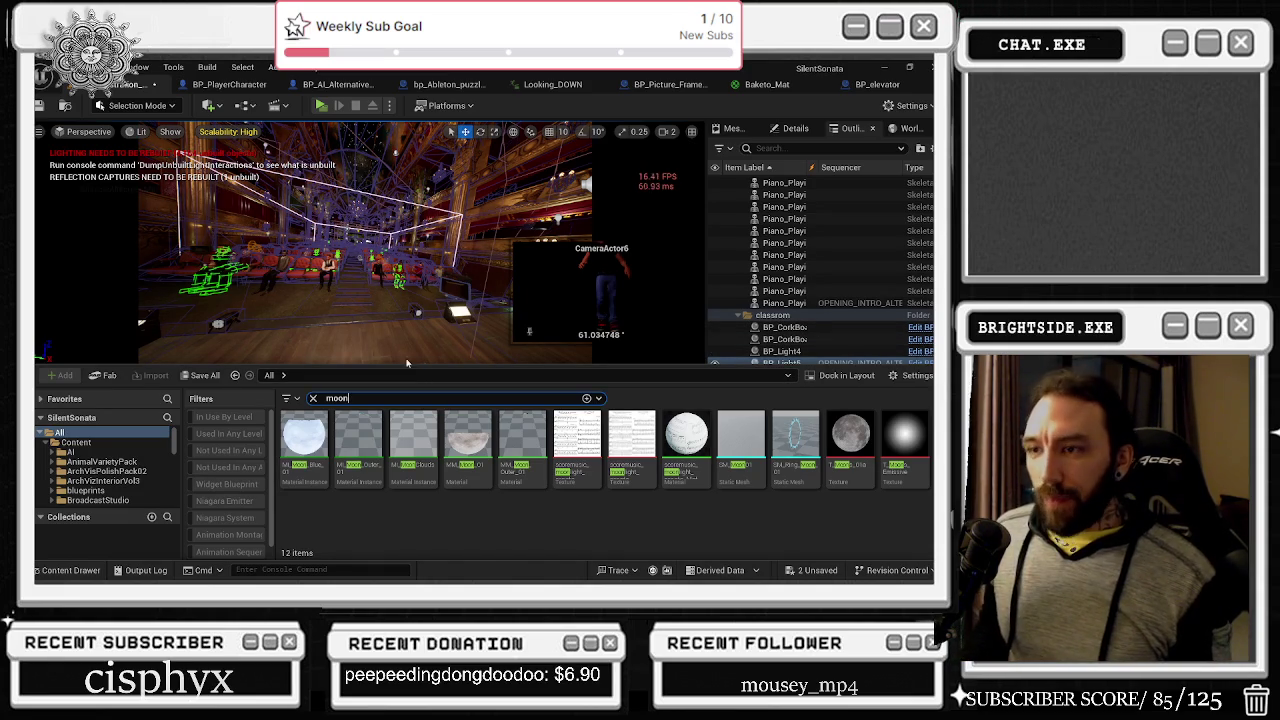
left_click(70, 571)
Step: Select Kneeling_Idle, collapse painfulfinal_1, expand its Transform channels, and scrub toward frame 6027
mouse_move(457, 428)
left_mouse_down()
mouse_move(460, 442)
mouse_move(634, 530)
mouse_move(614, 557)
left_mouse_up()
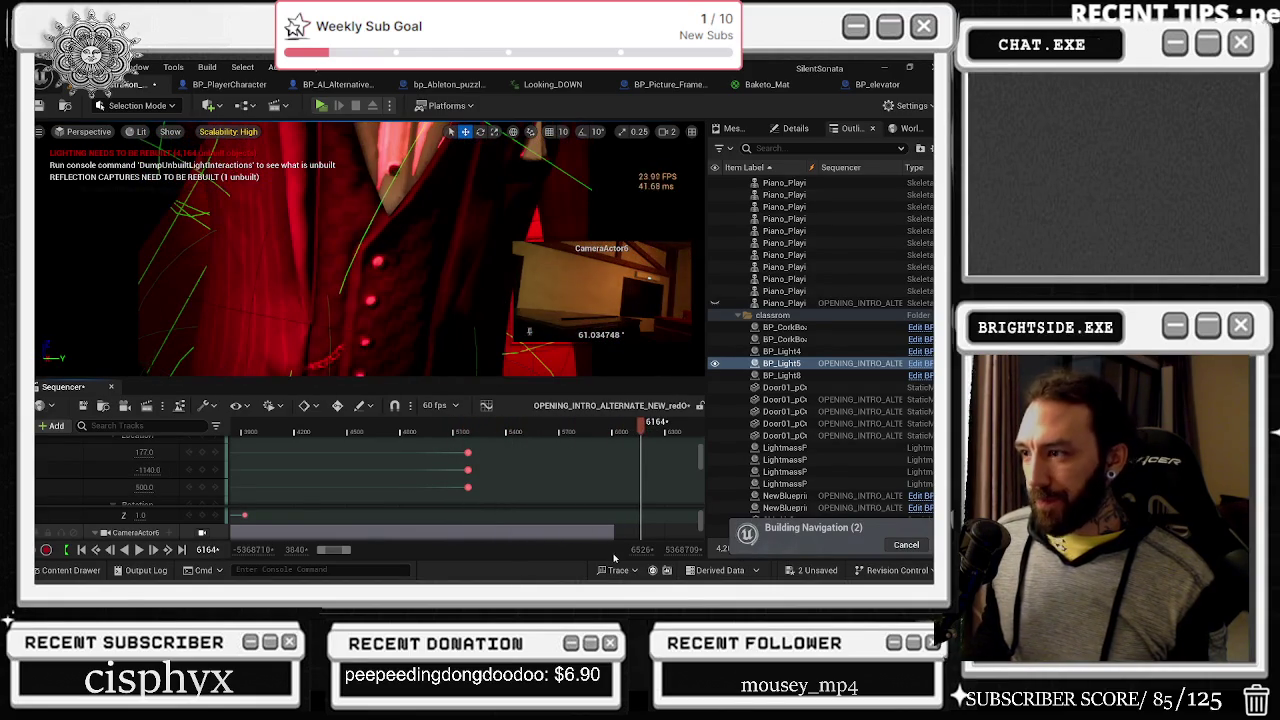
left_click(512, 414)
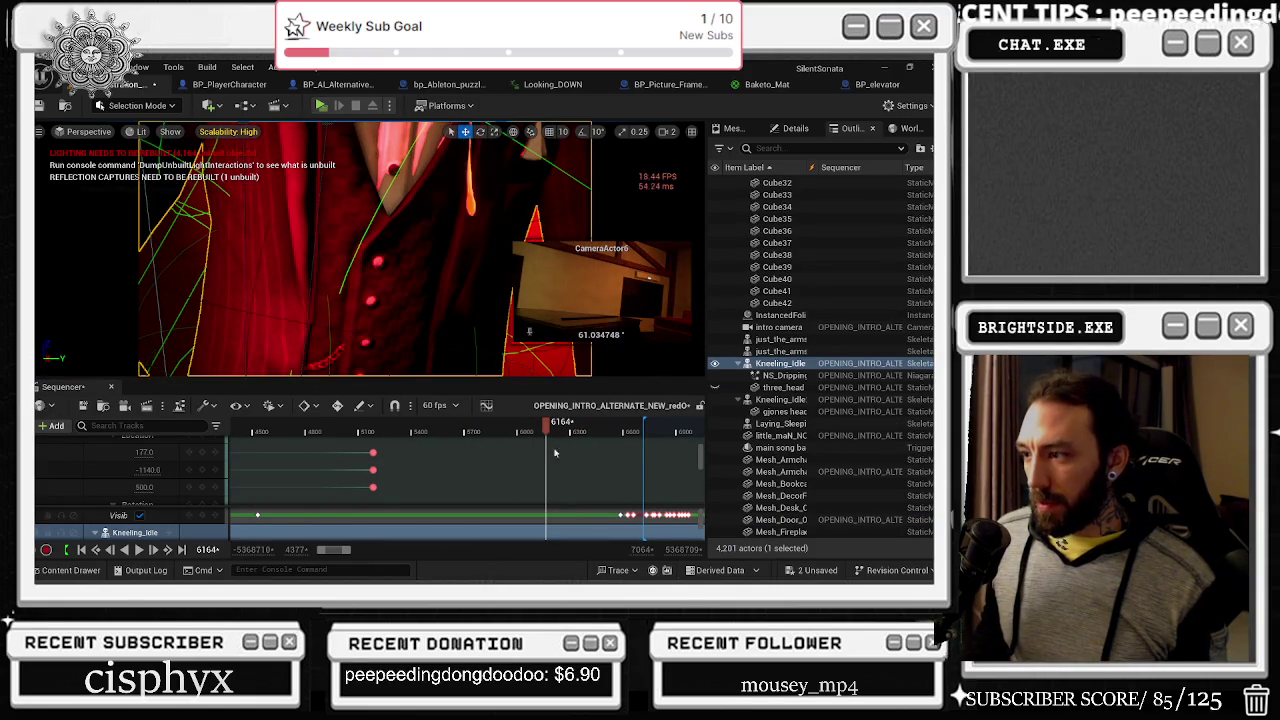
scroll(156, 487, "down", 1)
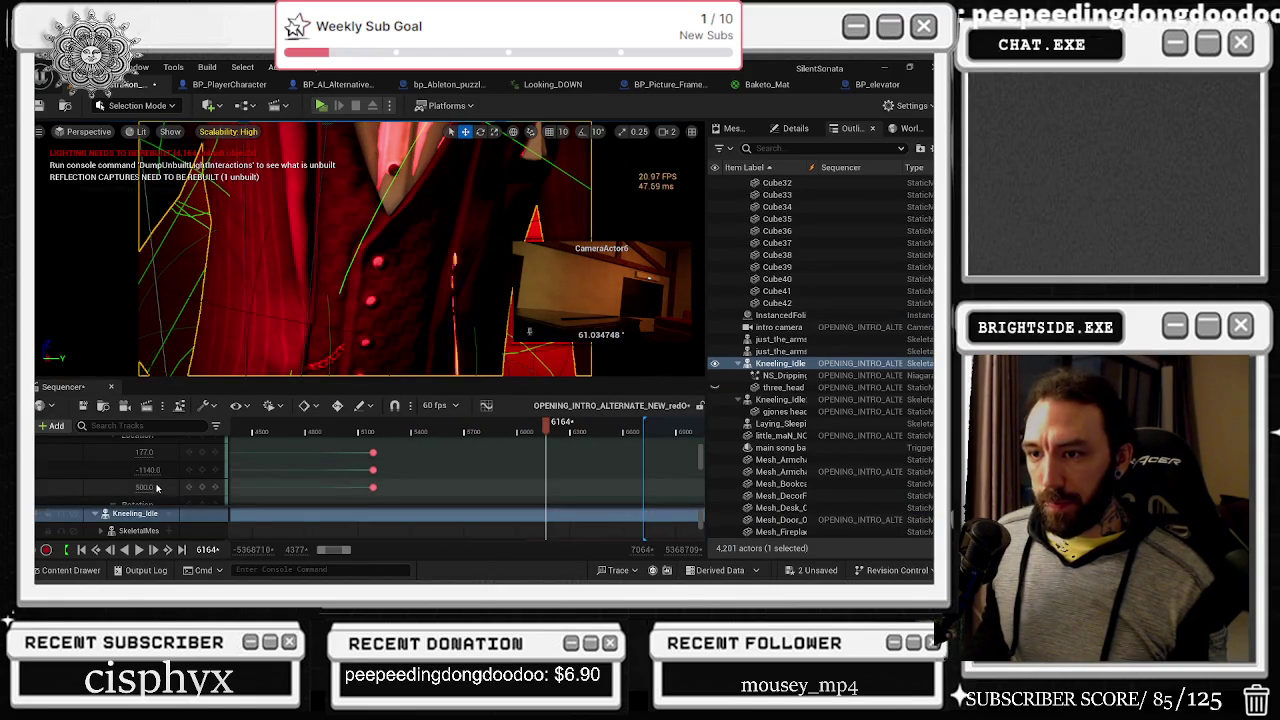
scroll(156, 487, "up", 3)
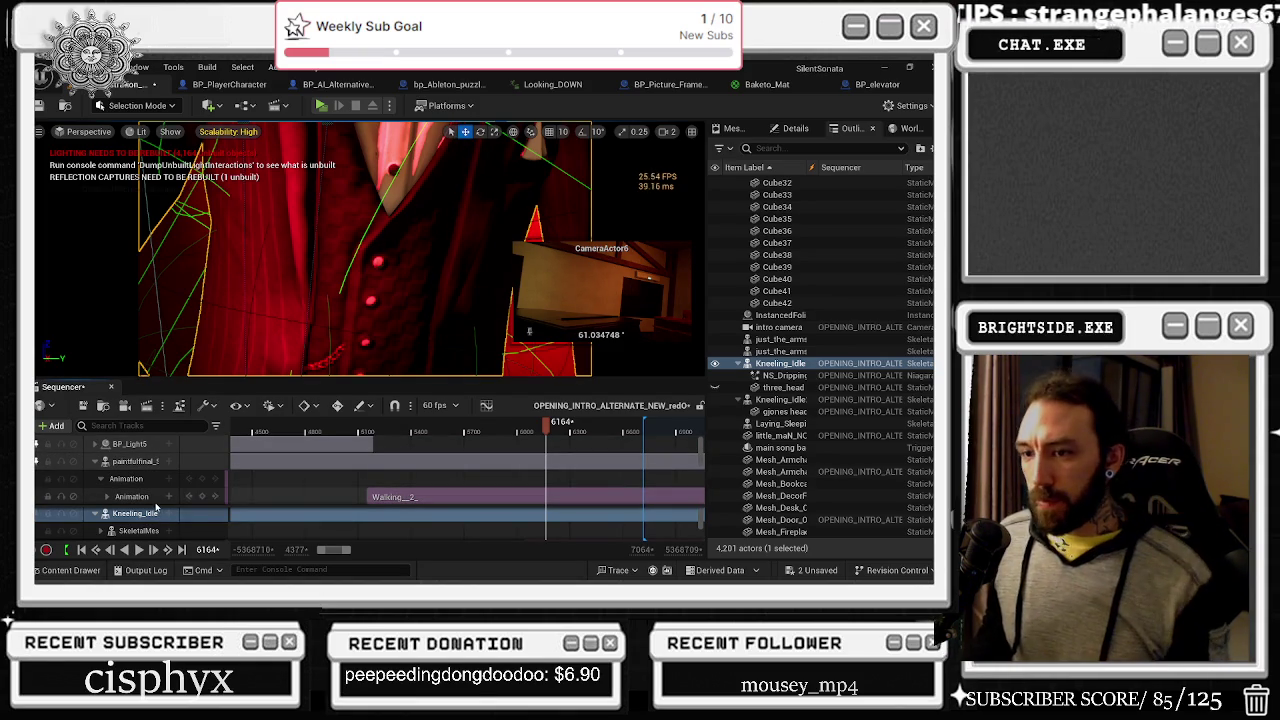
left_click(94, 461)
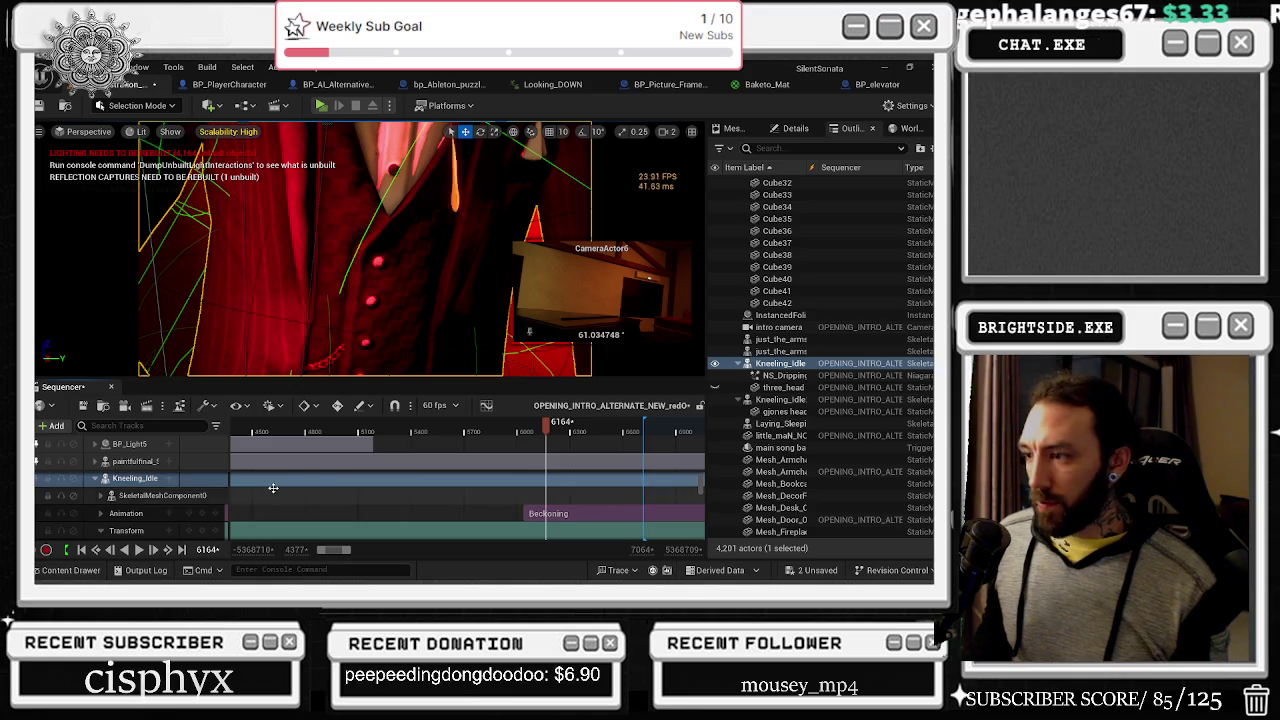
left_click(100, 530)
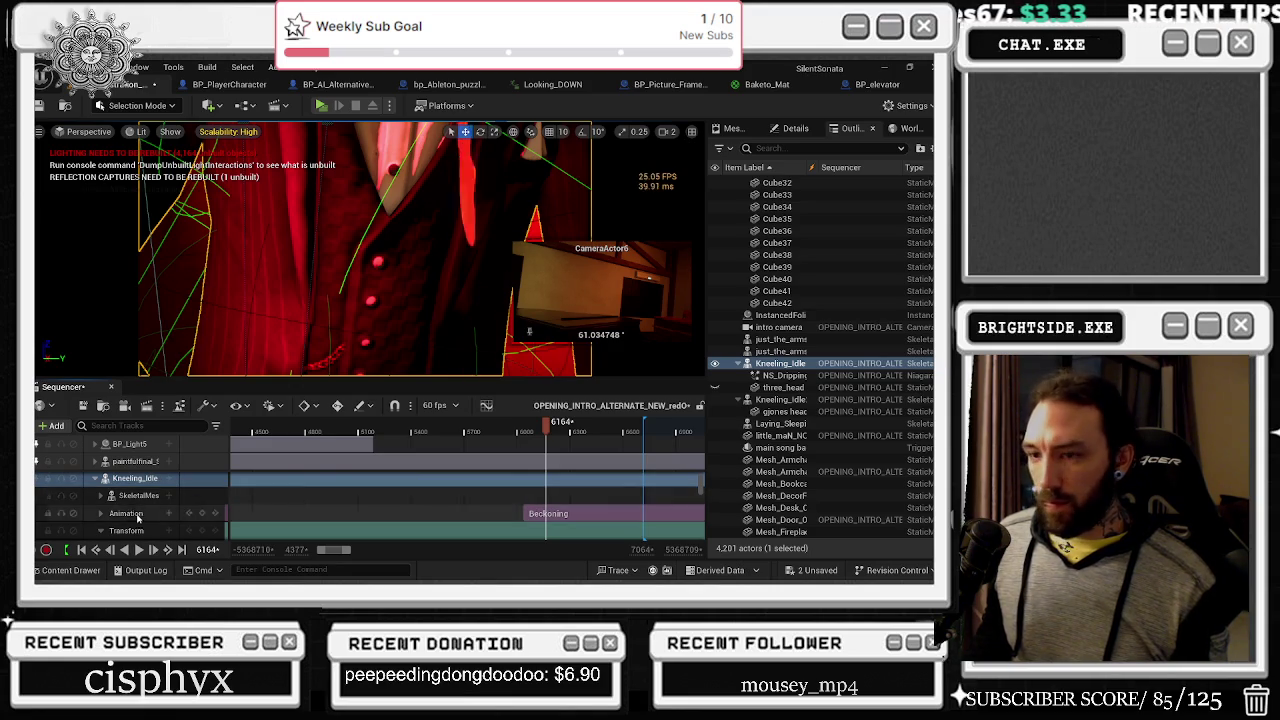
scroll(135, 508, "down", 1)
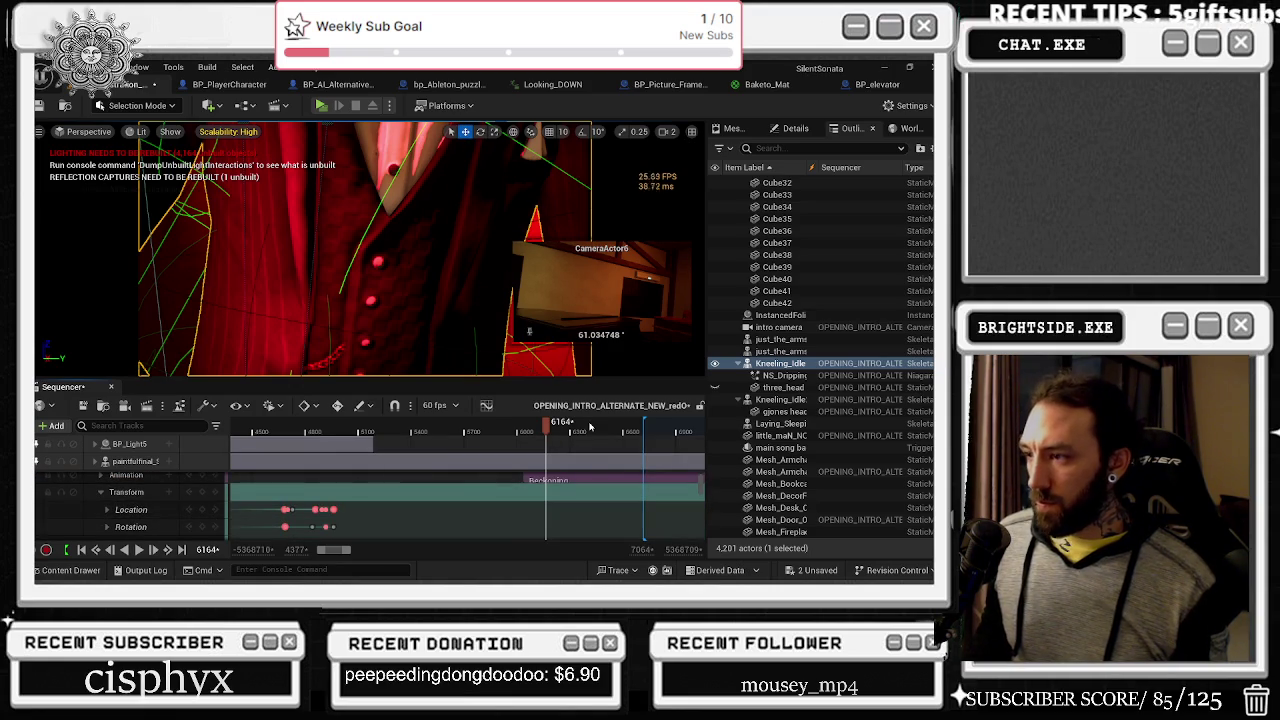
left_click_drag(590, 427, 521, 431)
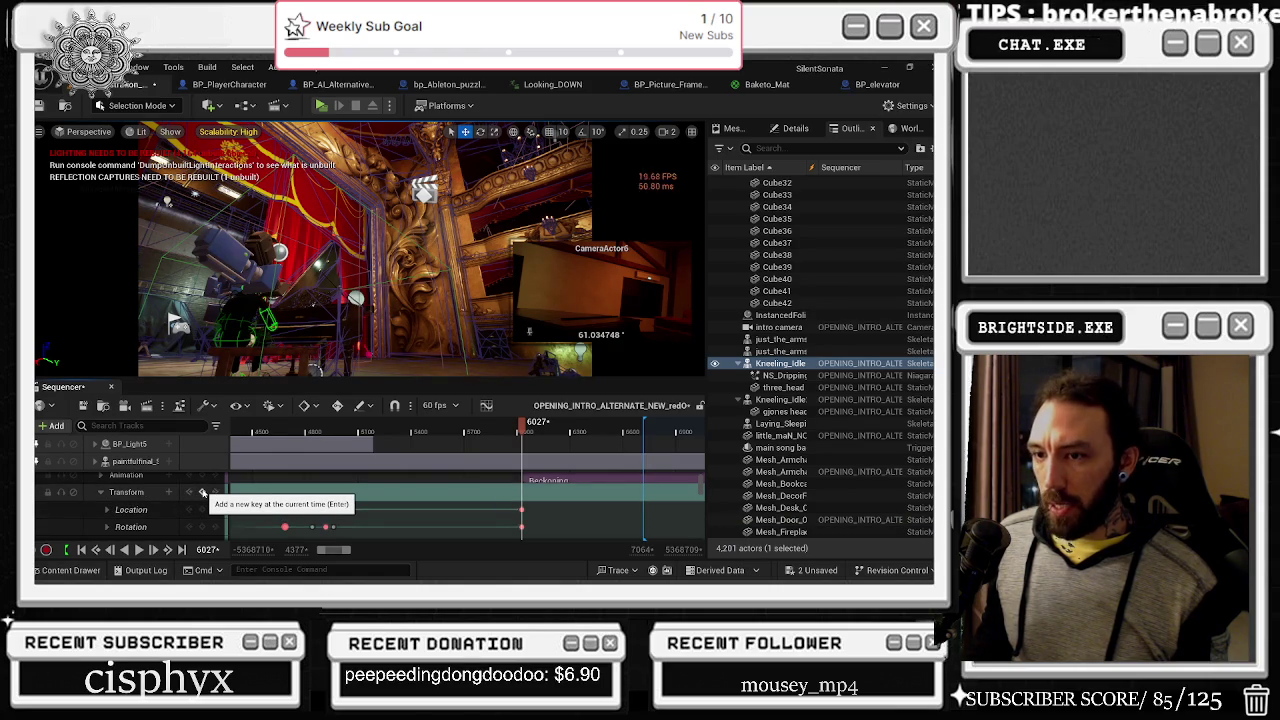
mouse_move(523, 429)
left_mouse_down()
mouse_move(548, 431)
mouse_move(528, 435)
left_mouse_up()
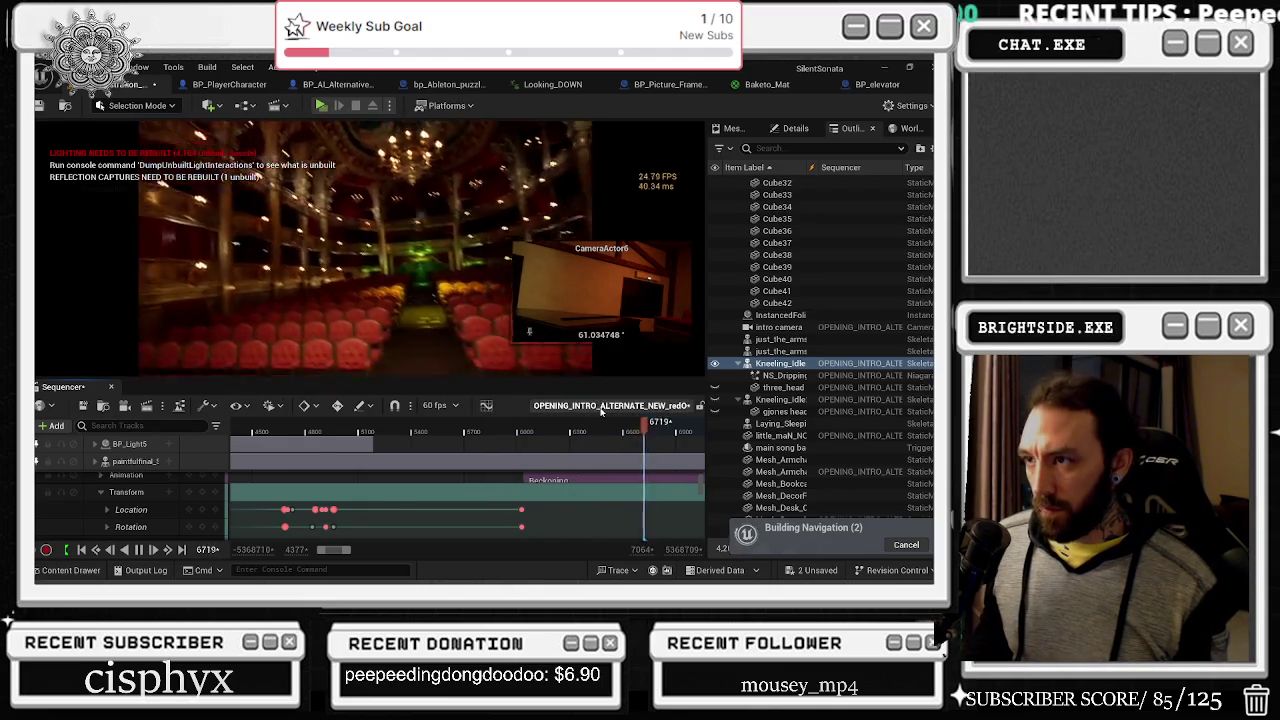
Step: Replay the cinematic from frame 4516, stop near frame 5203, and switch to wireframe view
left_click(255, 431)
key("space")
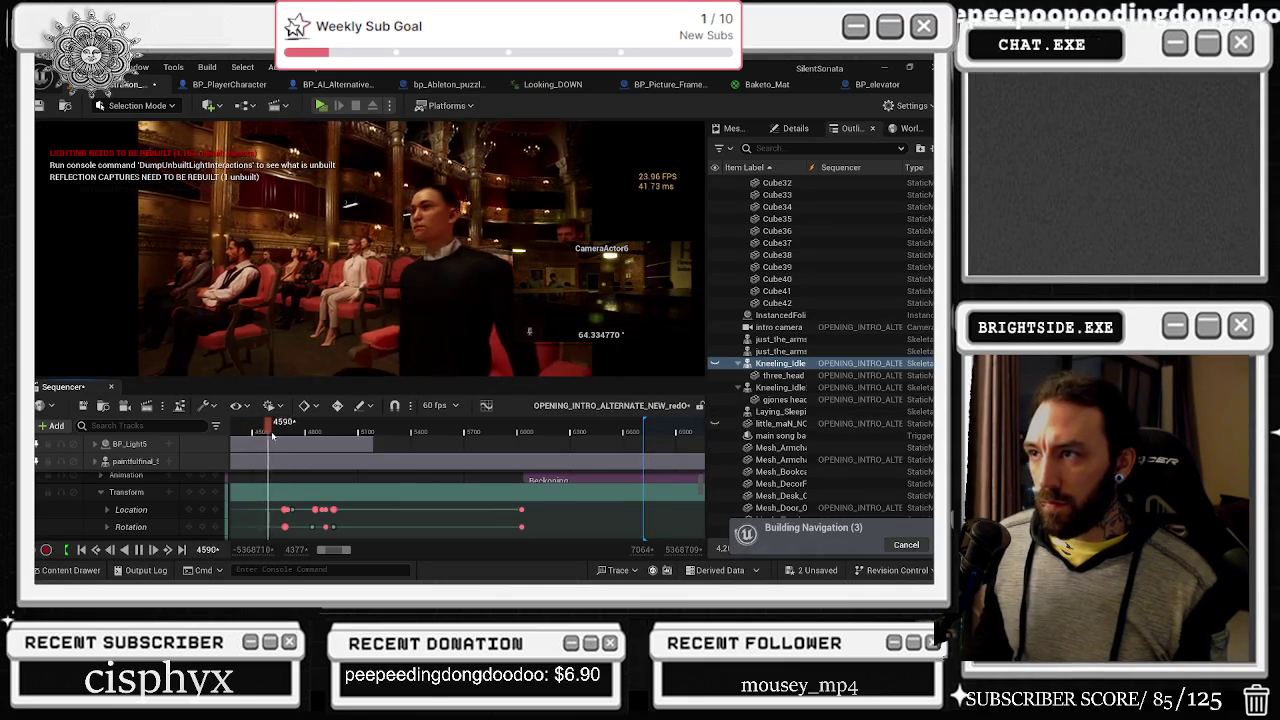
left_click_drag(279, 435, 340, 437)
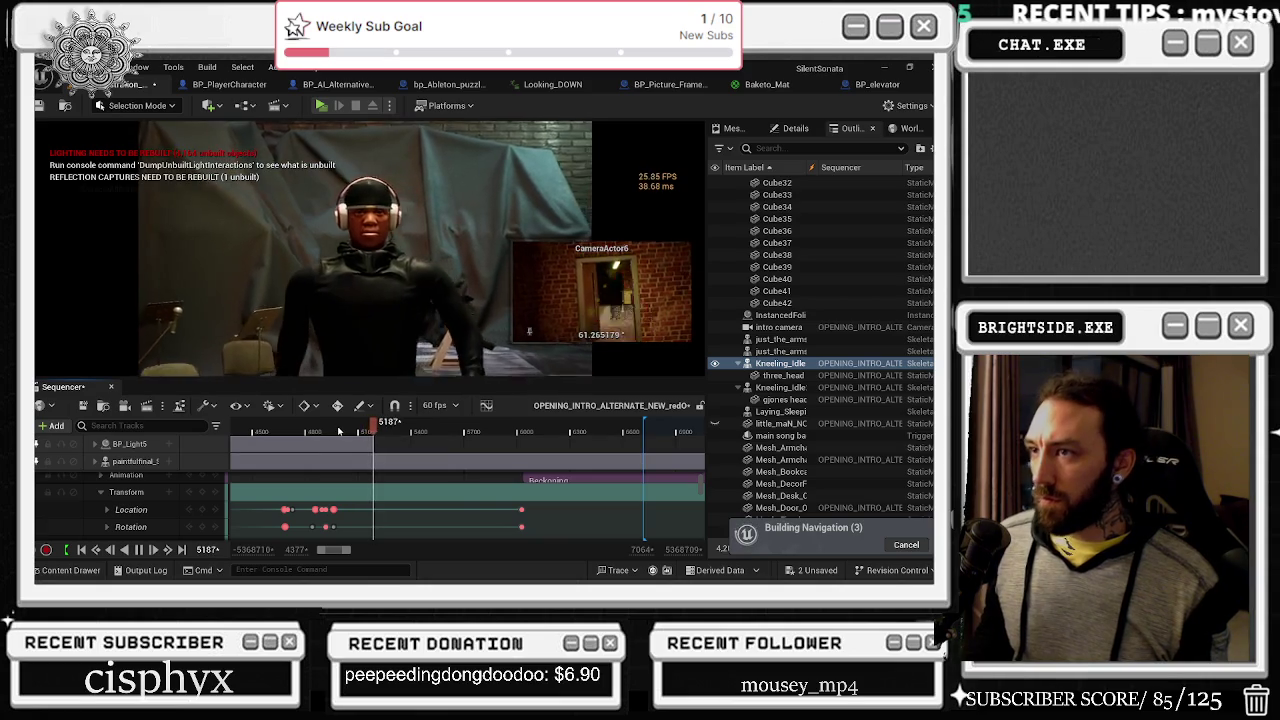
left_click_drag(380, 428, 377, 434)
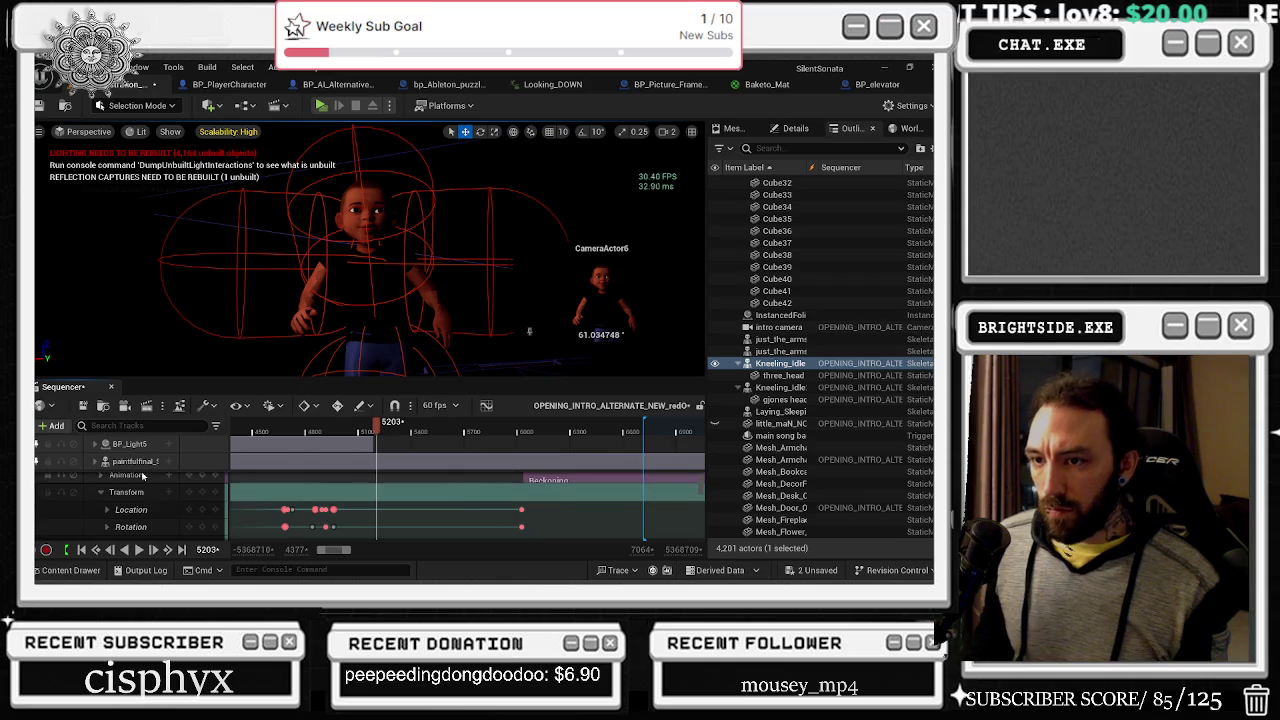
scroll(138, 481, "down", 2)
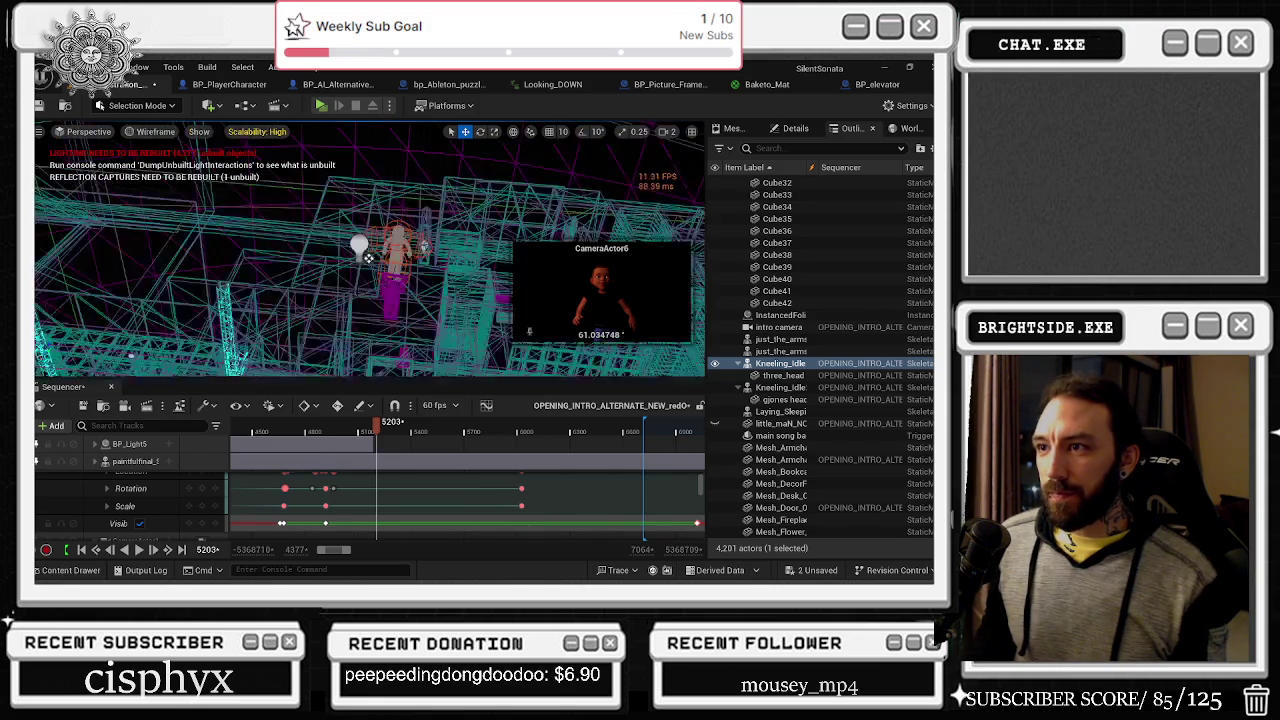
key("alt+2")
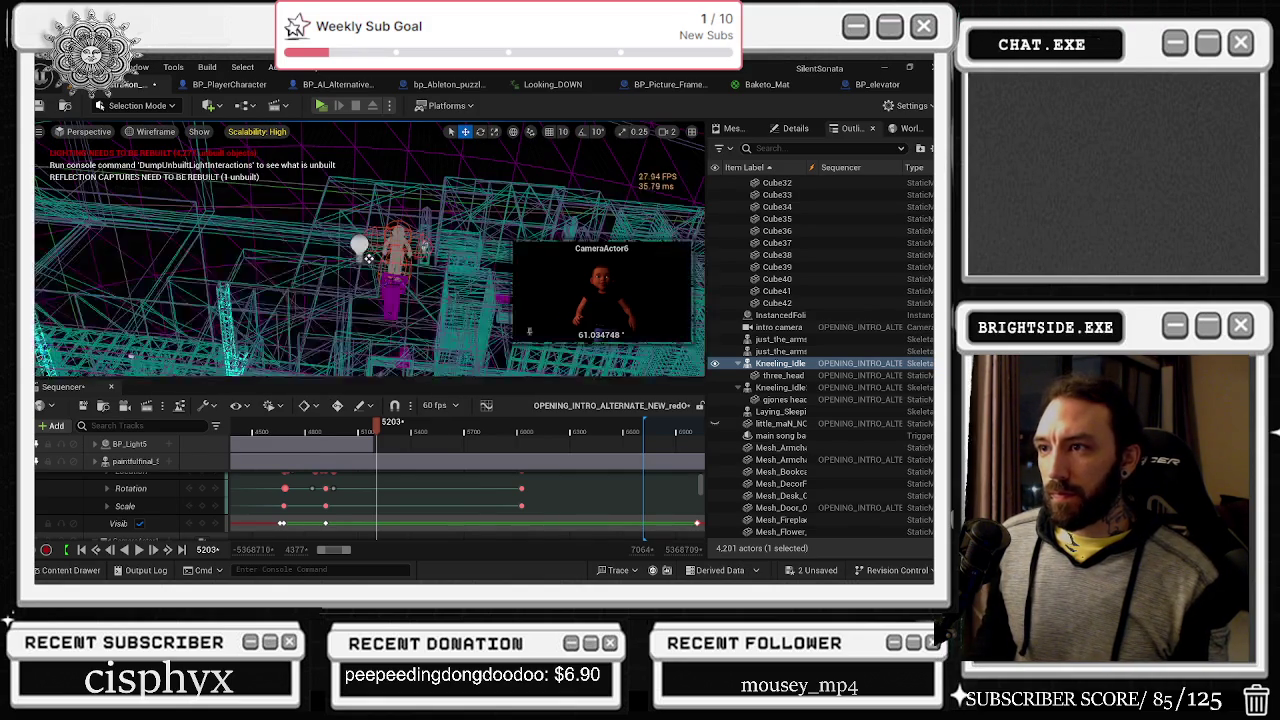
Step: Switch the viewport to Unlit and scroll through Kneeling_Idle's Location, Rotation and Scale tracks
left_click(141, 131)
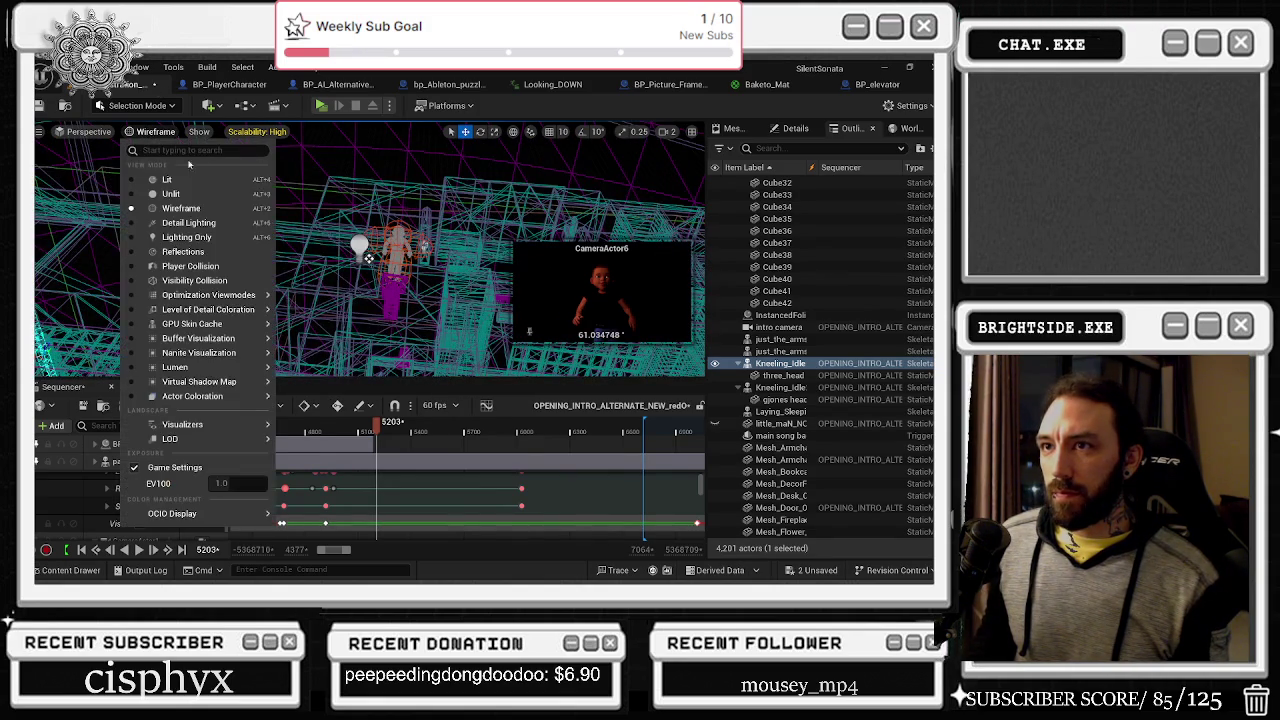
left_click(160, 180)
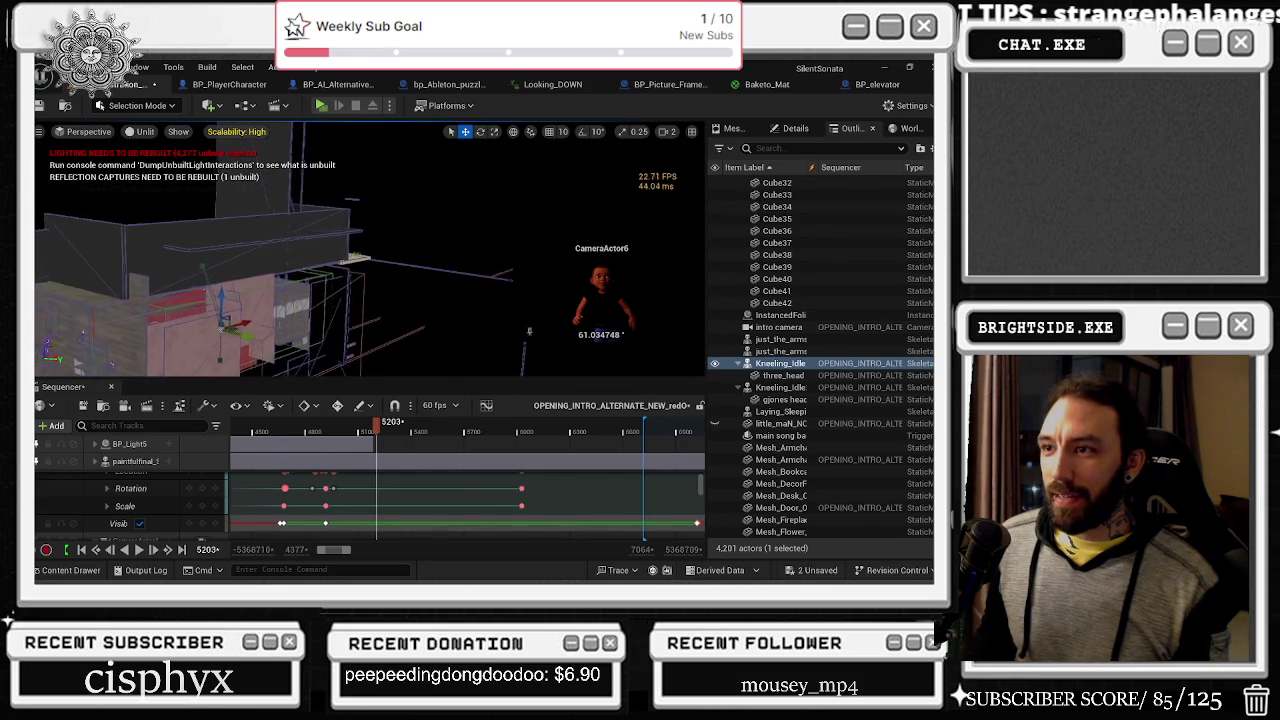
scroll(175, 500, "up", 3)
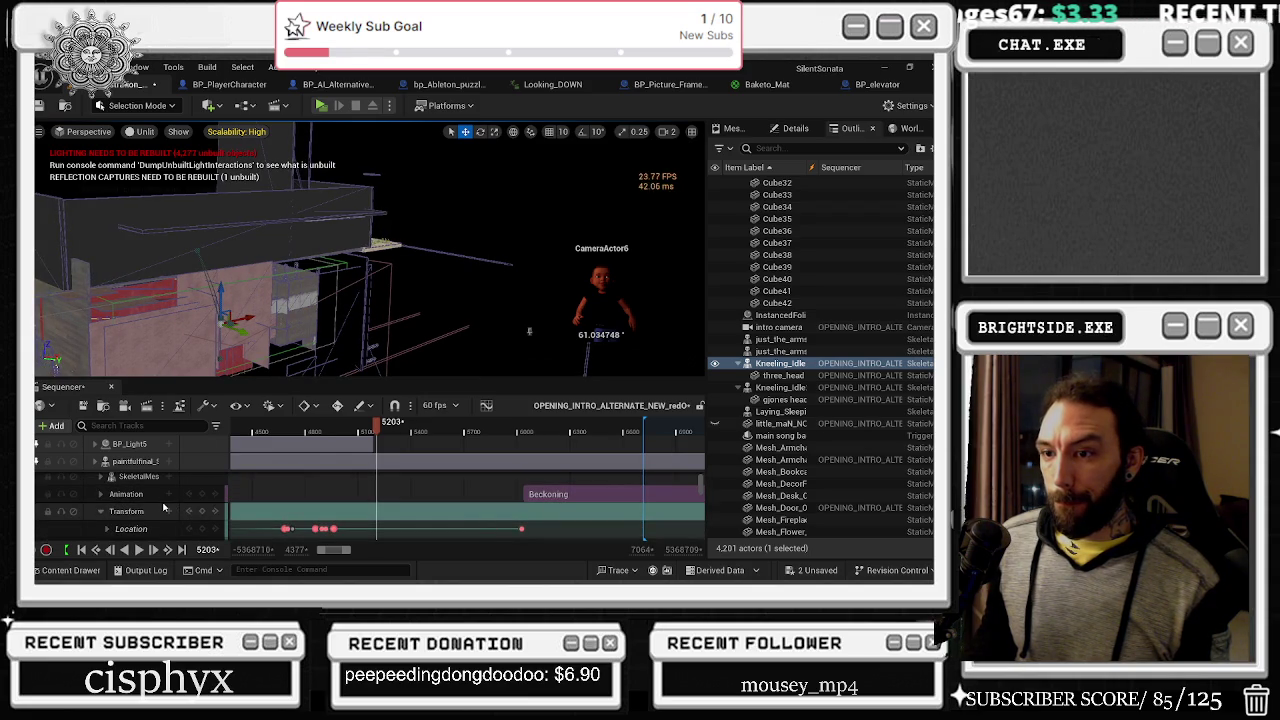
scroll(157, 508, "down", 2)
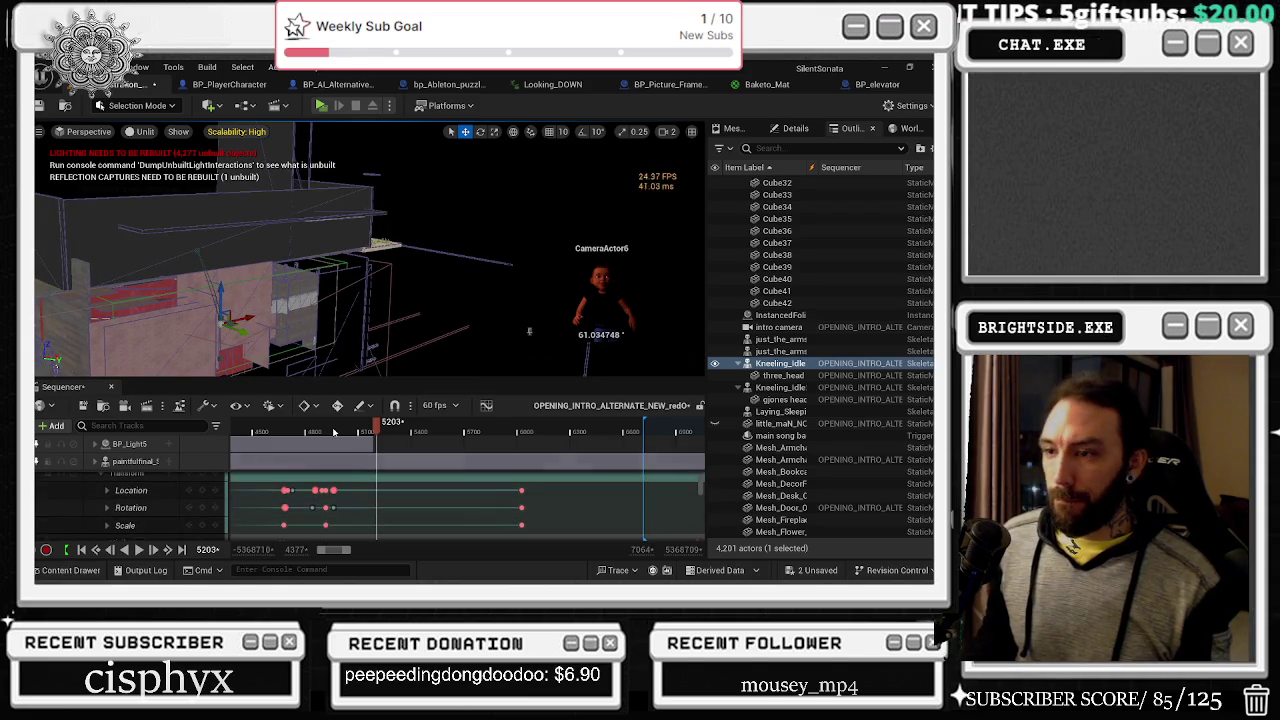
scroll(283, 434, "up", 3)
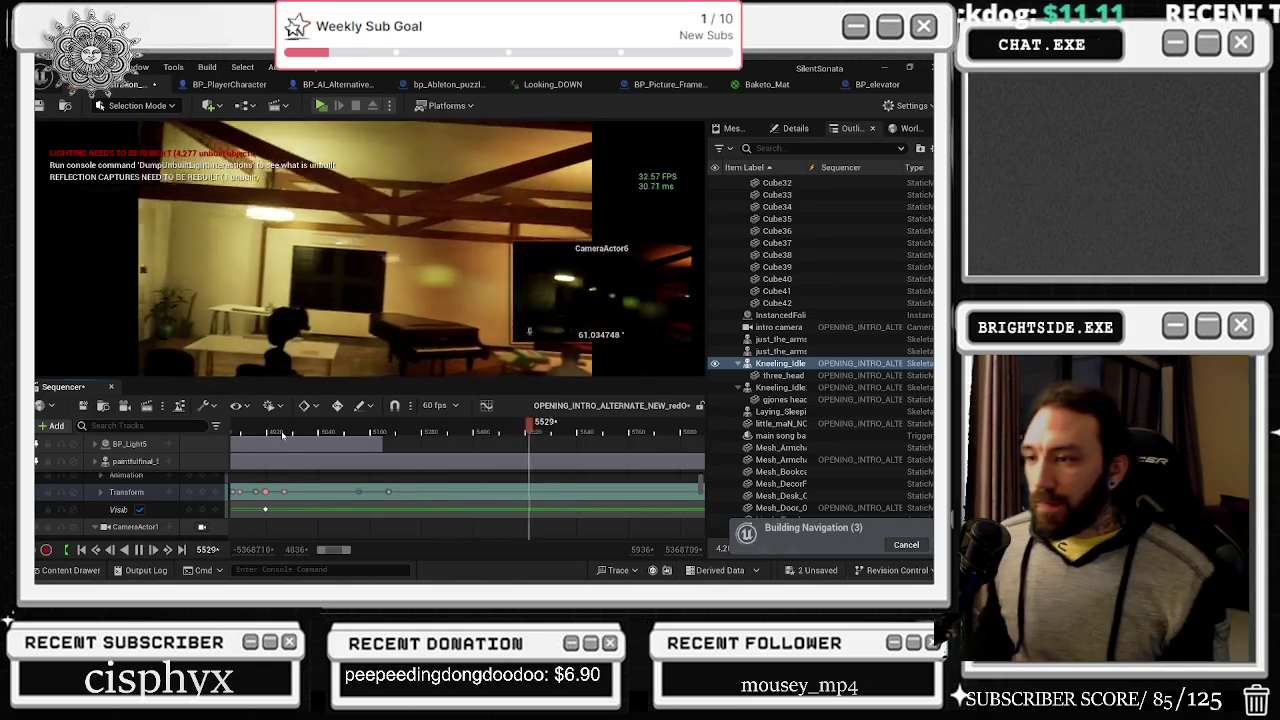
Step: Replay the headphone character shot around frames 5100–5200 and scroll to the Camera Cuts track
left_click(239, 435)
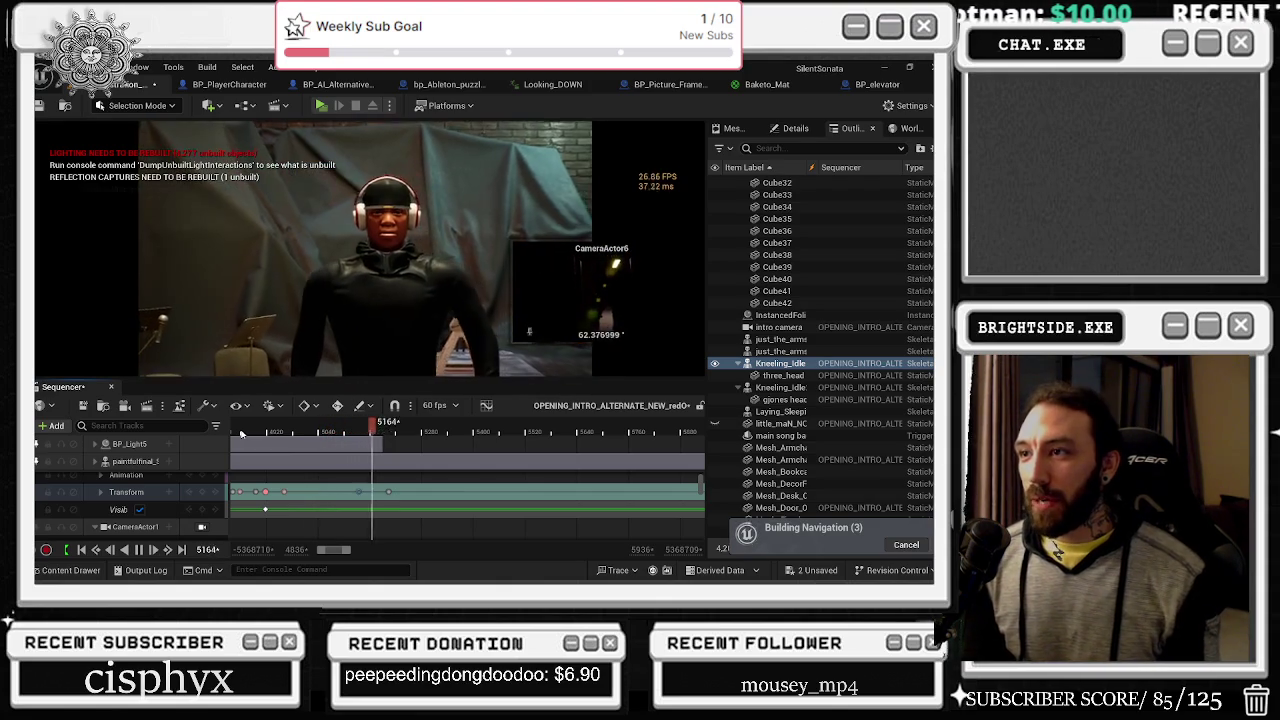
key("space")
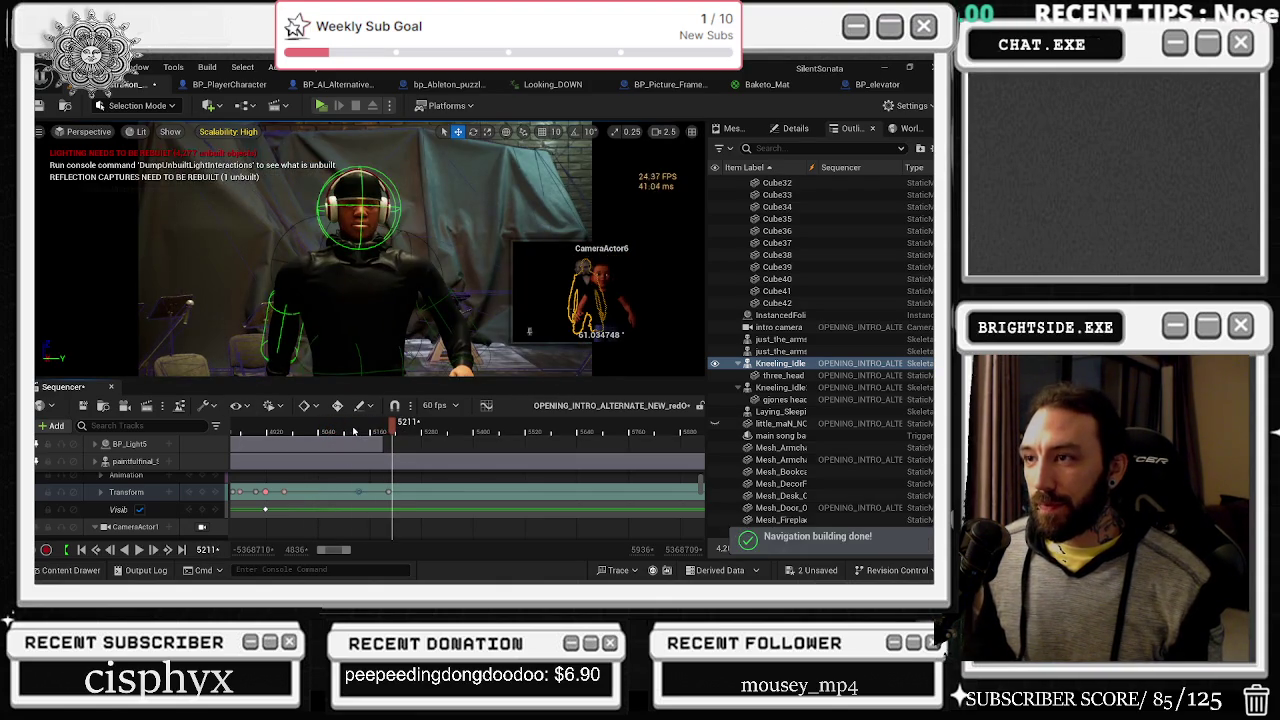
left_click(353, 431)
key("space")
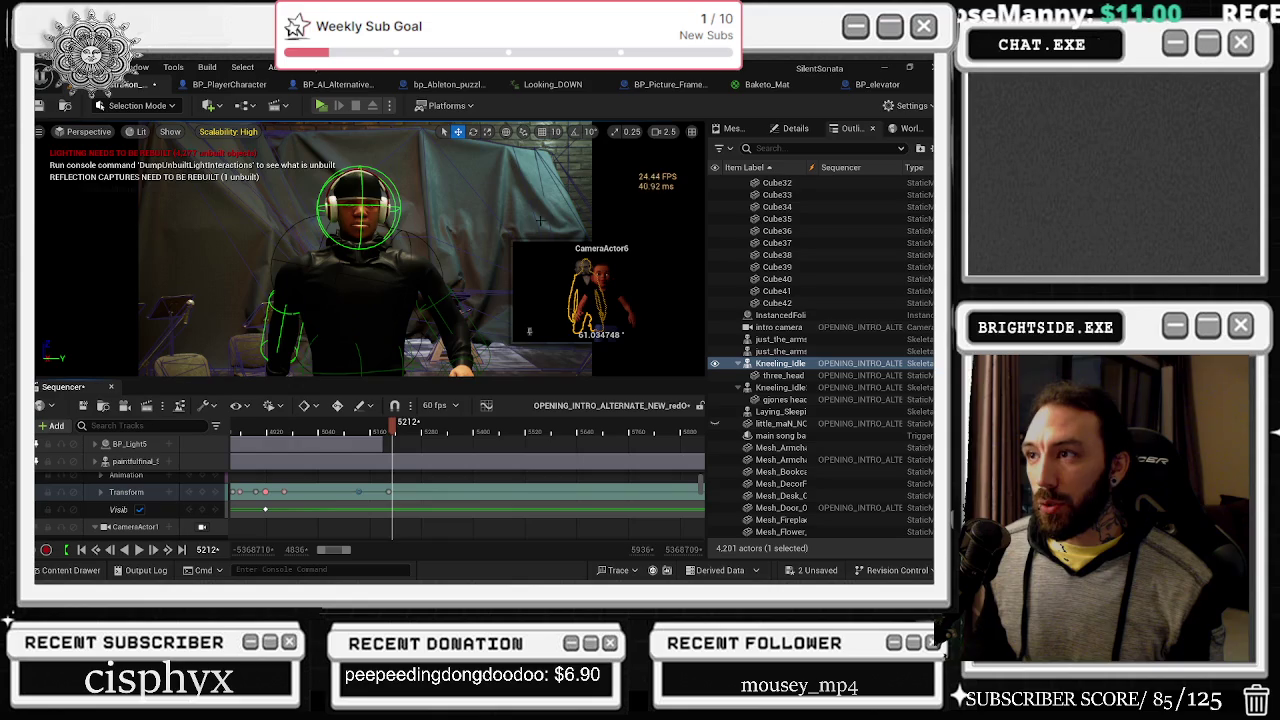
left_click(333, 431)
key("space")
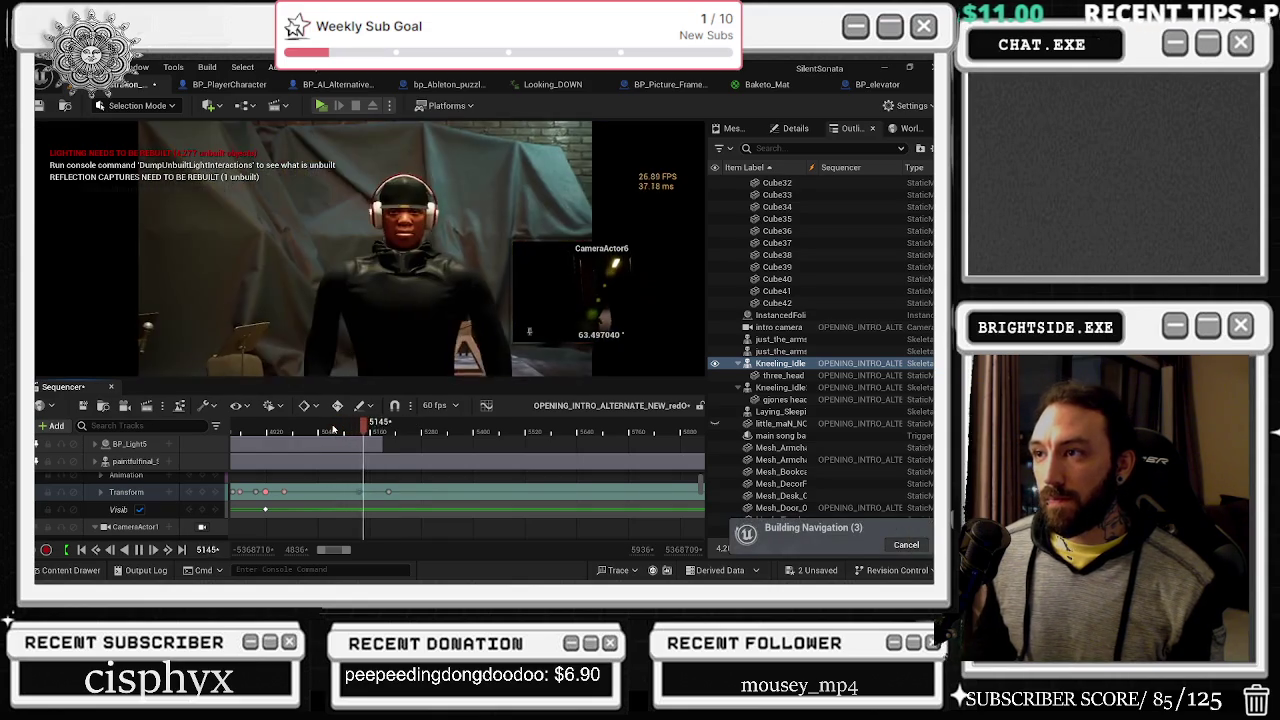
left_click(236, 430)
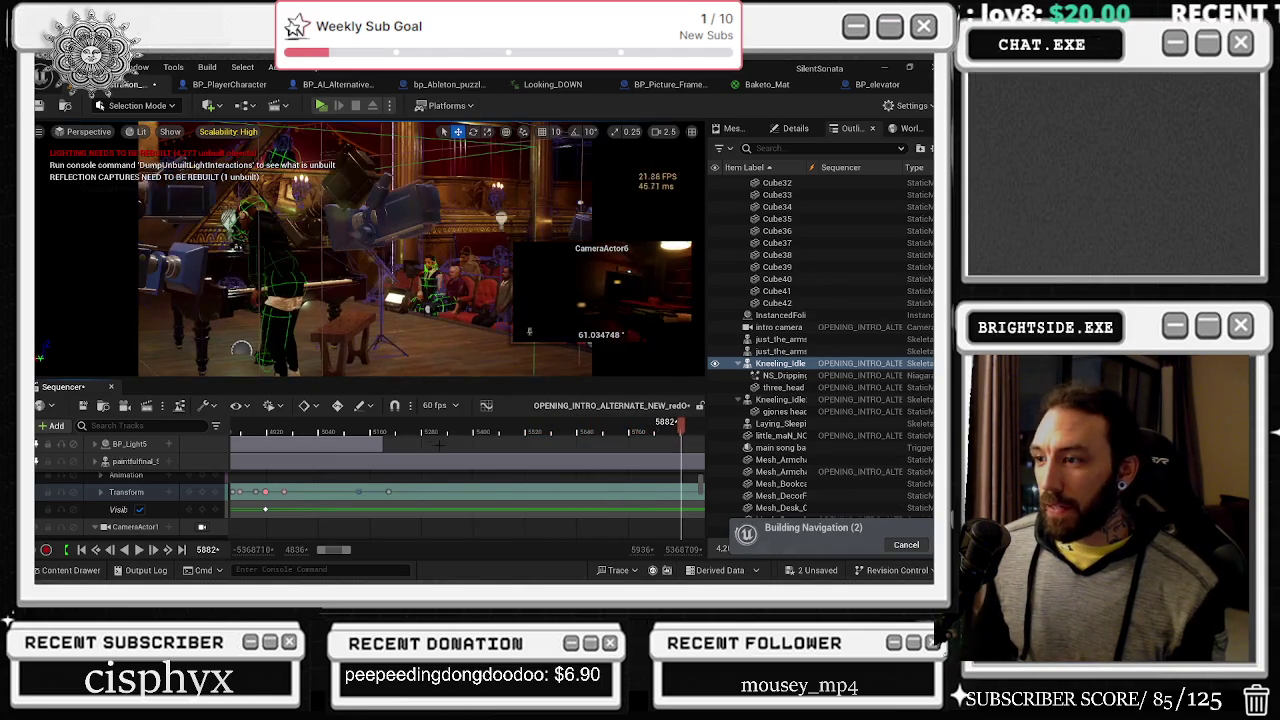
left_click(341, 431)
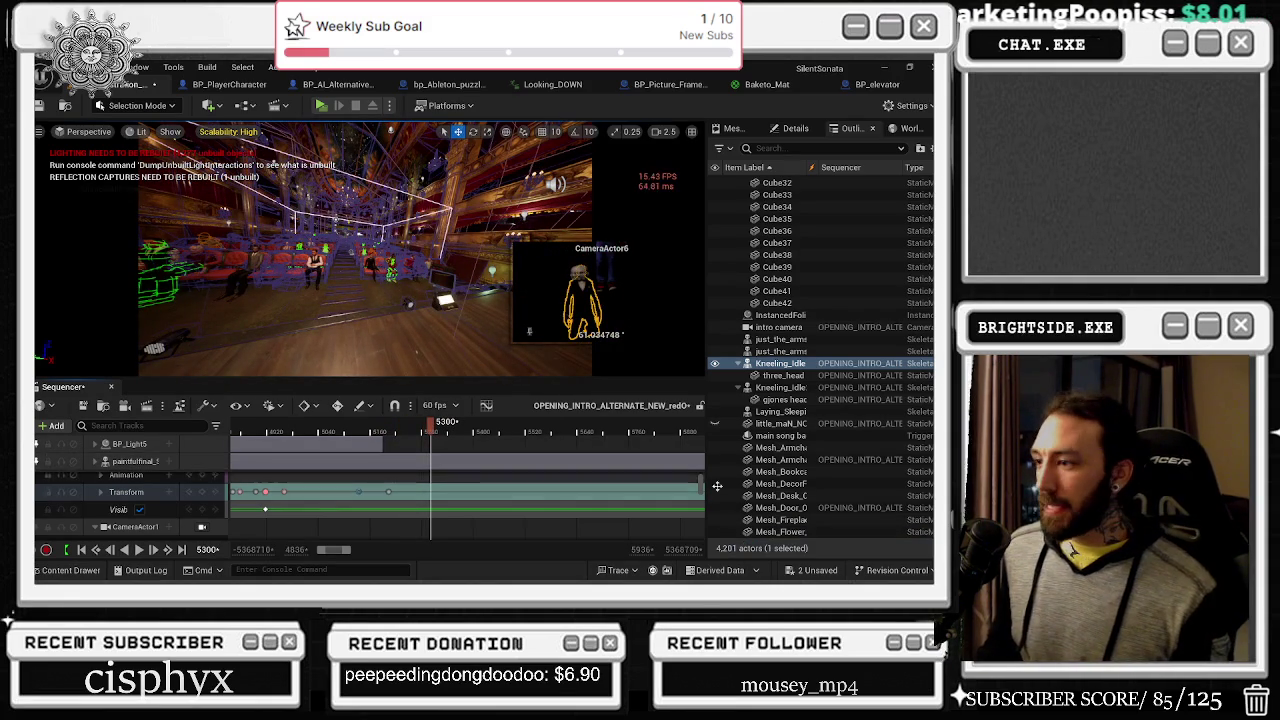
scroll(690, 490, "down", 3)
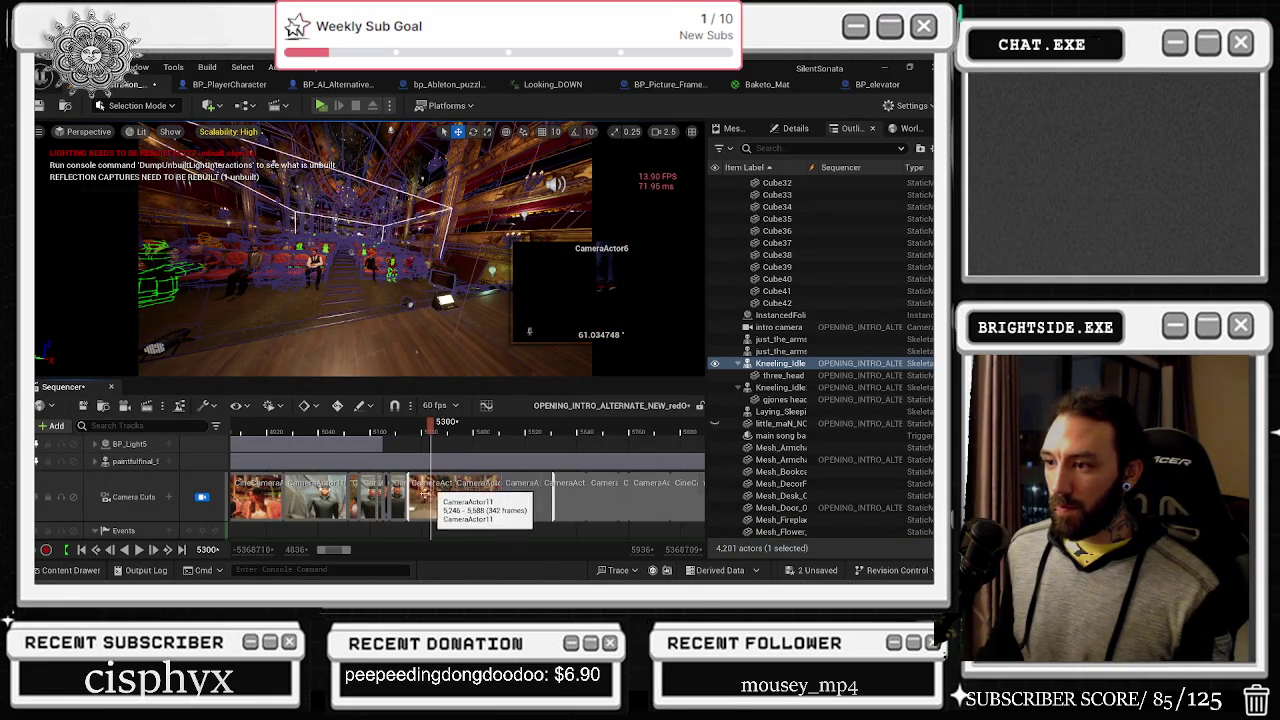
scroll(430, 490, "up", 5, "ctrl")
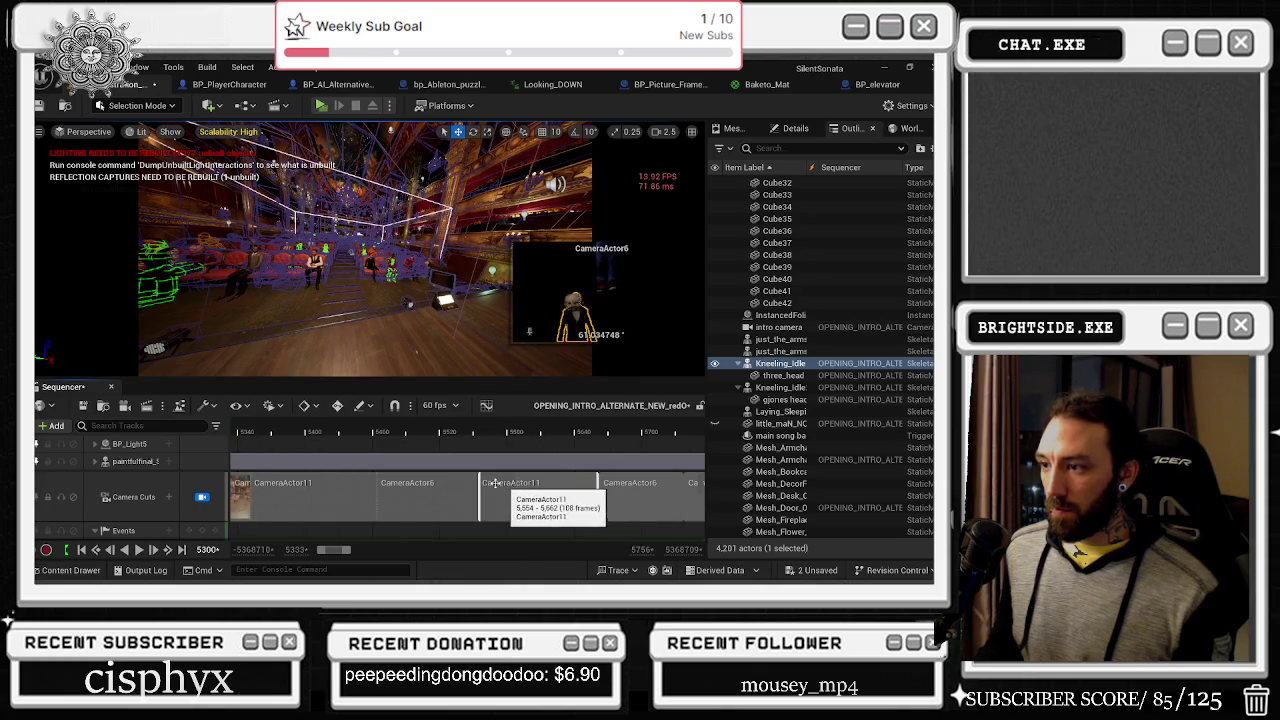
Step: Select CameraActor6 from its camera cut clip and scrub the sequence to frame 5526
right_click(418, 490)
left_click(473, 332)
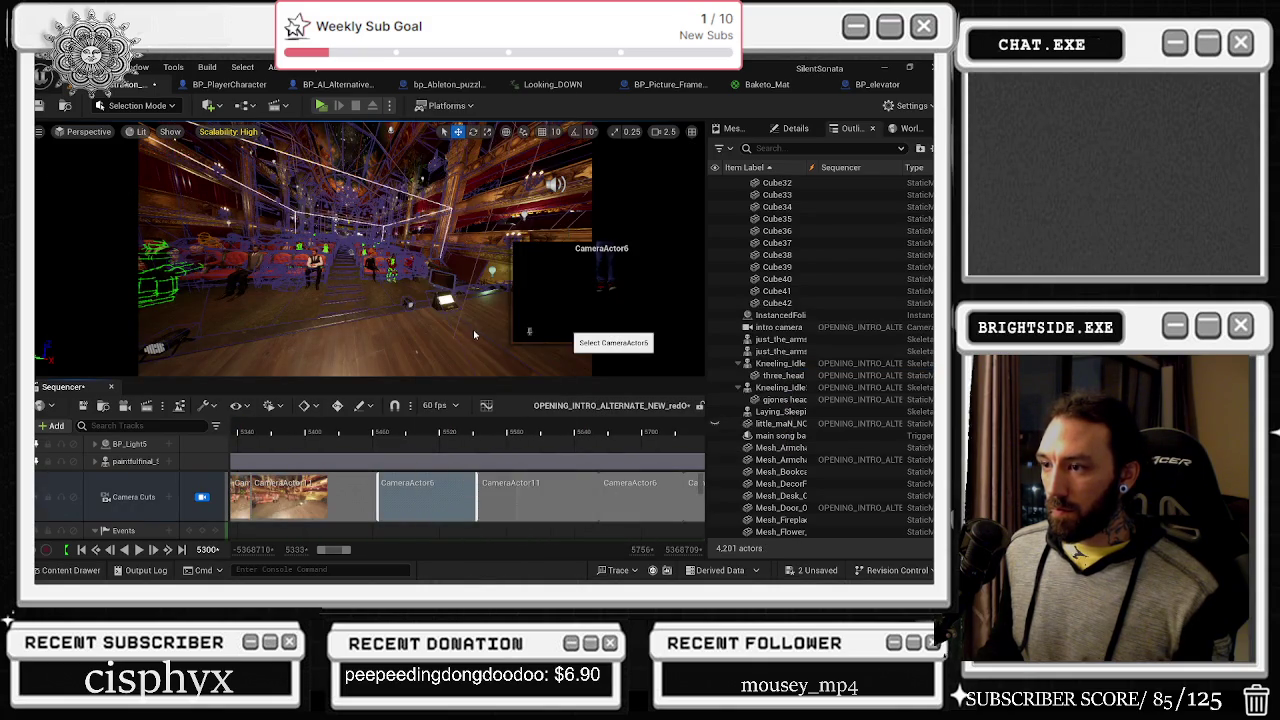
scroll(140, 510, "down", 5)
scroll(140, 513, "down", 6)
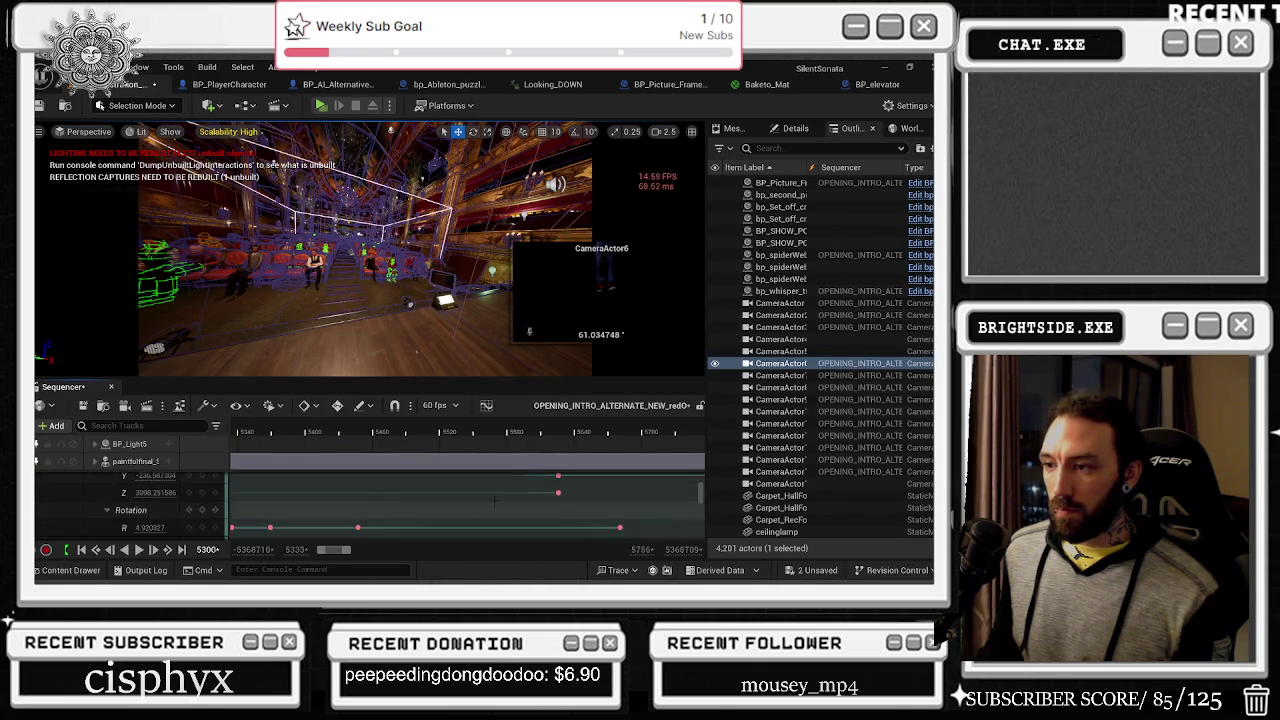
scroll(494, 500, "down", 5, "ctrl")
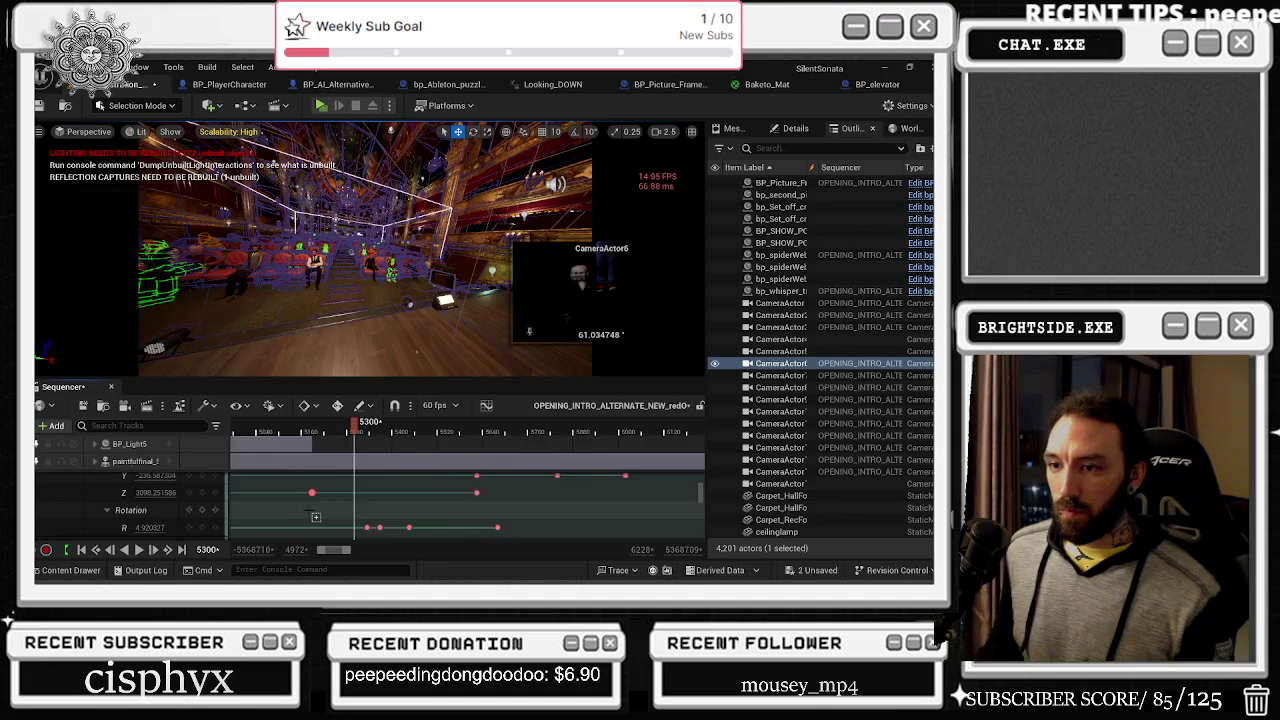
scroll(340, 490, "left", 3)
scroll(420, 470, "up", 1)
left_click_drag(432, 432, 546, 424)
Step: Drag CameraActor6's Z location key earlier, comparing the move with undo and redo
left_click_drag(553, 513, 422, 512)
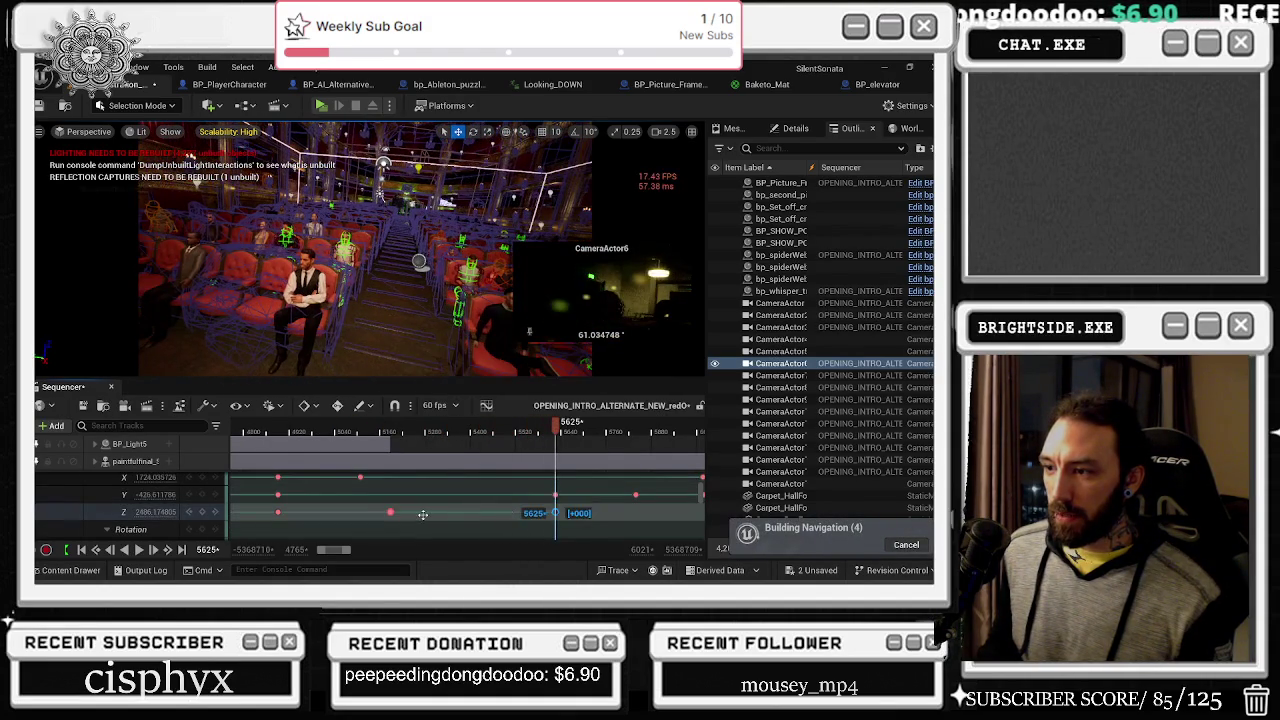
left_click(398, 428)
key("space")
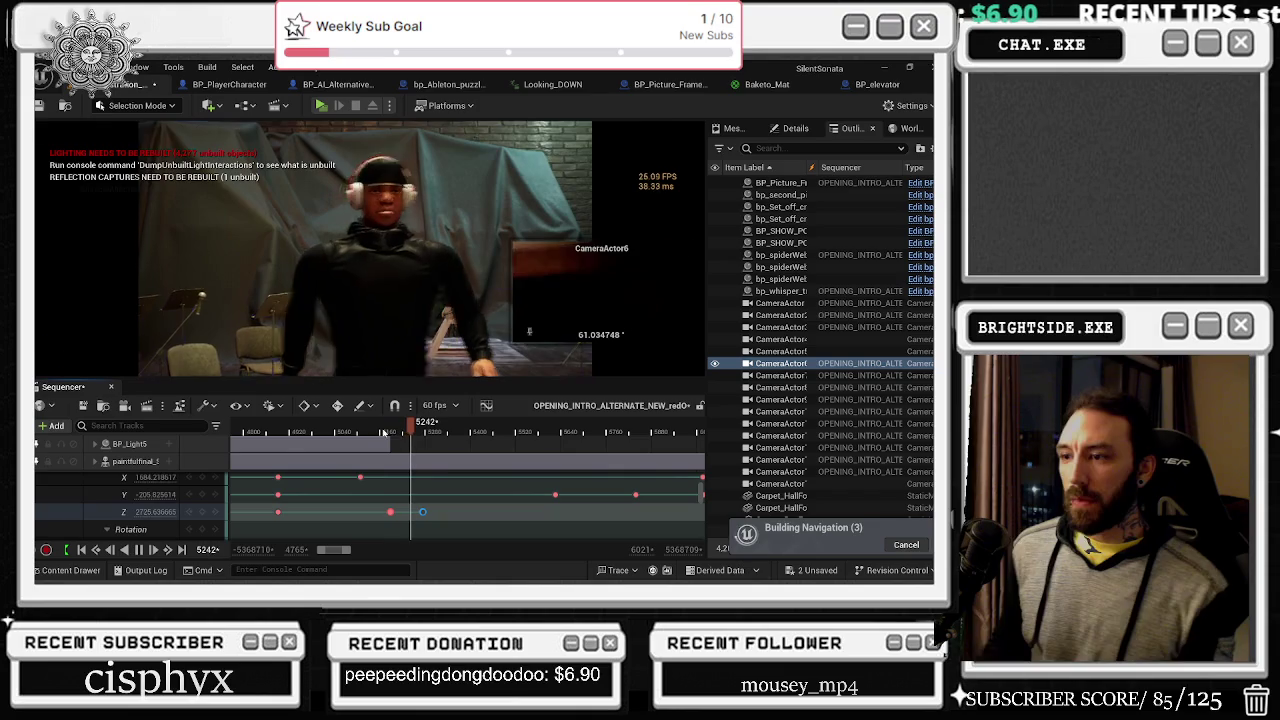
key("ctrl+z")
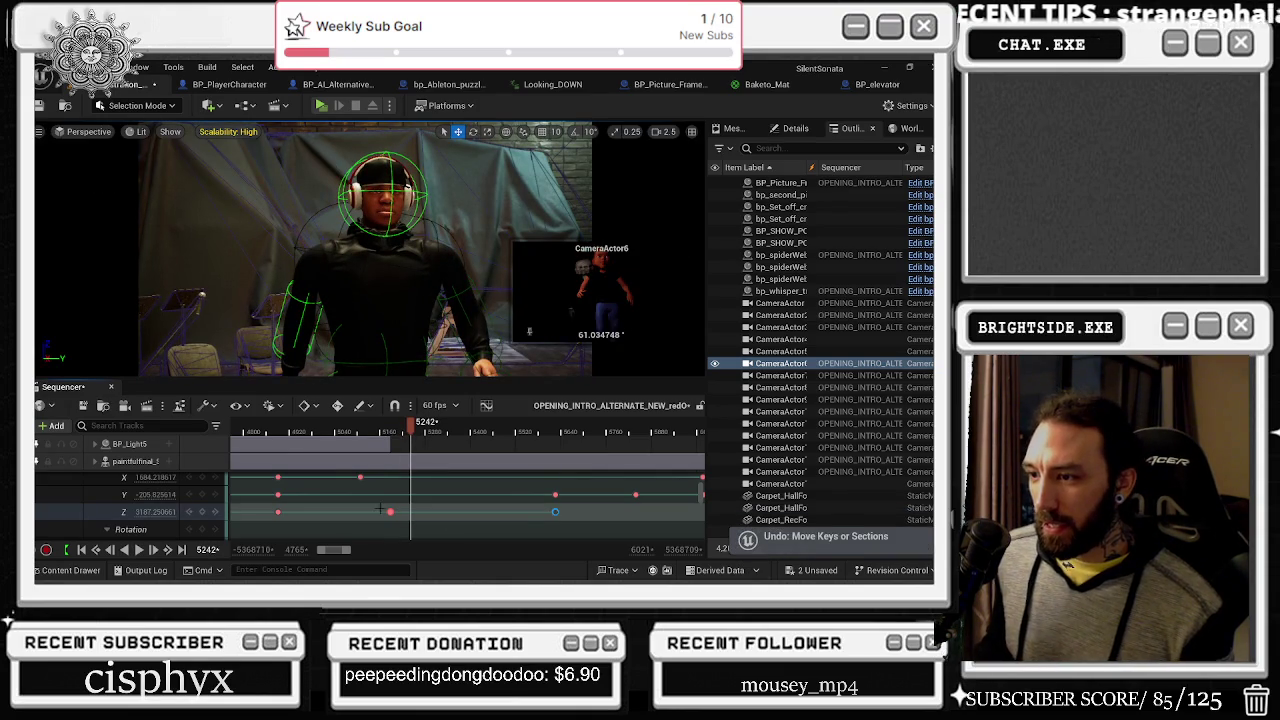
left_click(422, 428)
left_click_drag(422, 428, 424, 428)
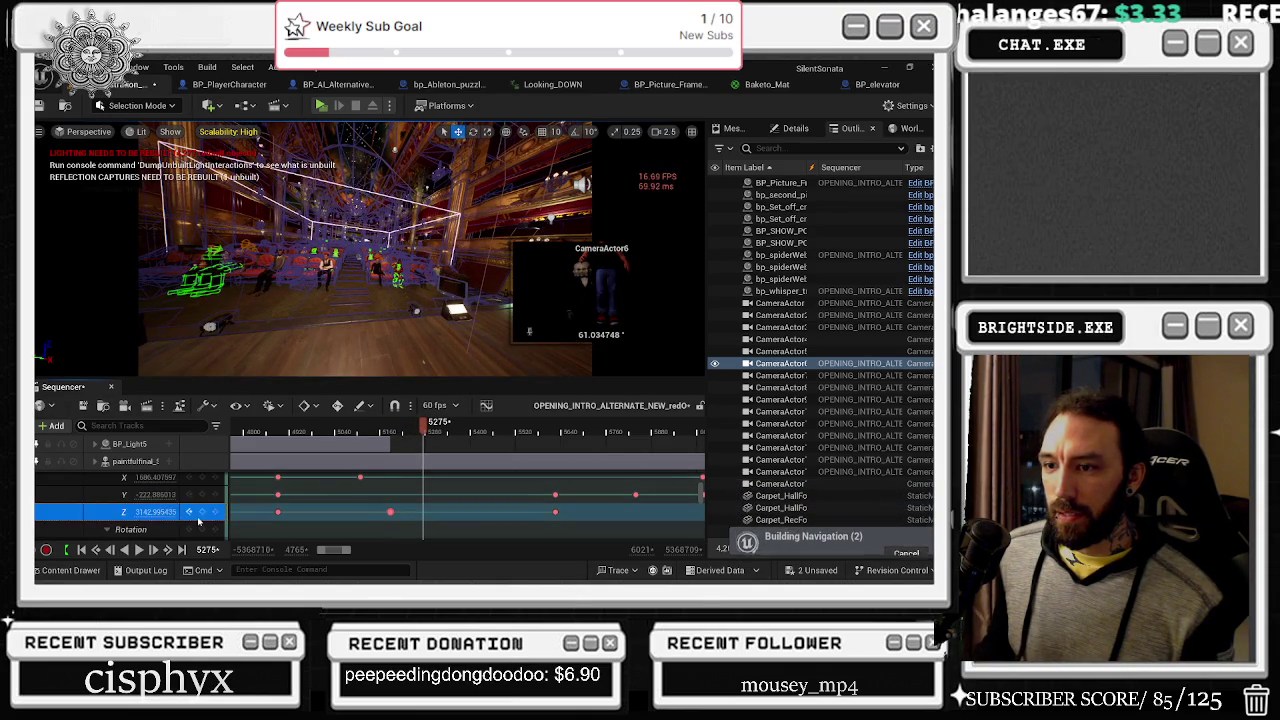
key("ctrl+y")
left_click(440, 428)
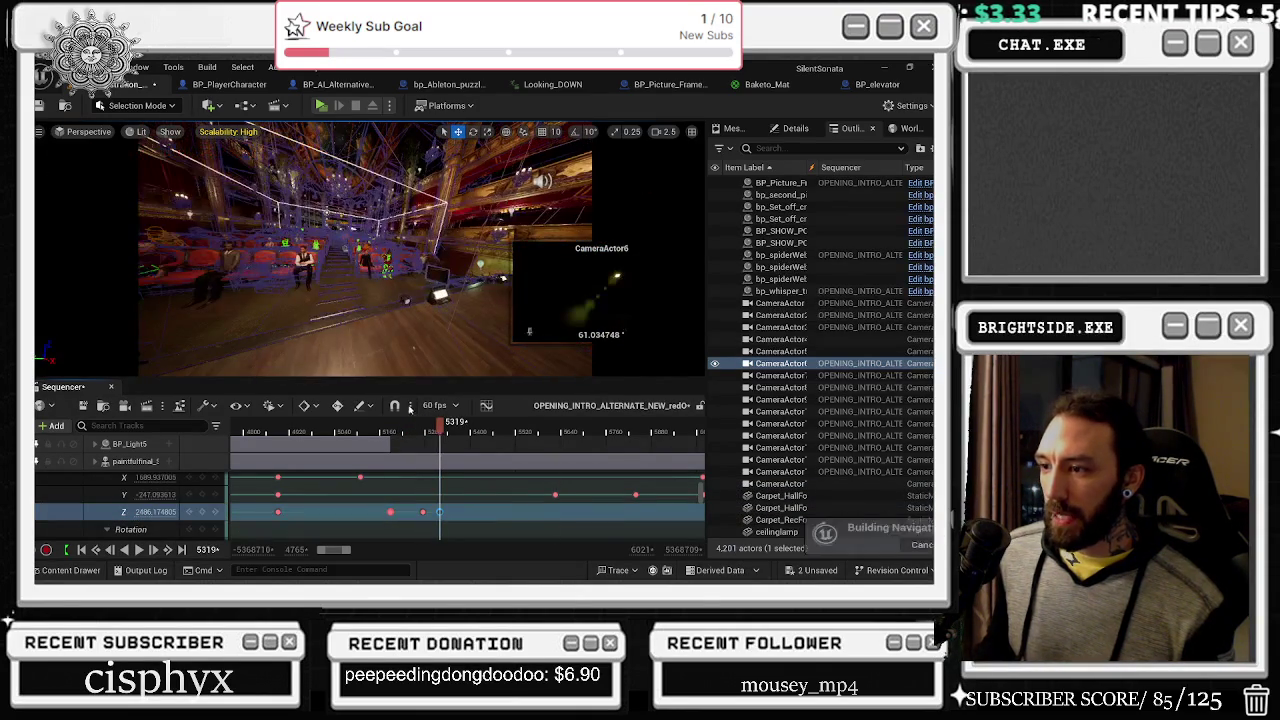
Step: Replay the character shot and park the playhead at frame 5189
left_click(371, 428)
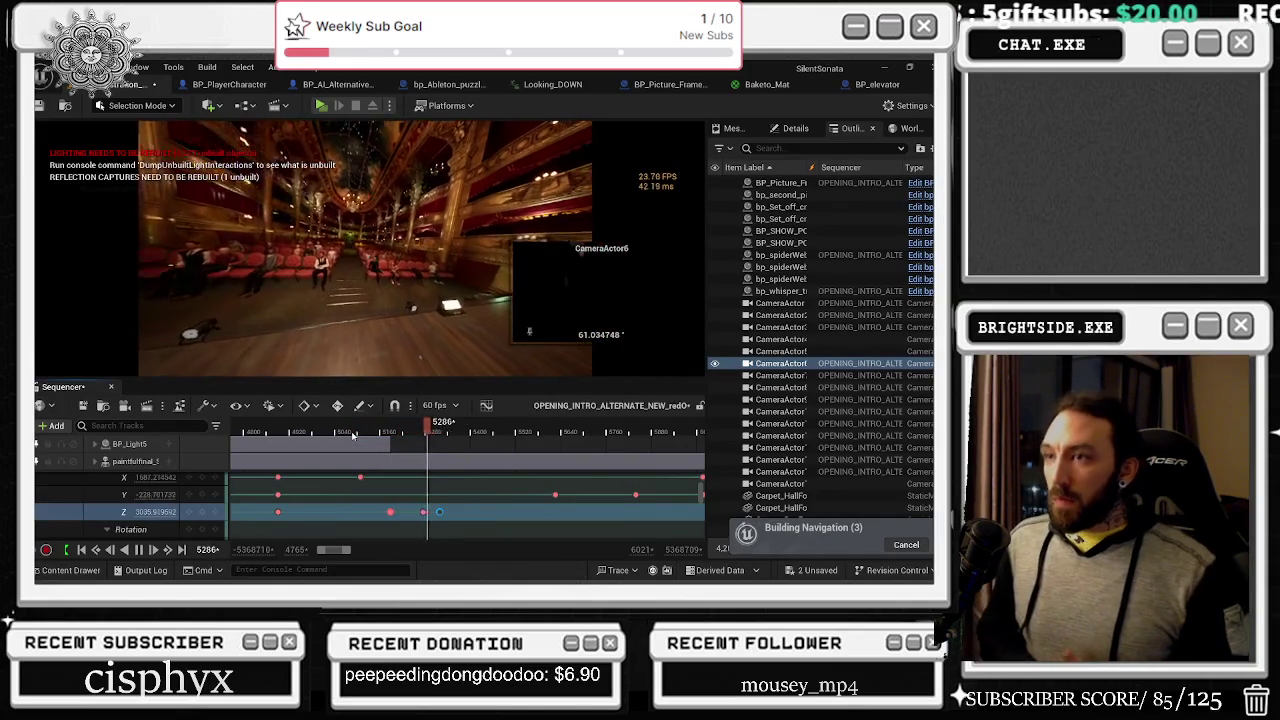
left_click(366, 430)
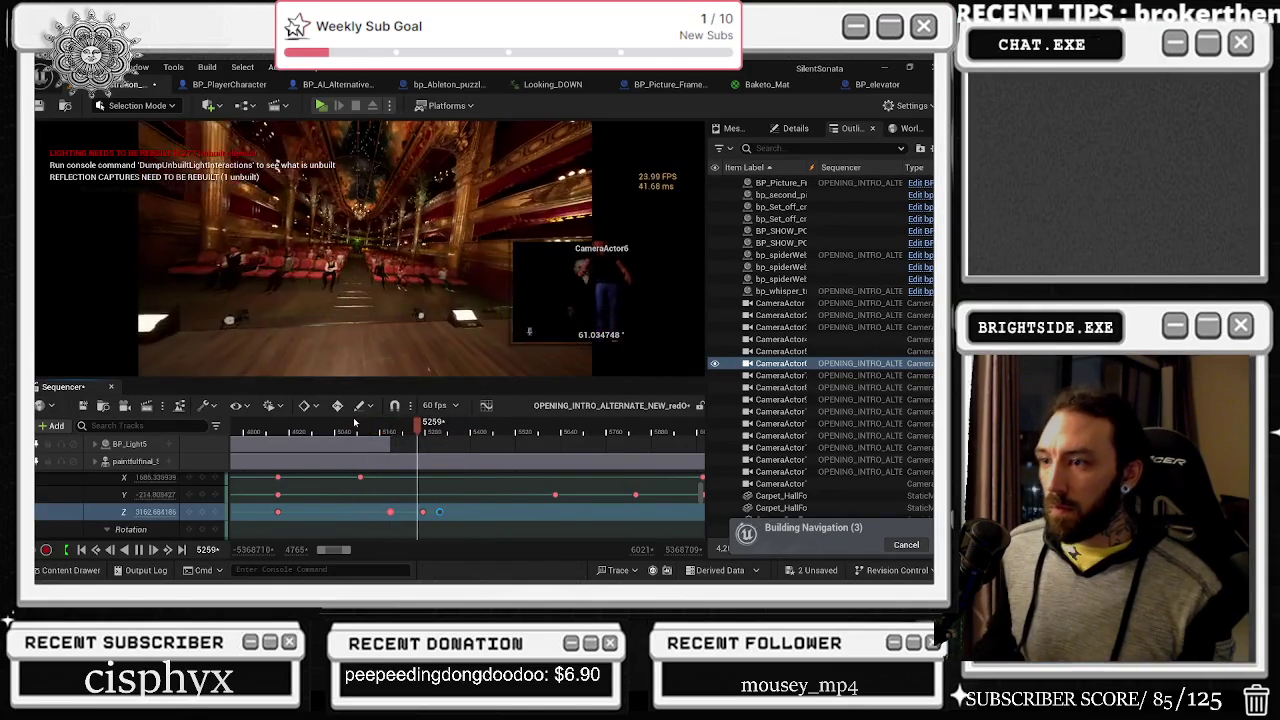
left_click(386, 430)
left_click_drag(386, 430, 392, 433)
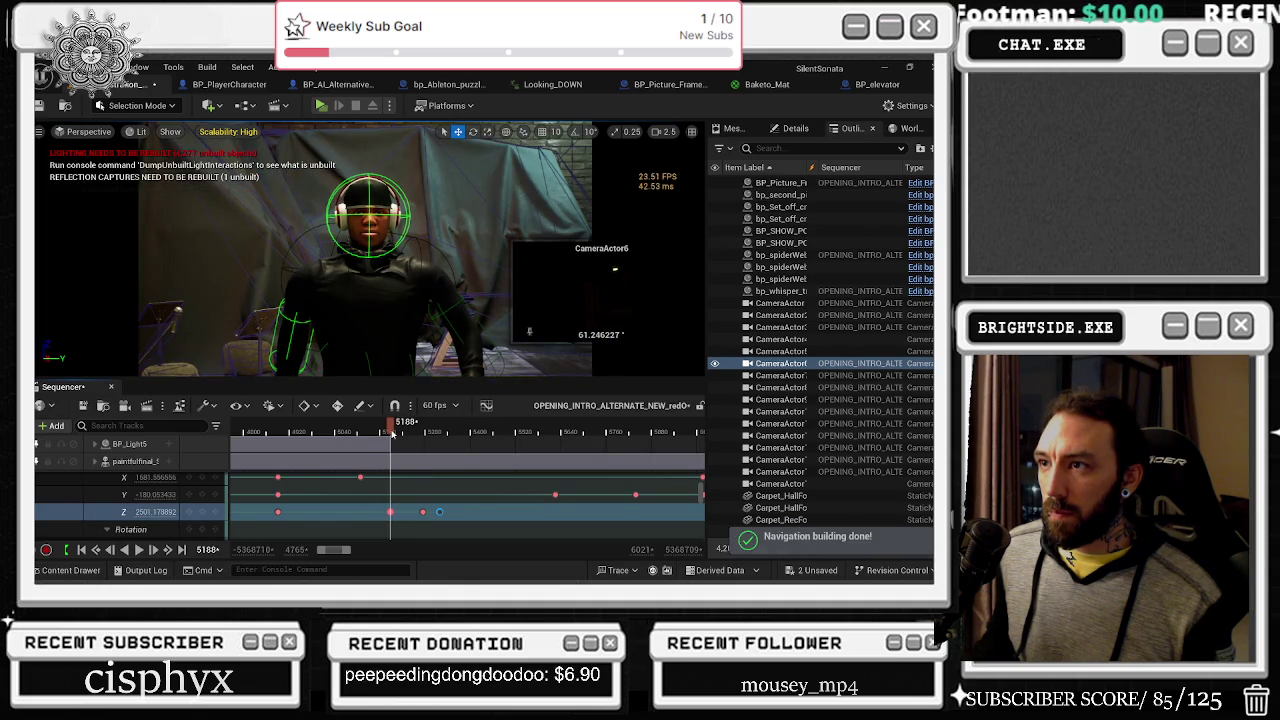
left_click_drag(392, 433, 391, 433)
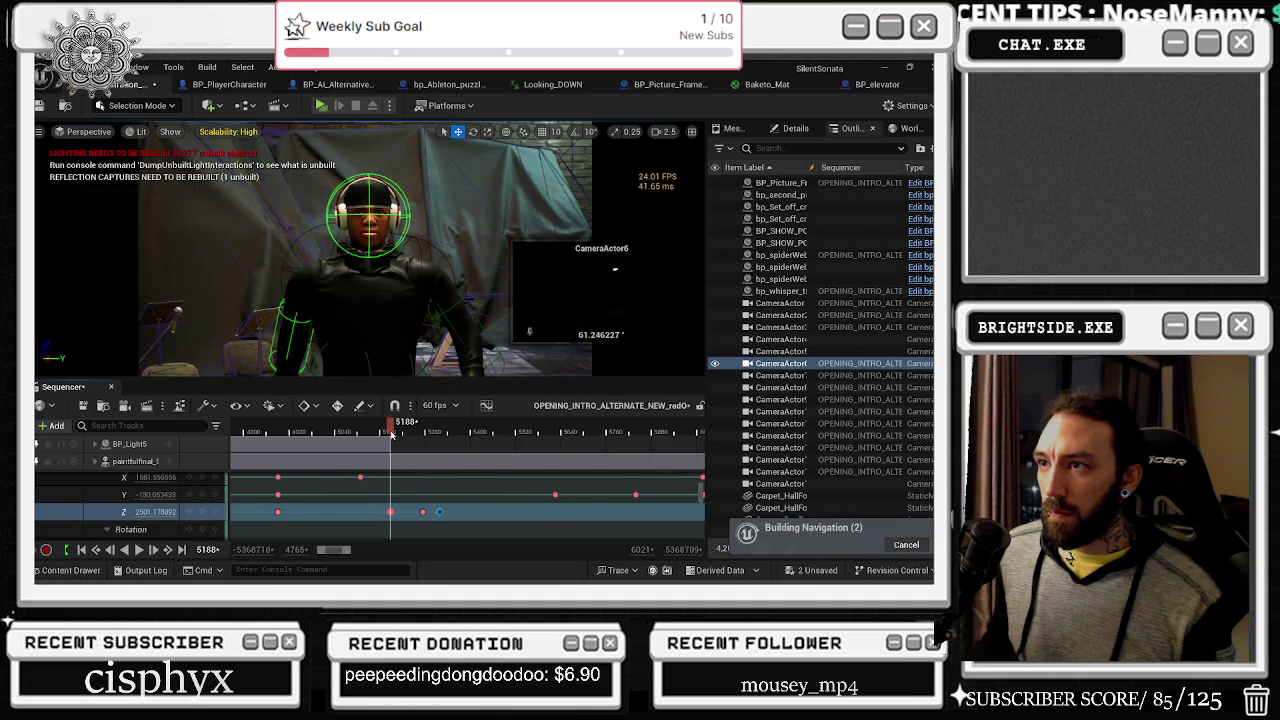
left_click_drag(392, 433, 389, 433)
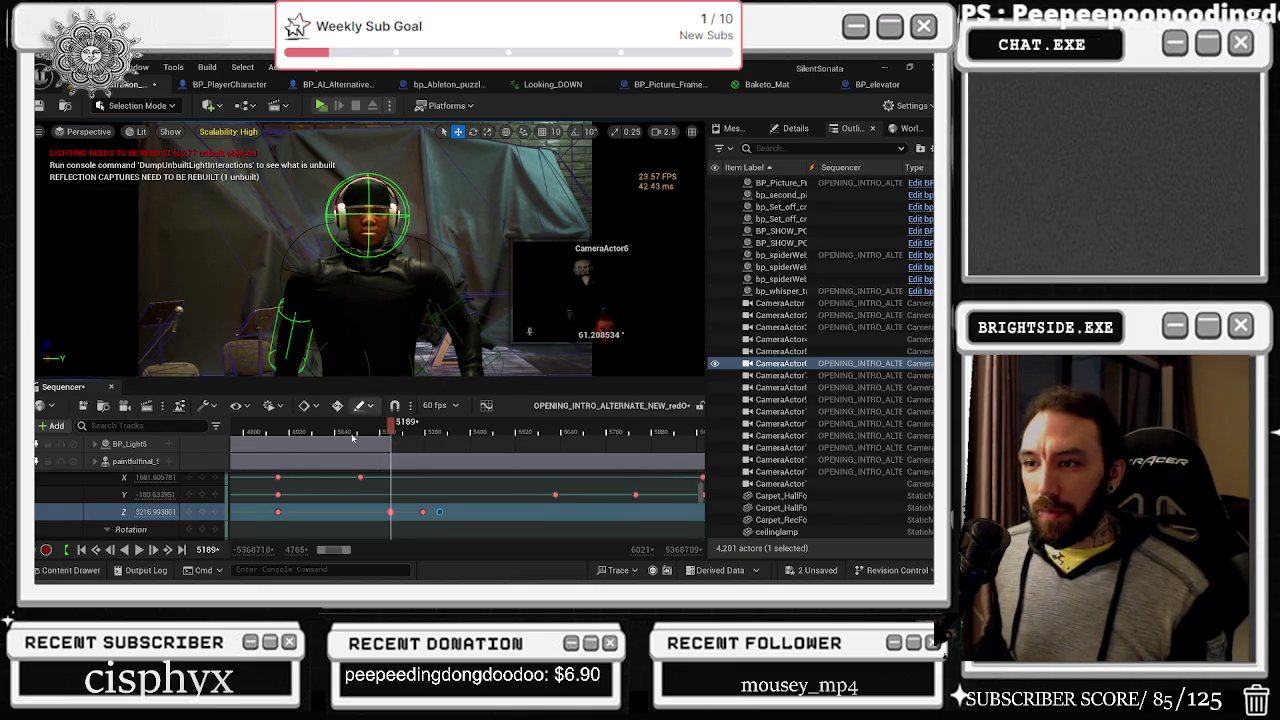
Step: Review the Sequencer Playback Options menu
left_click(276, 406)
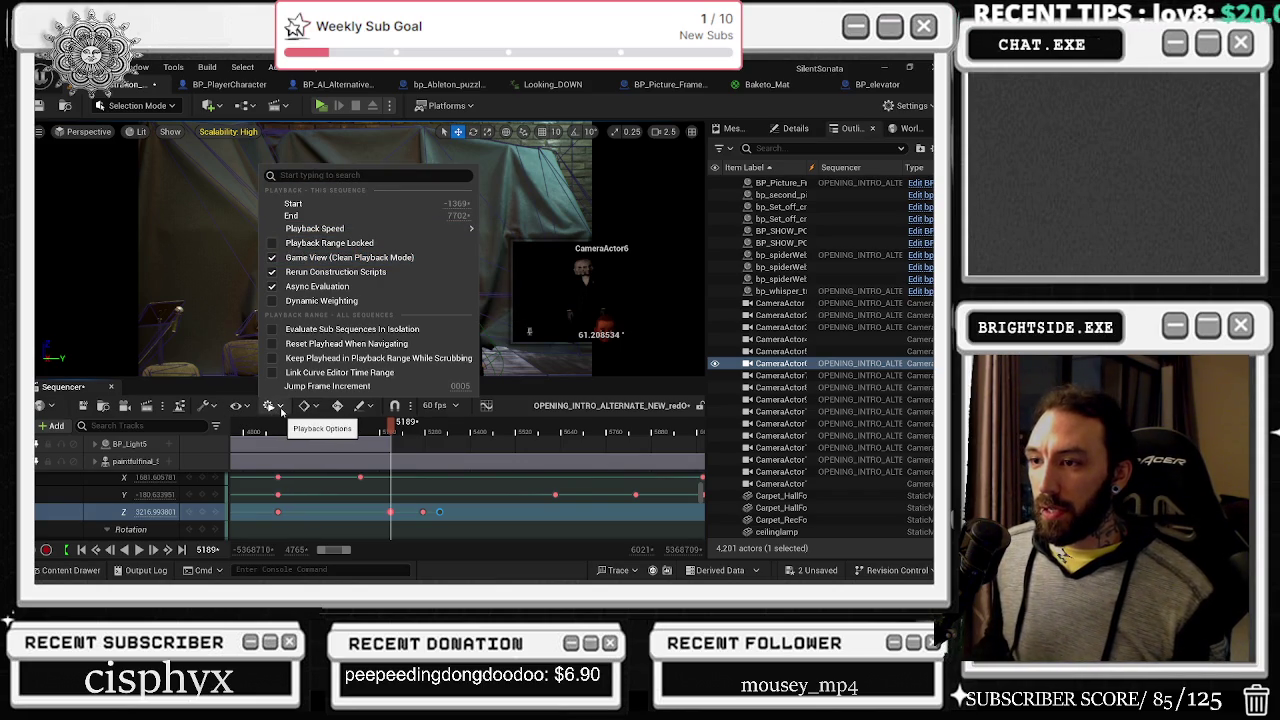
left_click(281, 410)
left_click(278, 410)
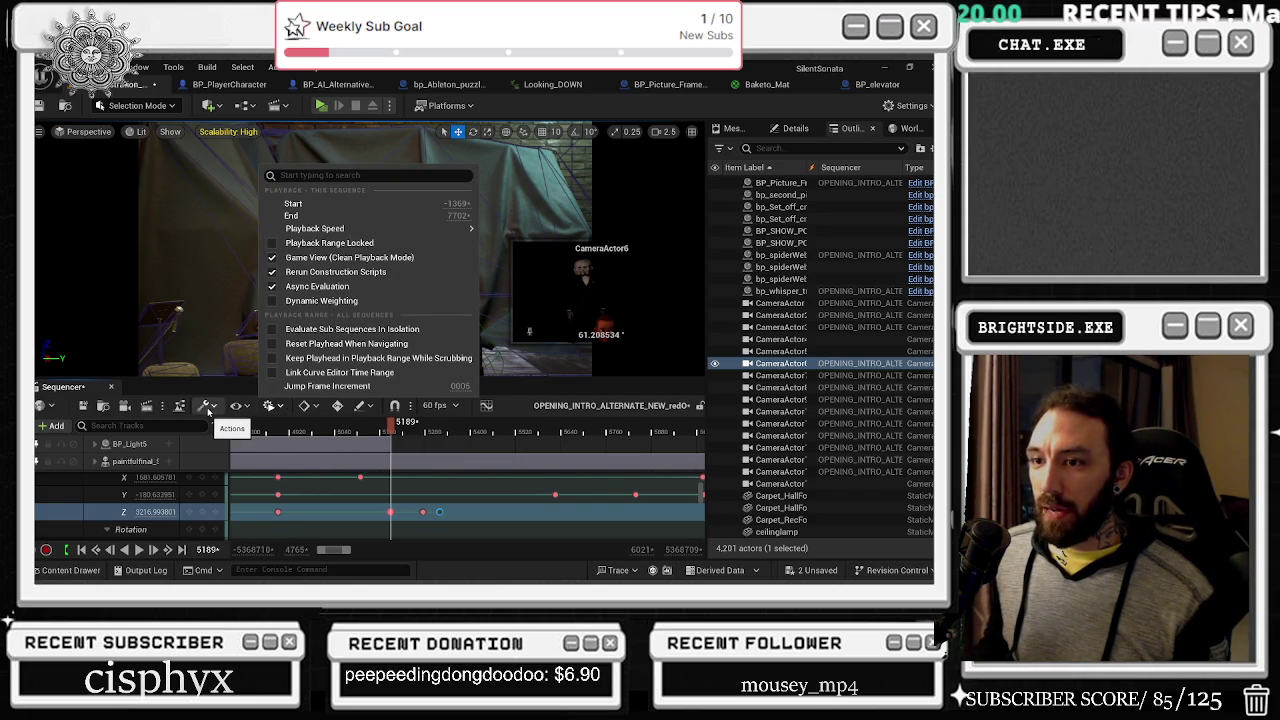
left_click(278, 410)
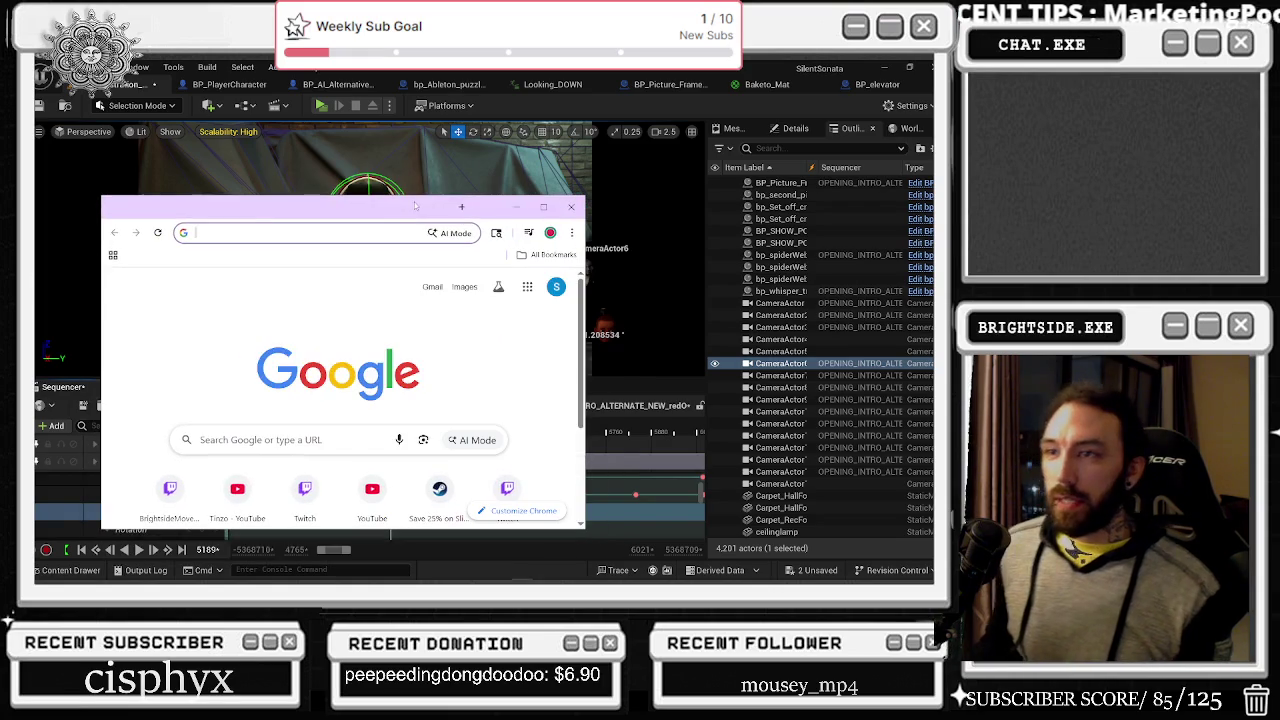
Step: Search Google for 'keybind for next frame in unreal engine' and maximize the results
type("keybind for n")
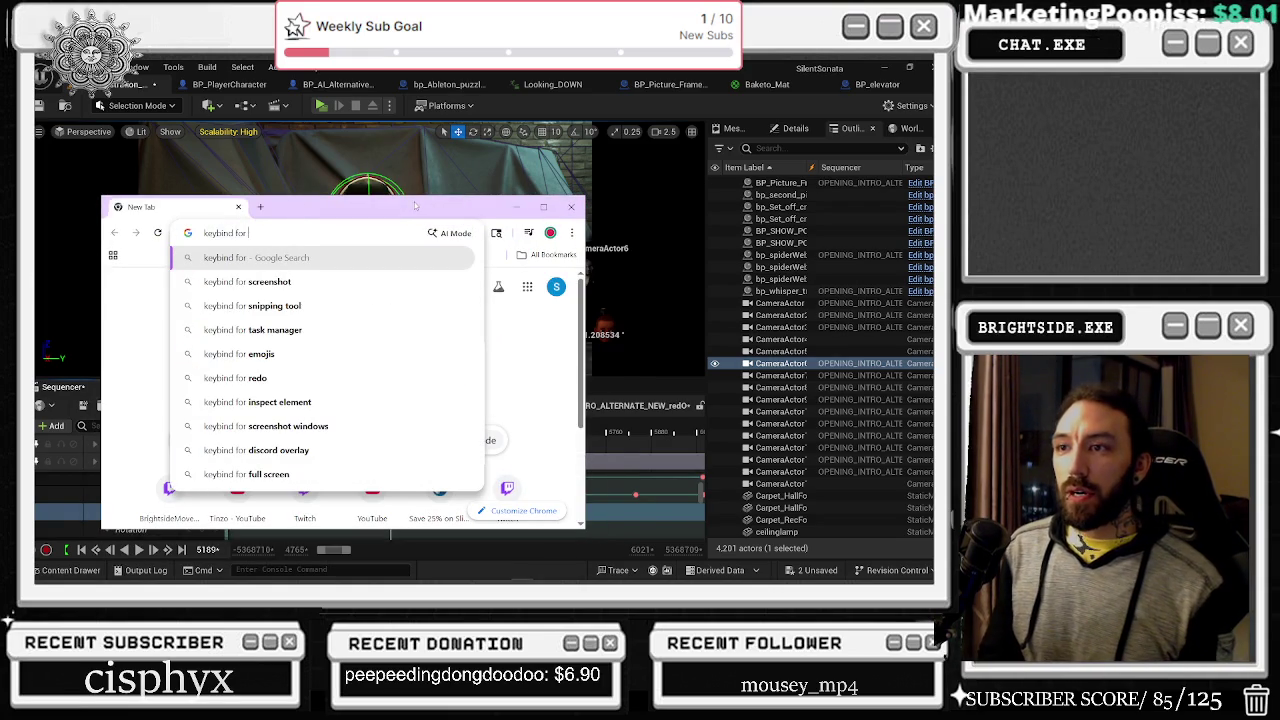
type("ext fram")
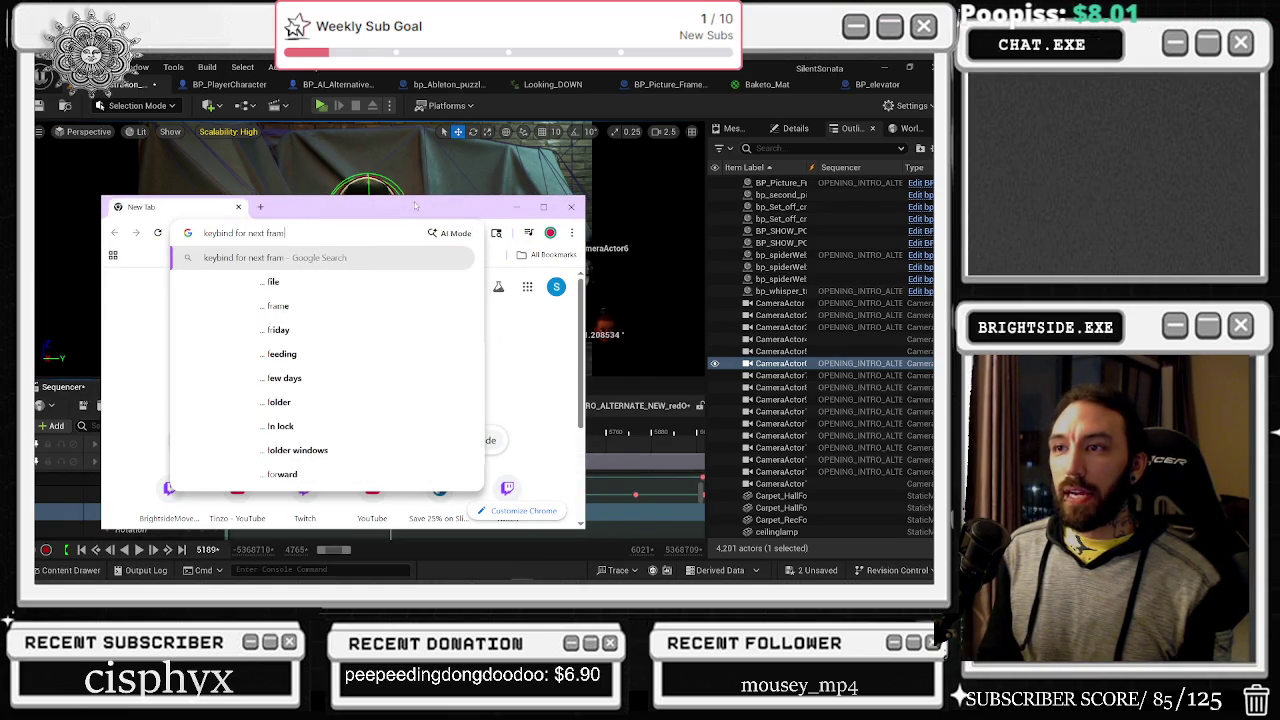
type("e in unreal engine sequenc")
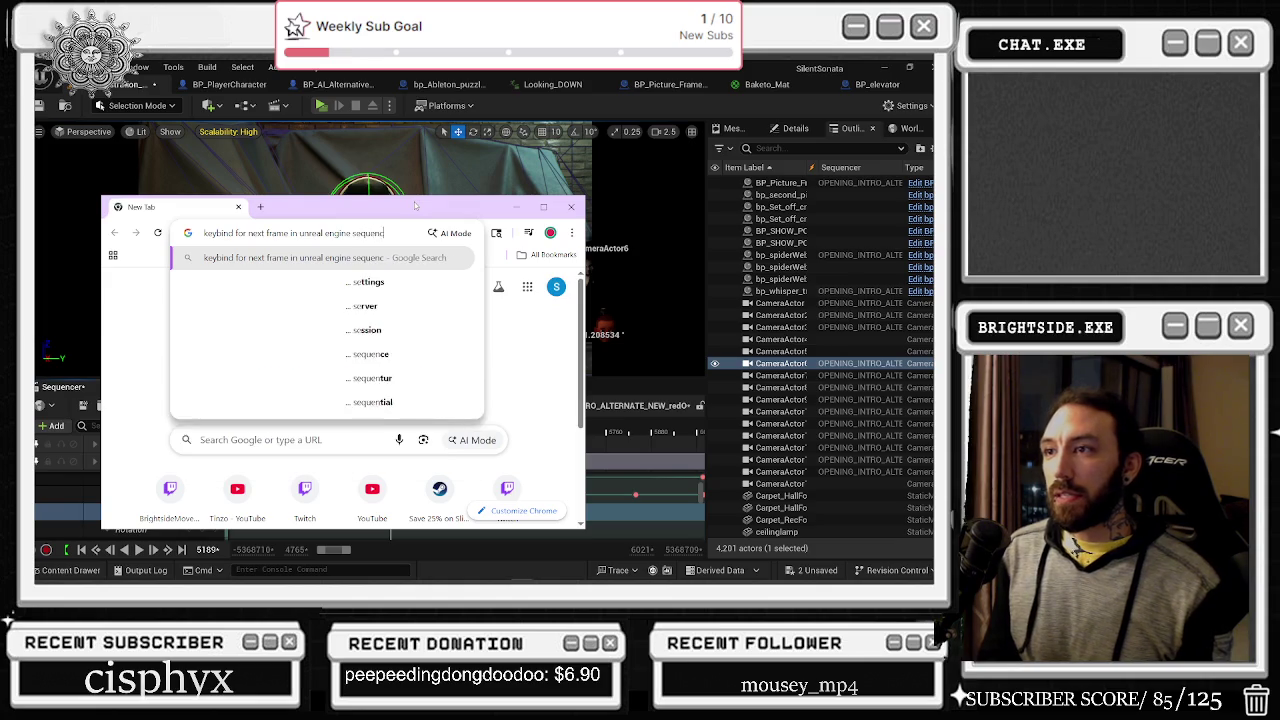
key("Return")
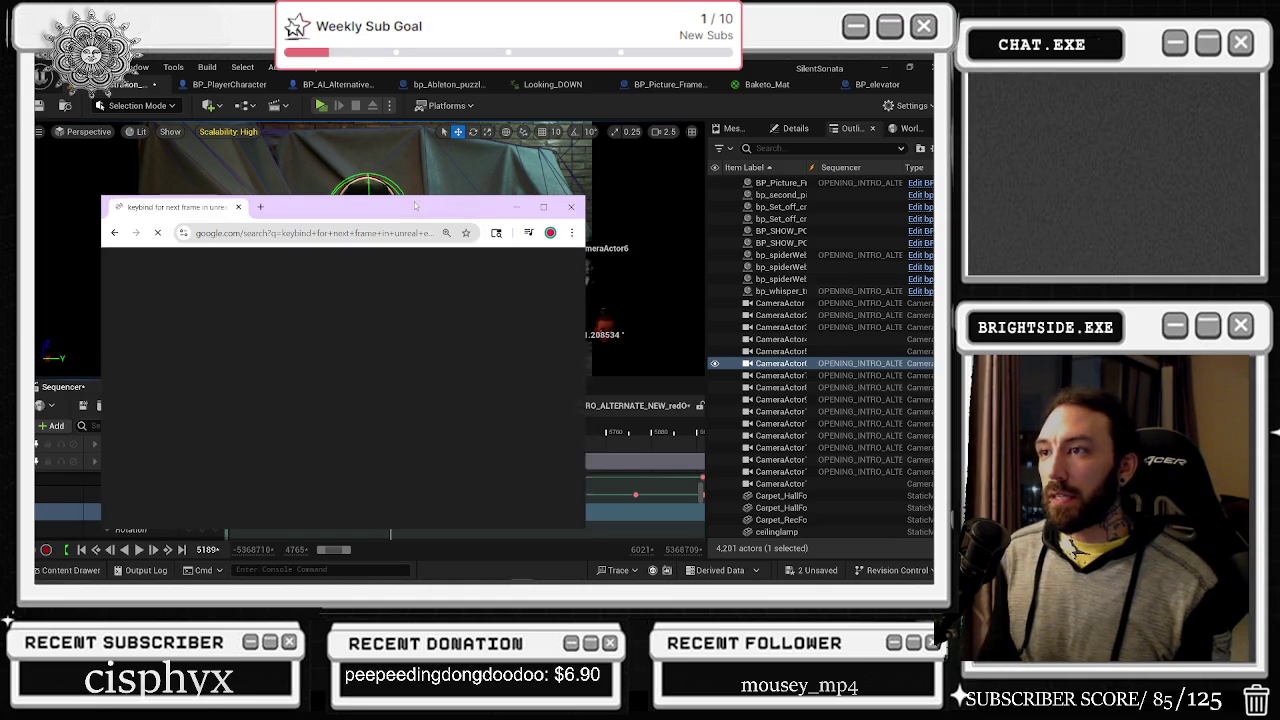
double_click(398, 204)
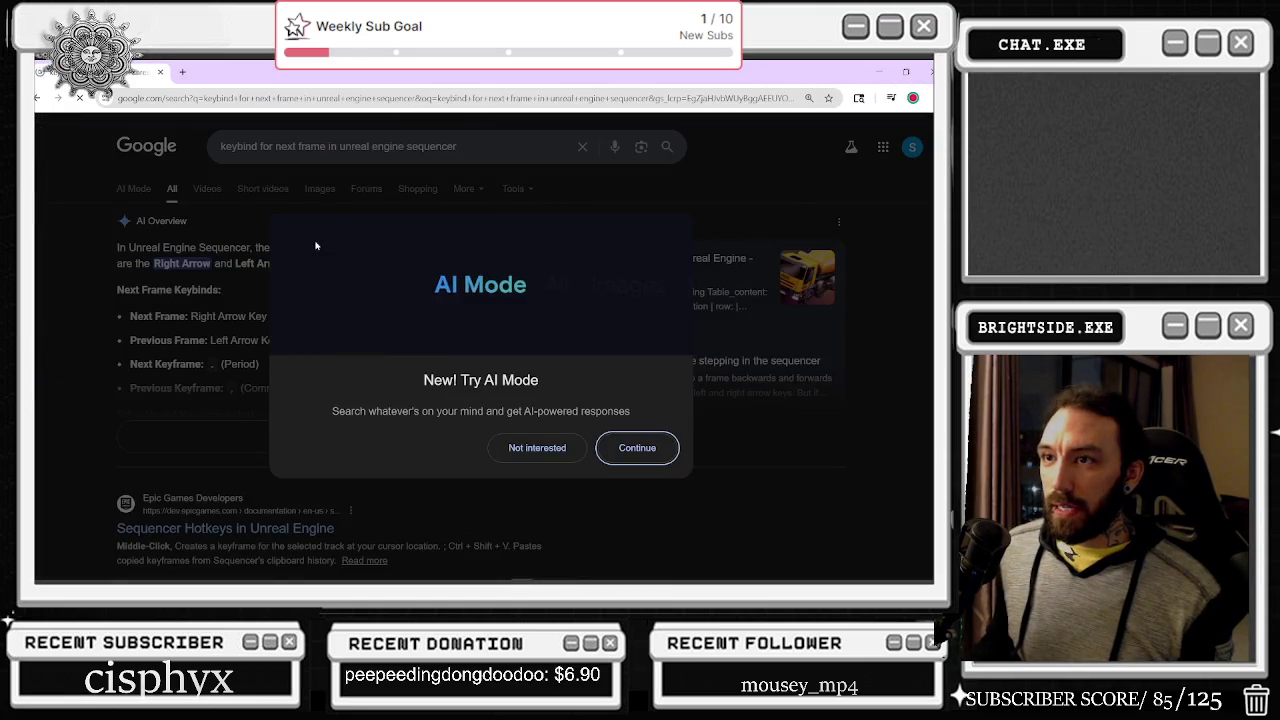
key("Escape")
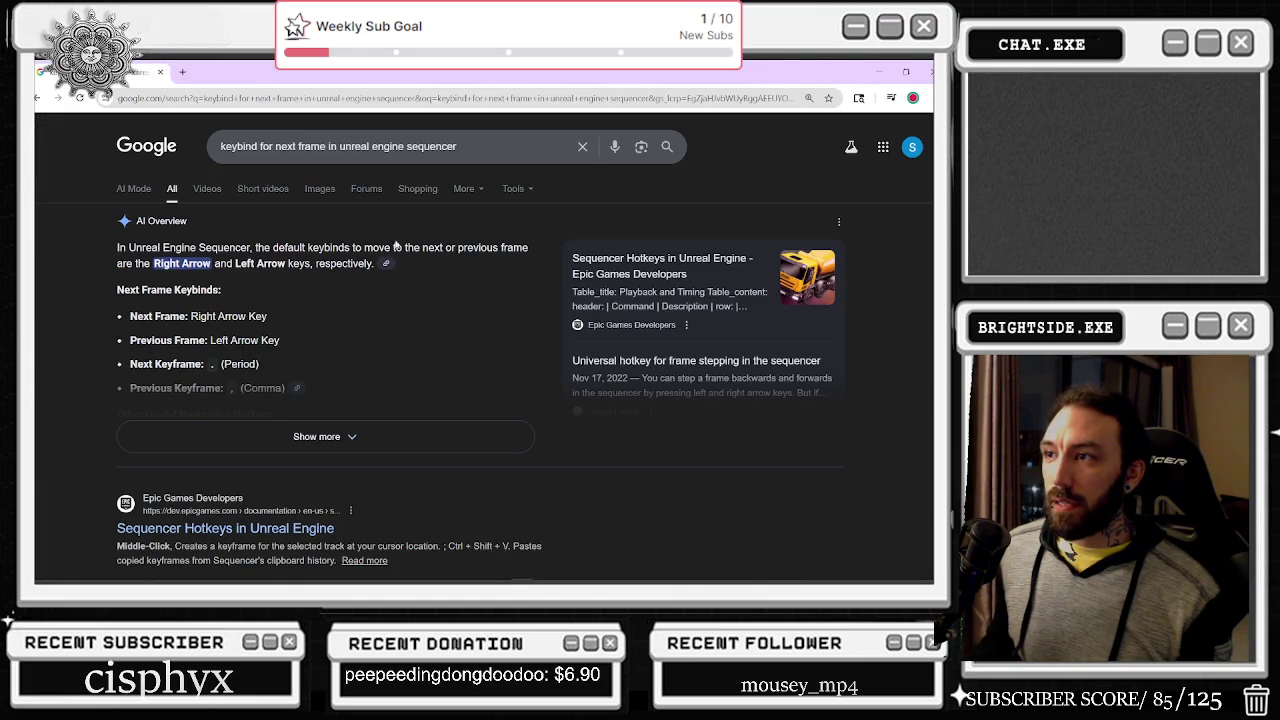
Step: Expand the AI Overview's Sequencer frame-navigation hotkey list, then minimize Chrome
left_click_drag(325, 263, 378, 263)
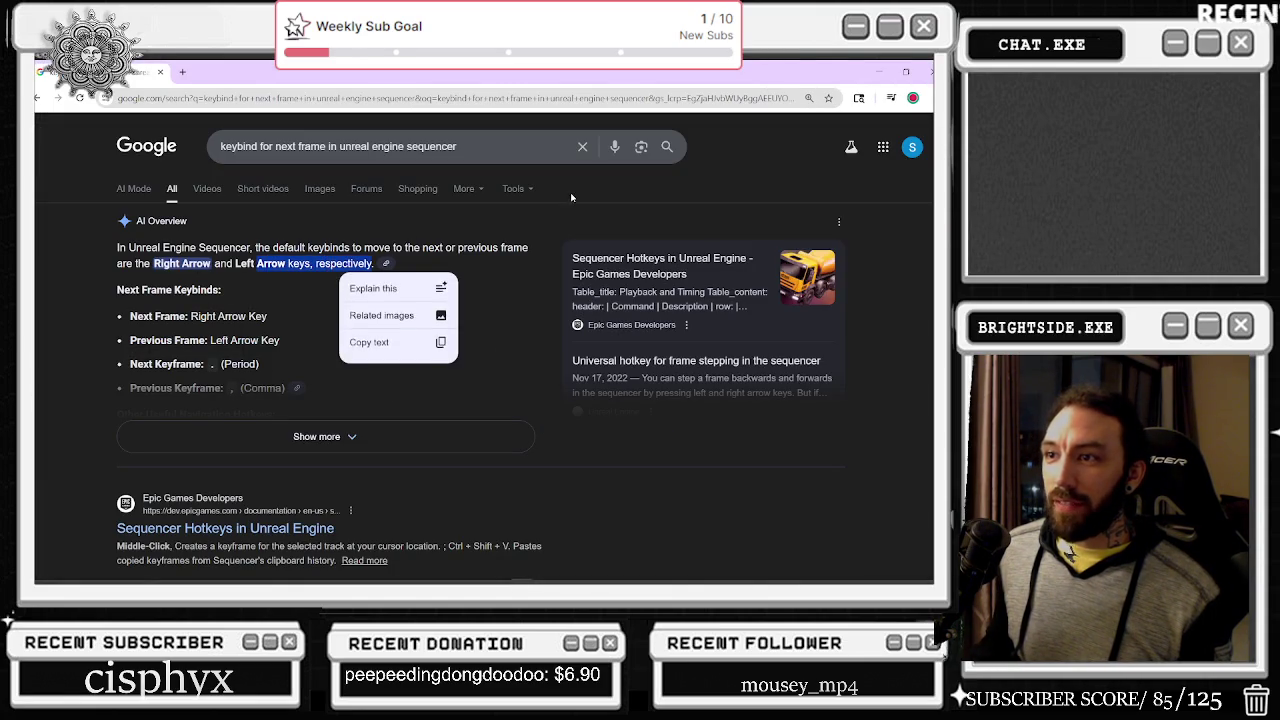
left_click(647, 222)
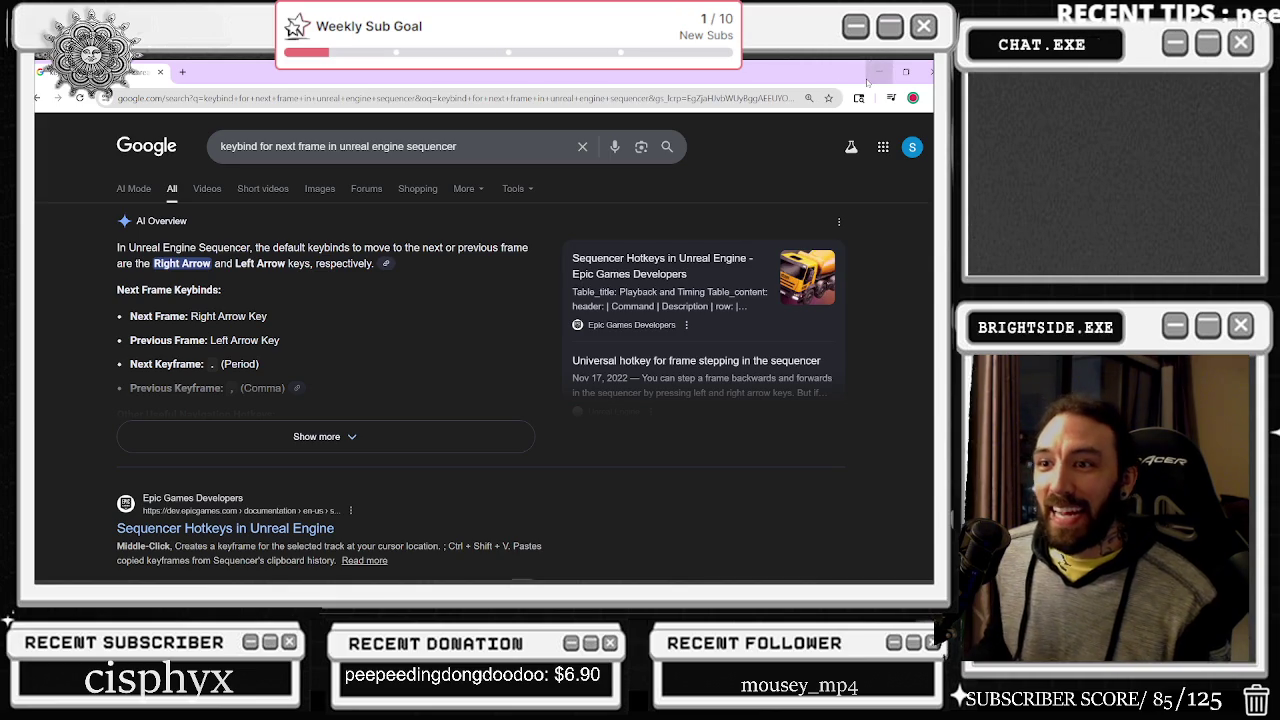
scroll(247, 388, "down", 1)
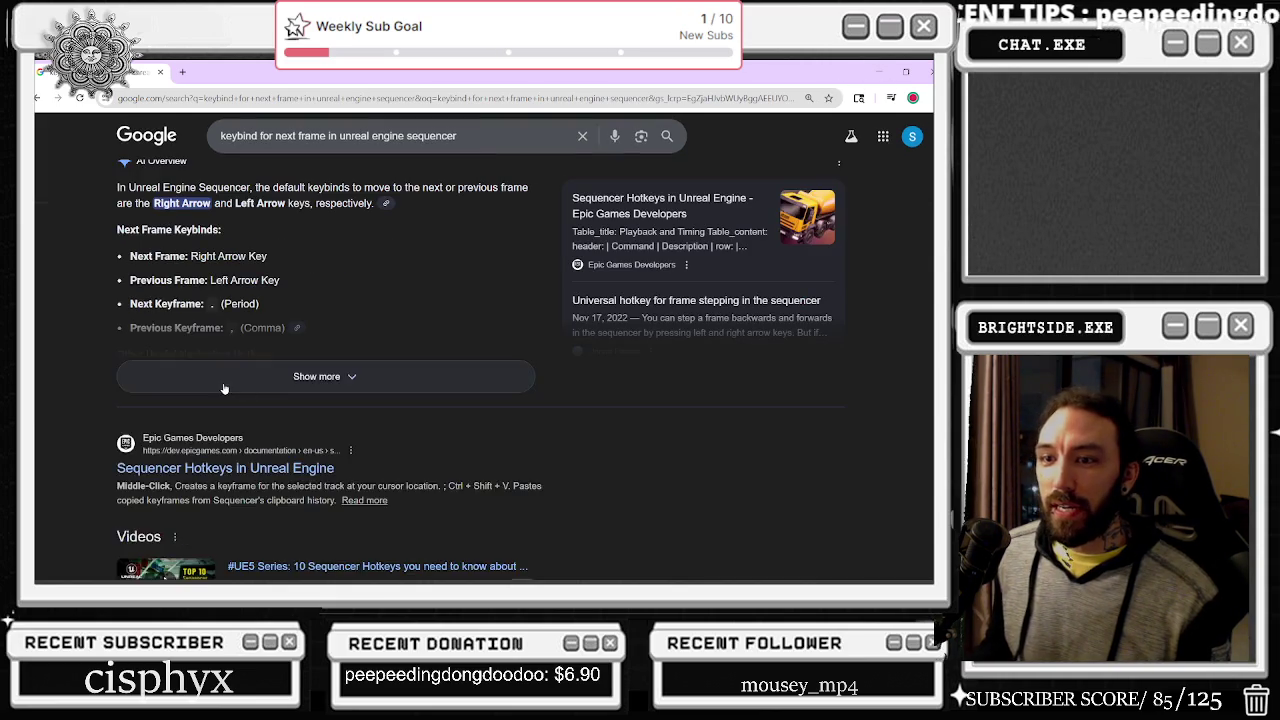
left_click(163, 370)
left_click_drag(124, 318, 254, 341)
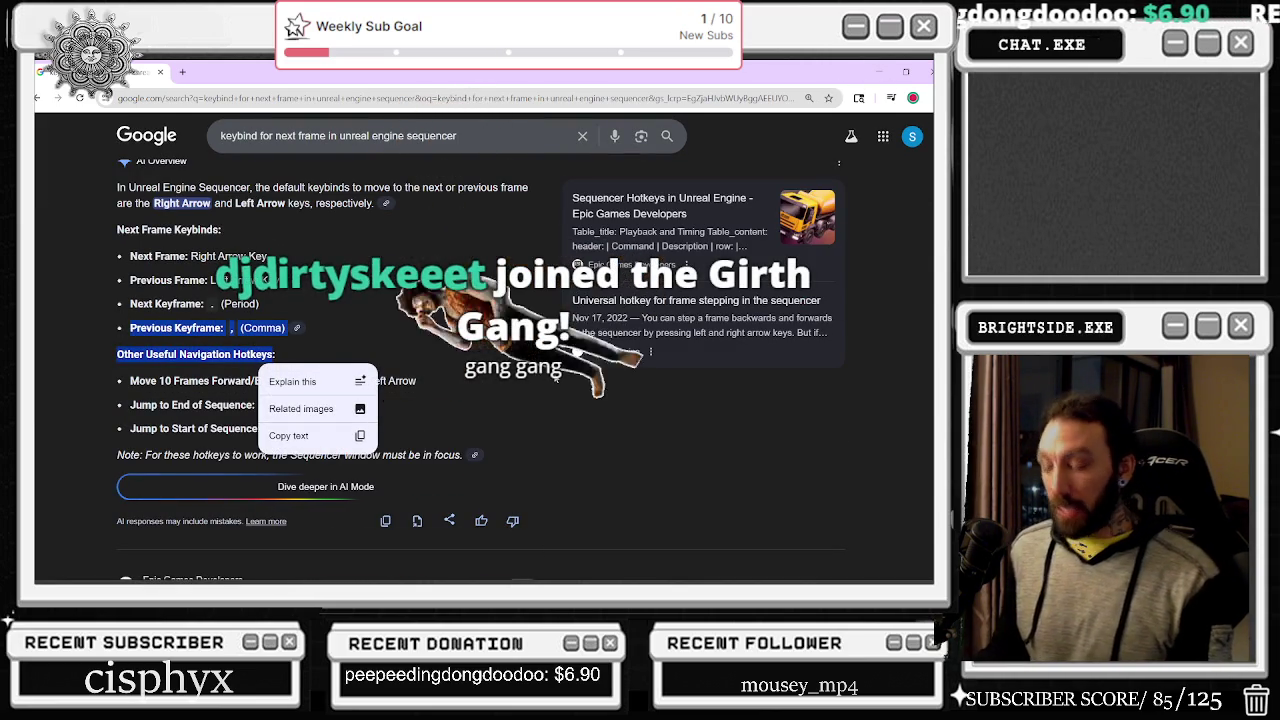
left_click(150, 291)
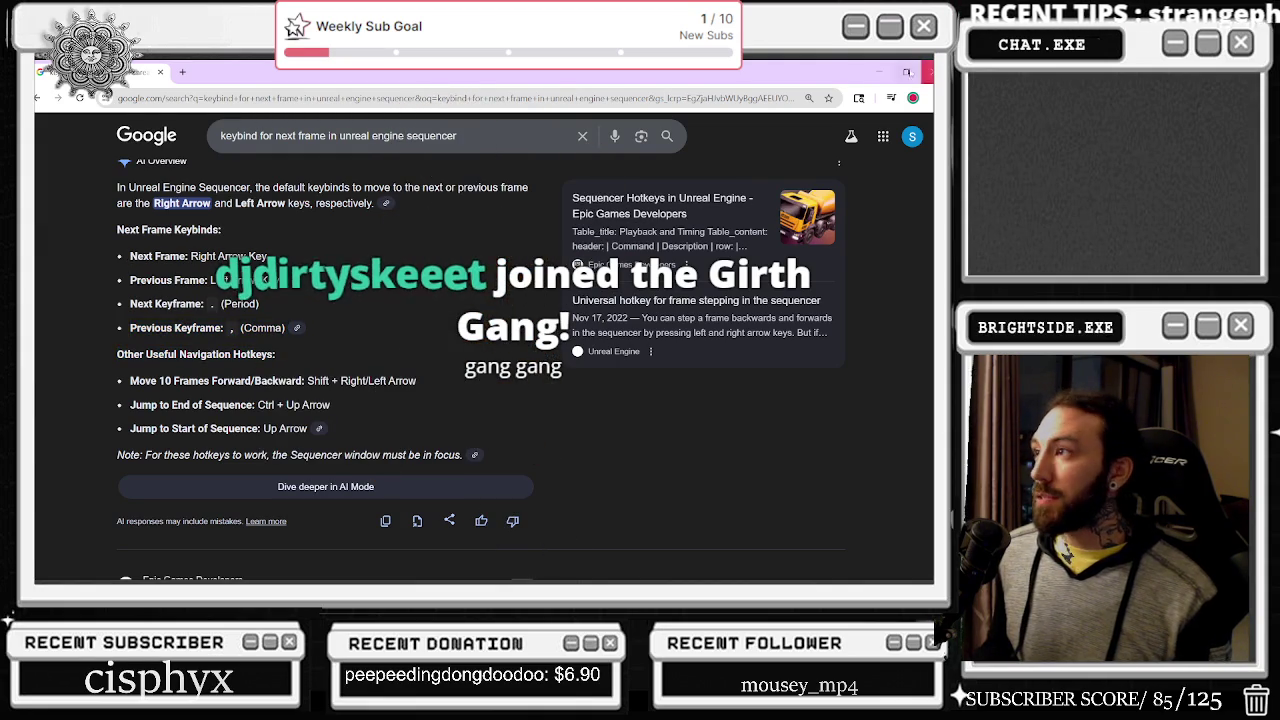
left_click(879, 72)
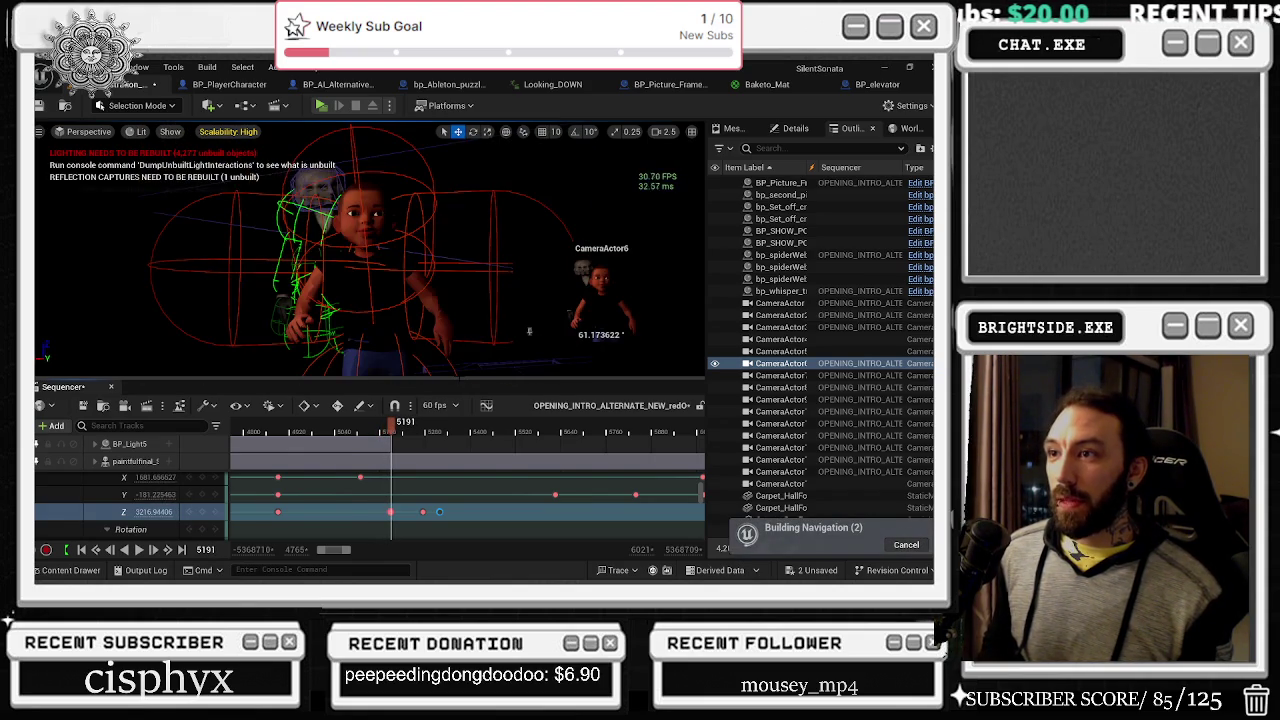
key("Left")
key("Right")
key("Left")
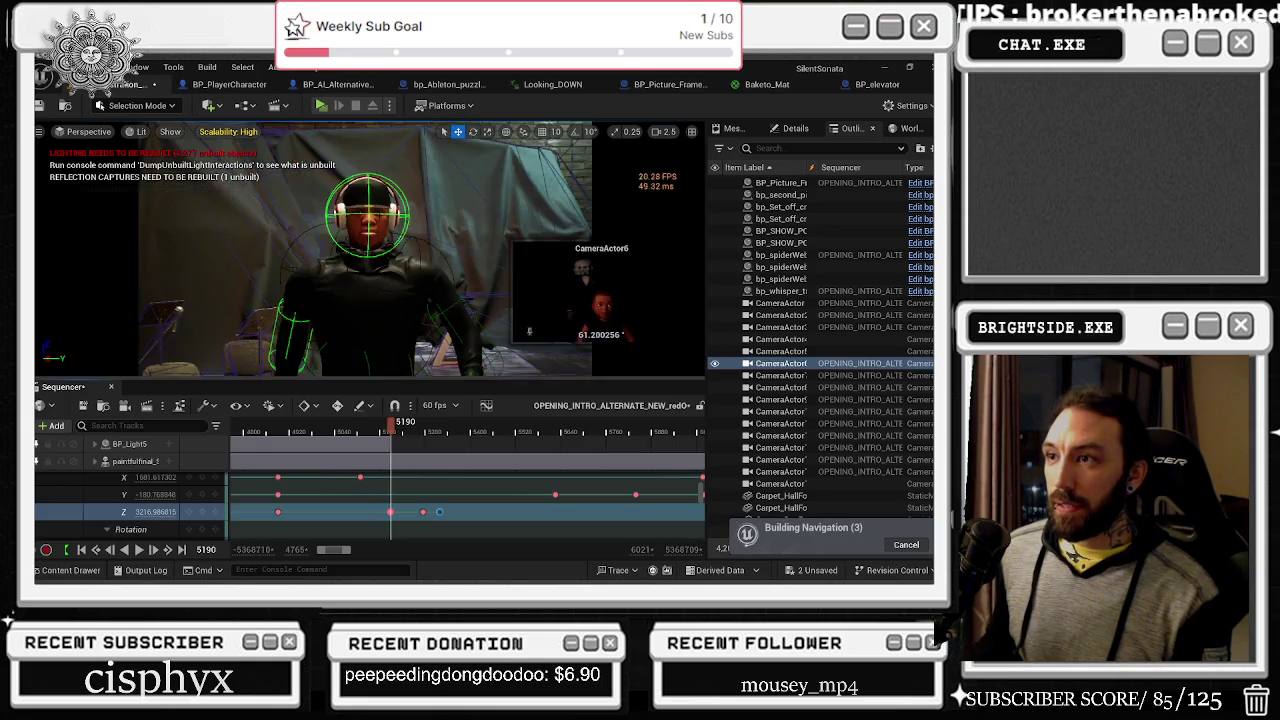
key("Right")
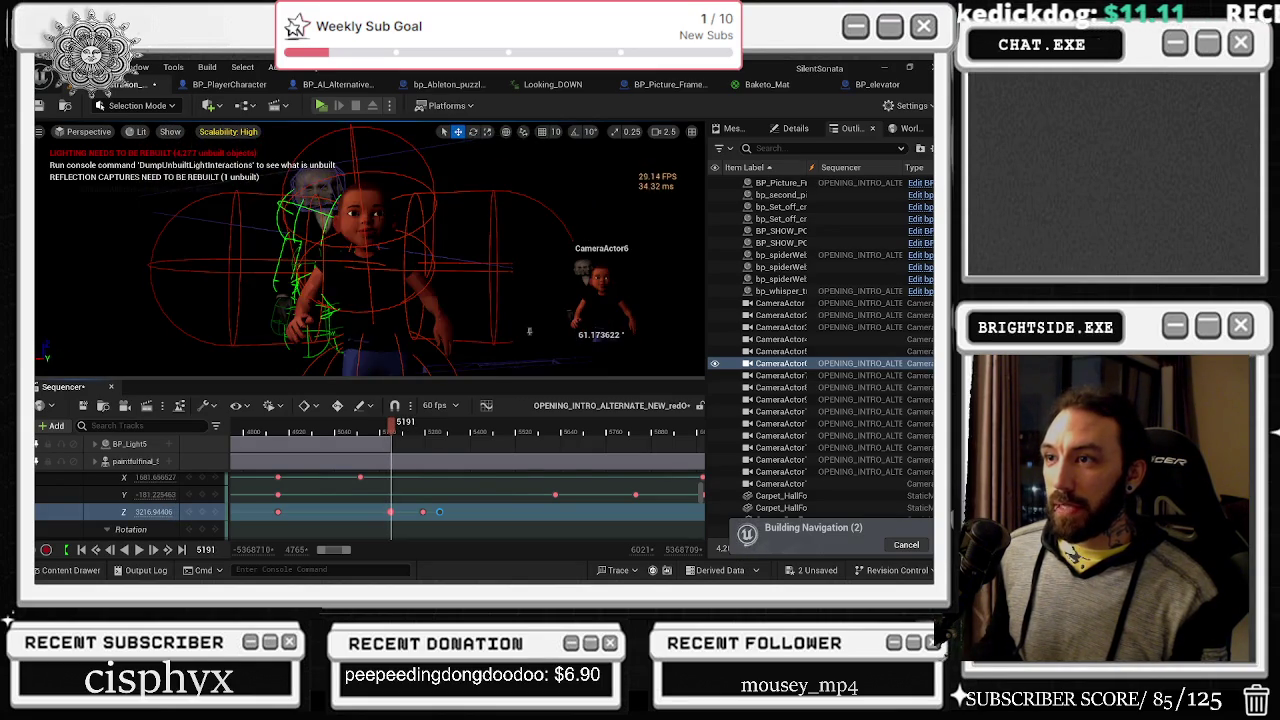
key("Left")
key("Right")
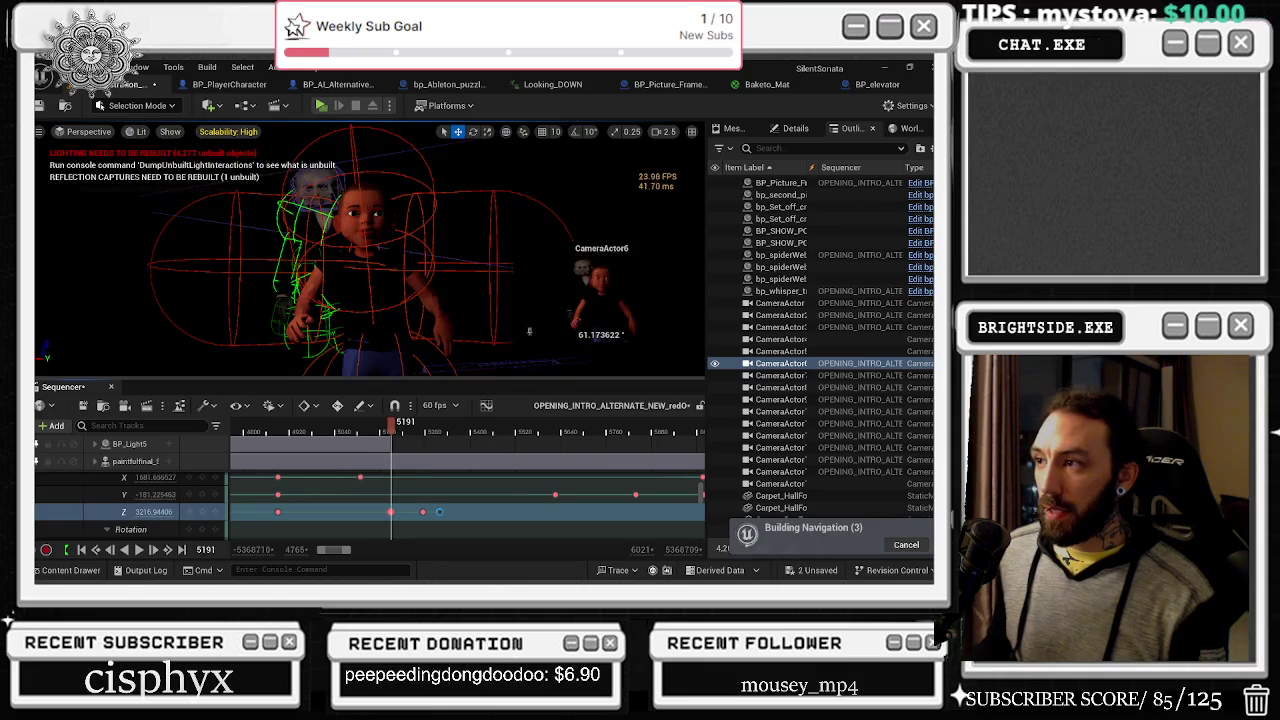
key("Right")
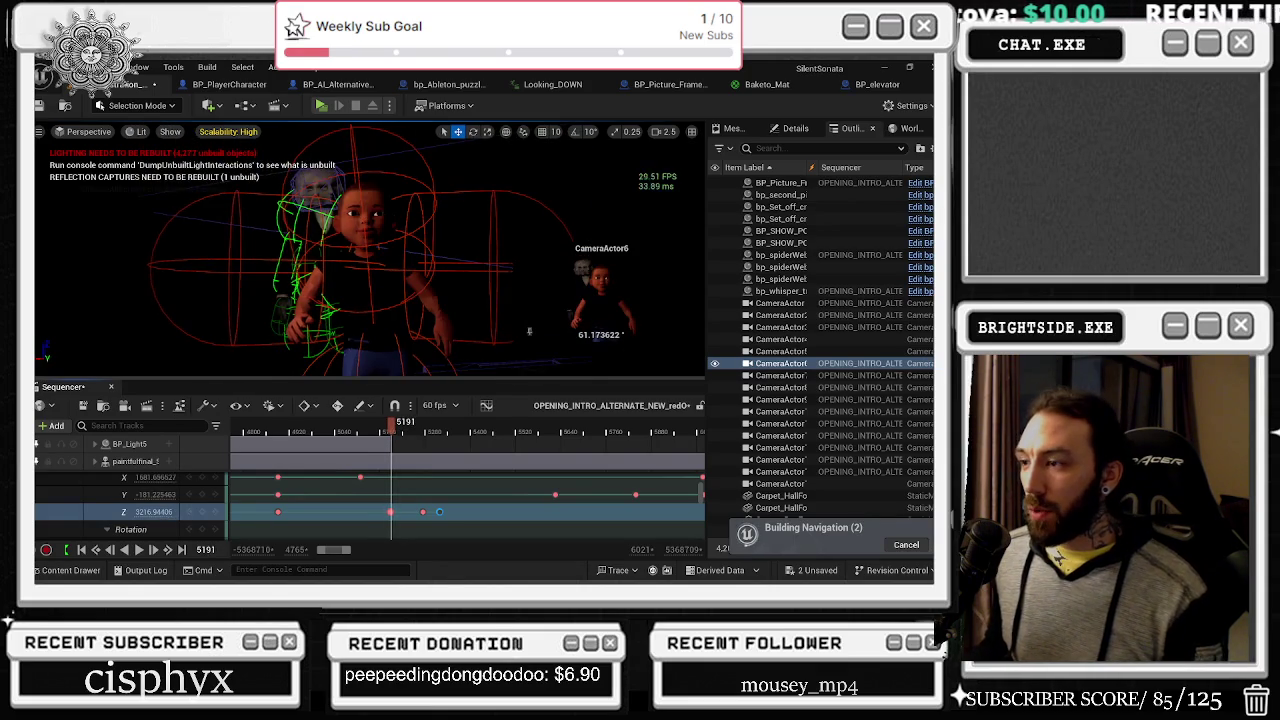
key("Left")
key("Right")
key("Left")
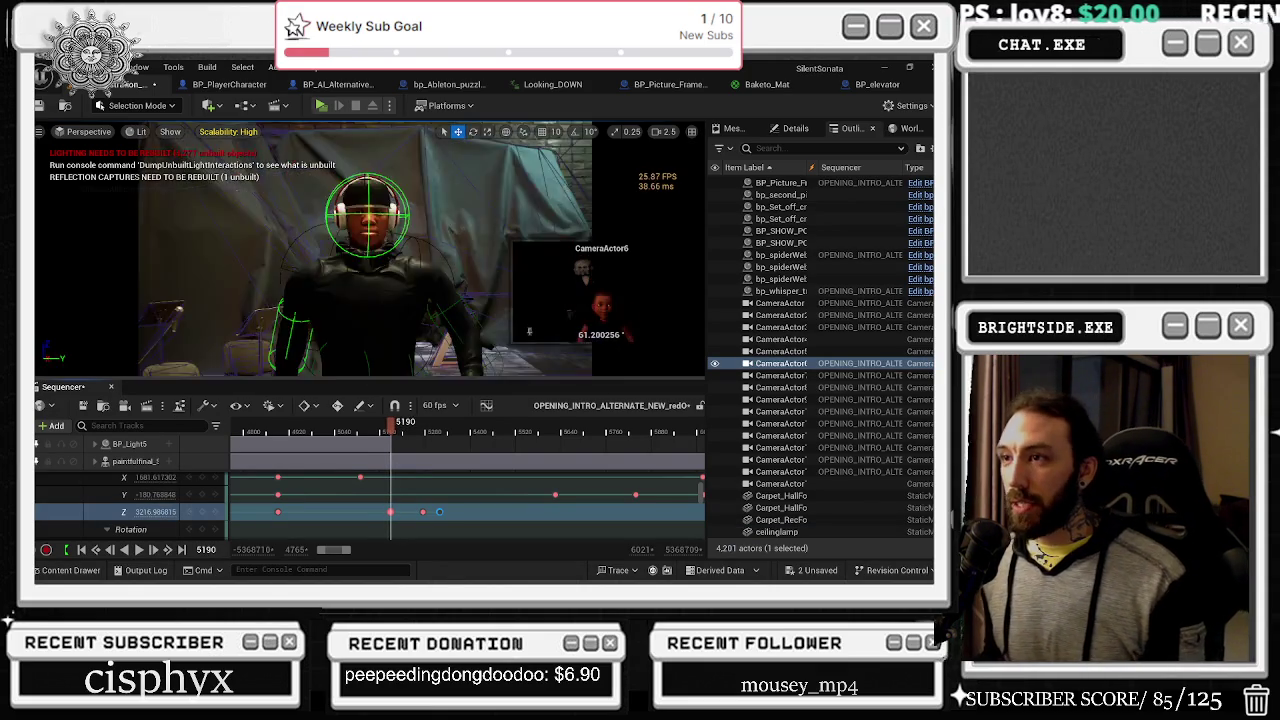
key("Right")
key("Left")
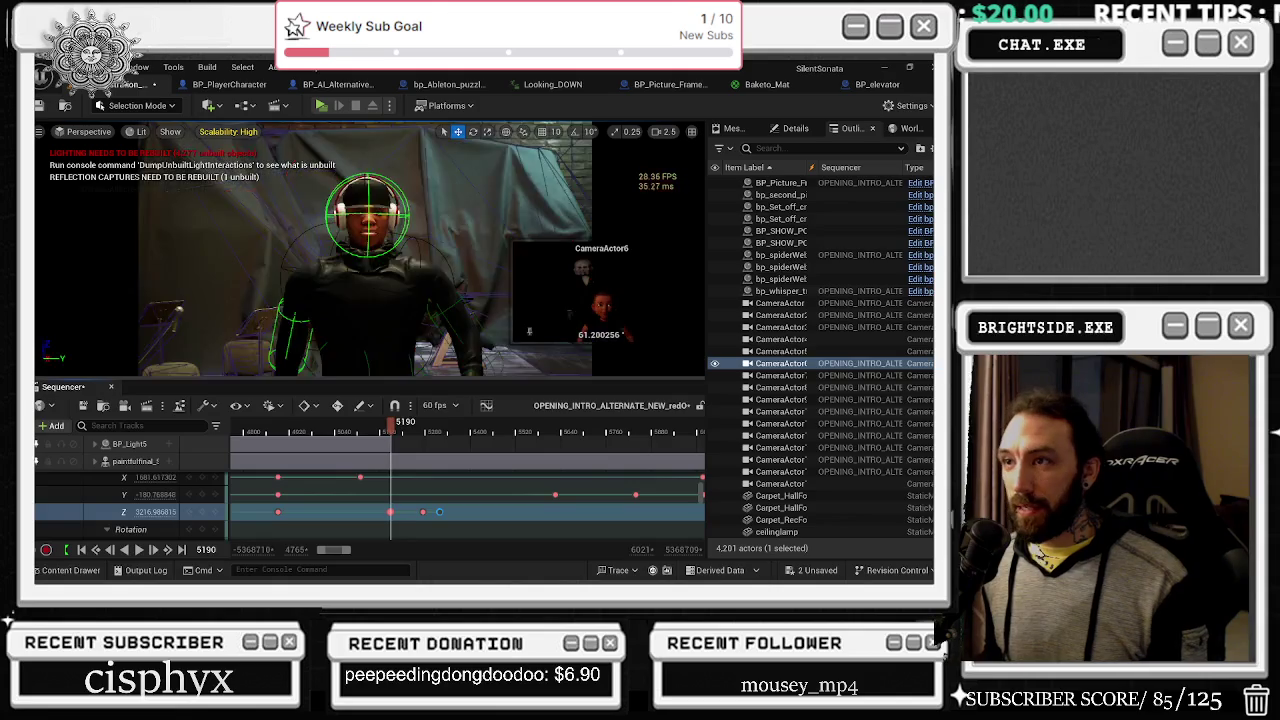
key("Right")
key("Right")
key("Left")
key("Left")
key("Right")
key("Left")
key("Right")
key("Left")
key("Right")
key("Left")
key("Right")
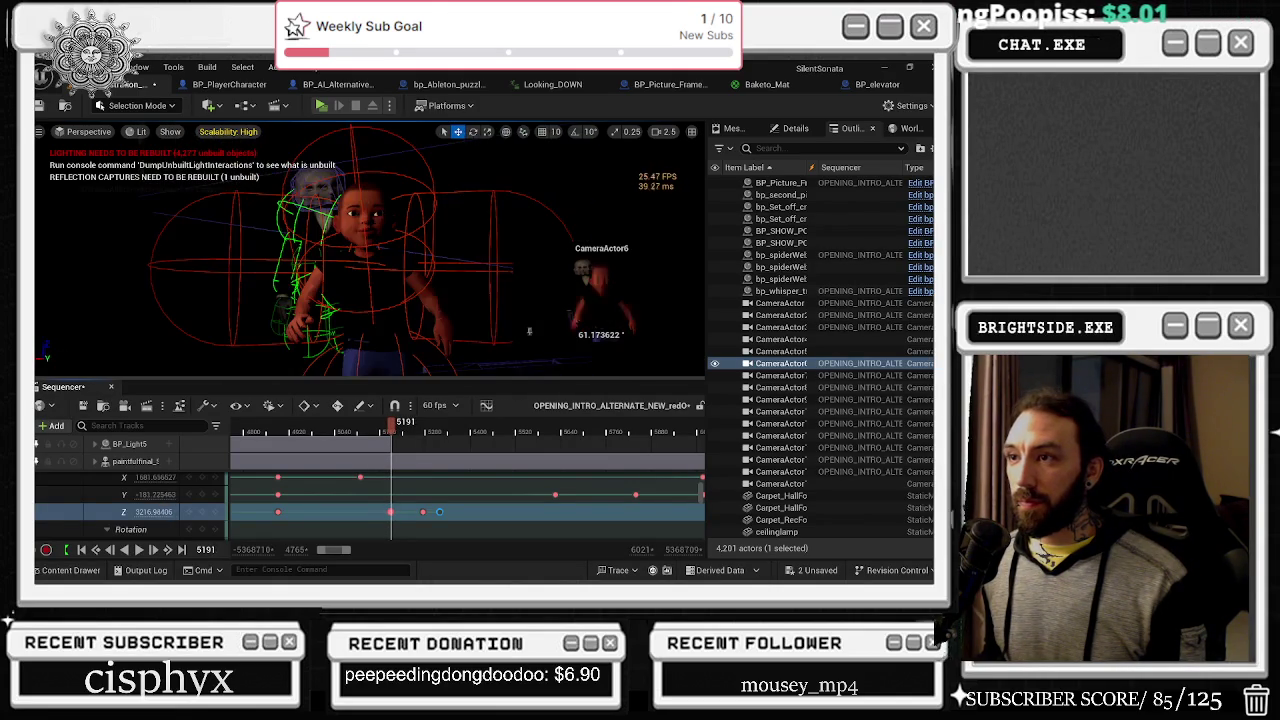
key("Left")
key("Right")
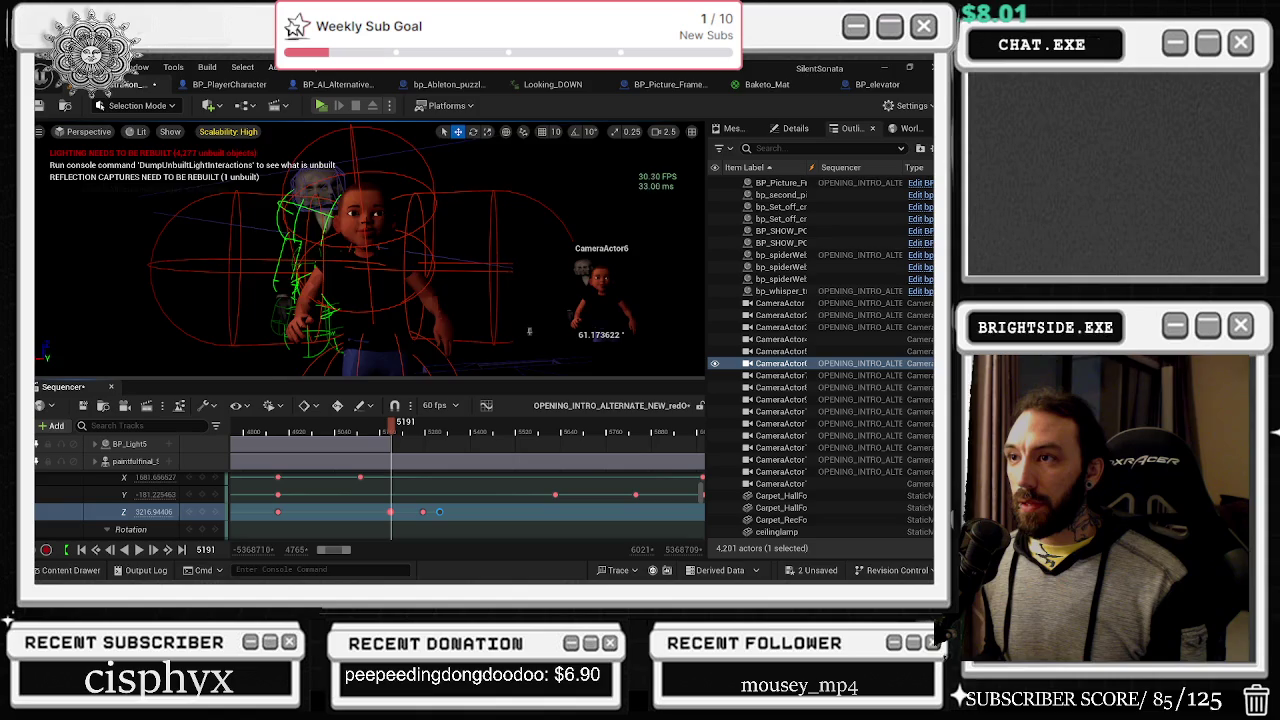
key("Left")
key("Right")
key("Left")
key("Right")
key("Left")
key("Right")
key("Left")
key("Right")
left_click(135, 461)
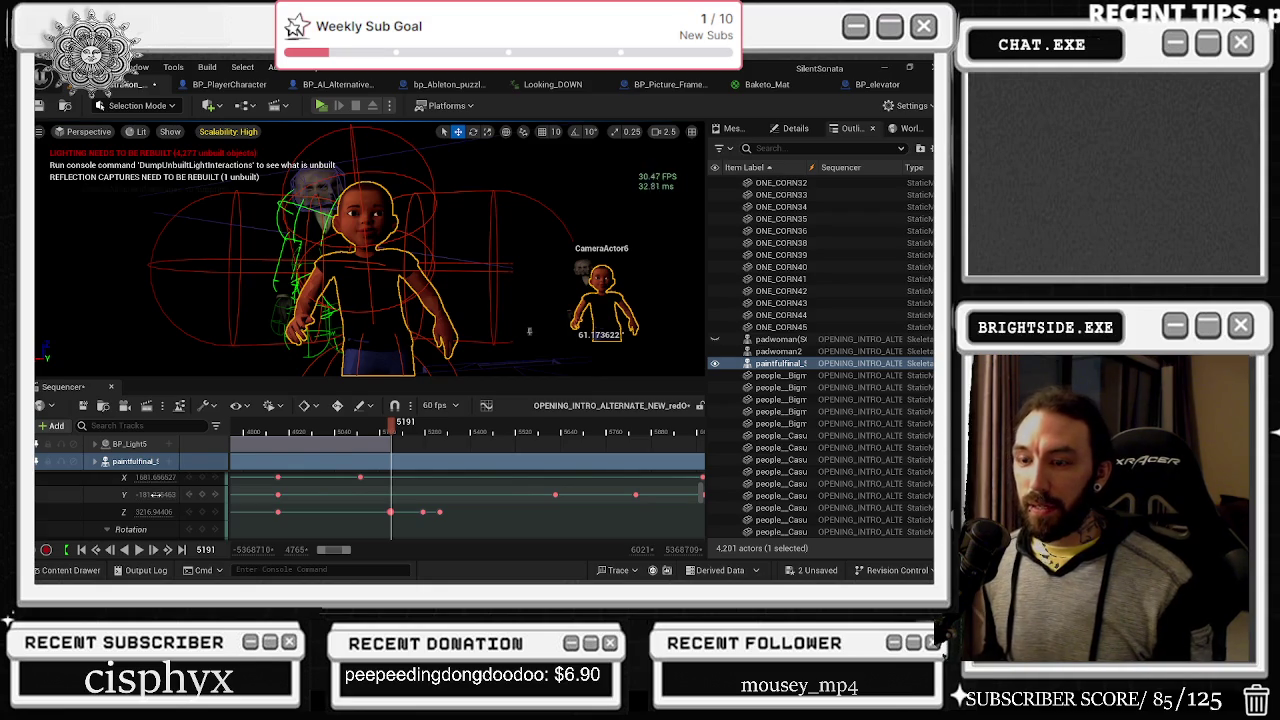
left_click(156, 494)
key("BackSpace")
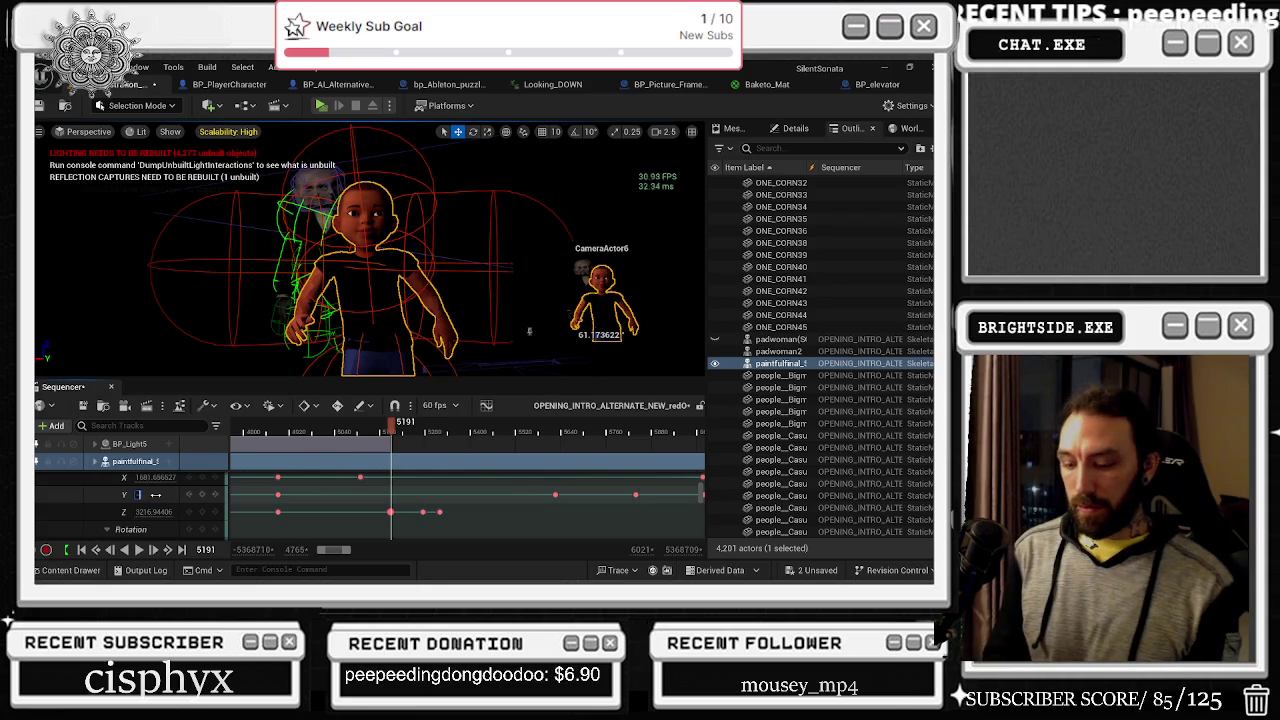
type("-180")
key("Return")
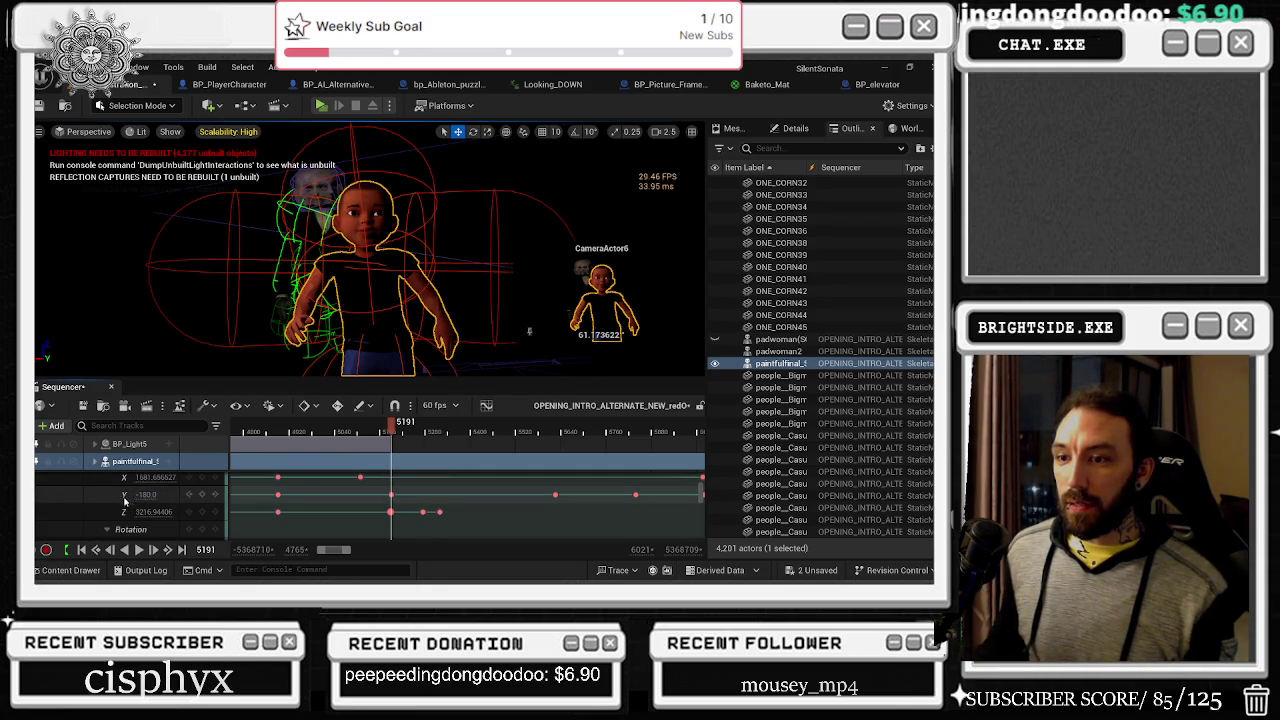
key("ctrl+z")
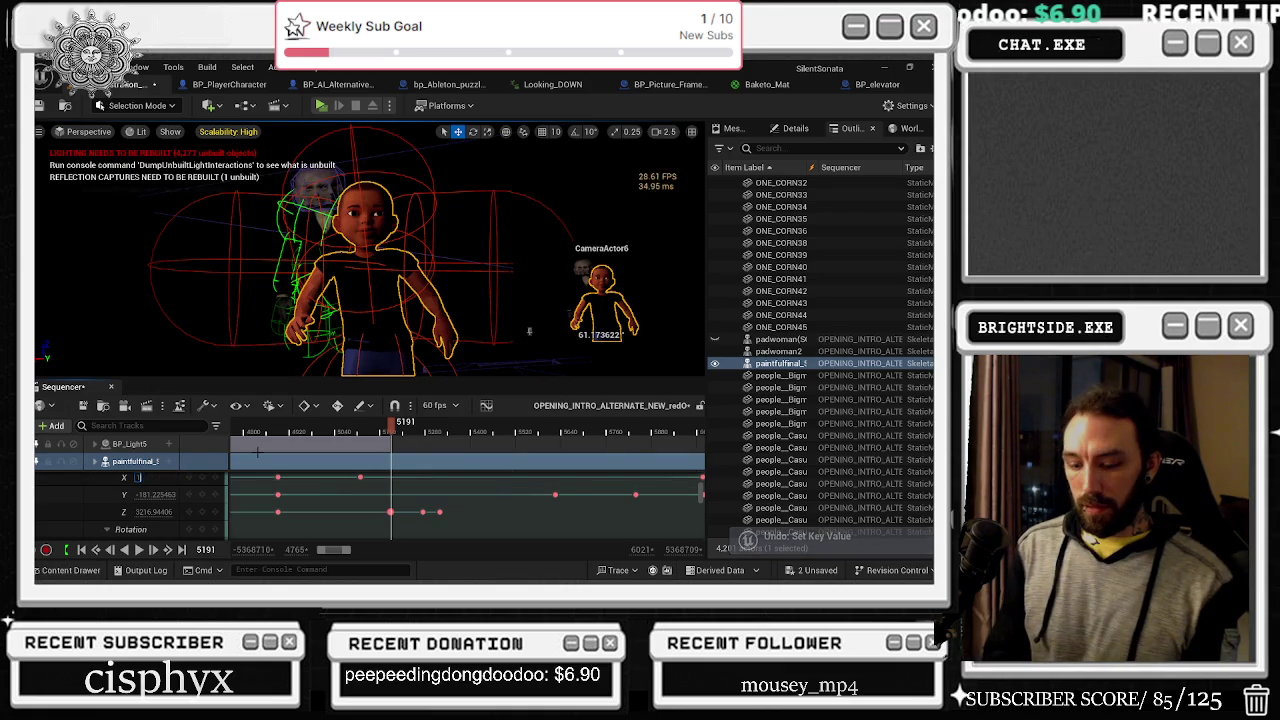
type("1680")
key("Return")
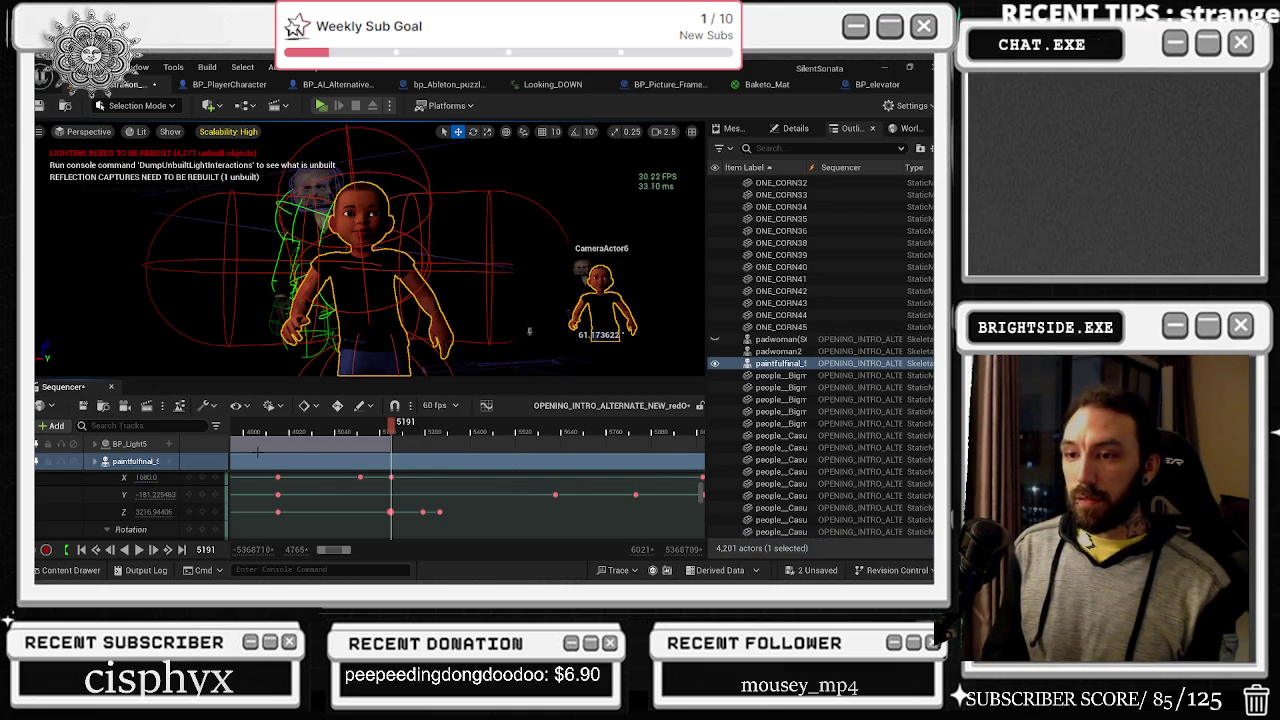
left_click(146, 477)
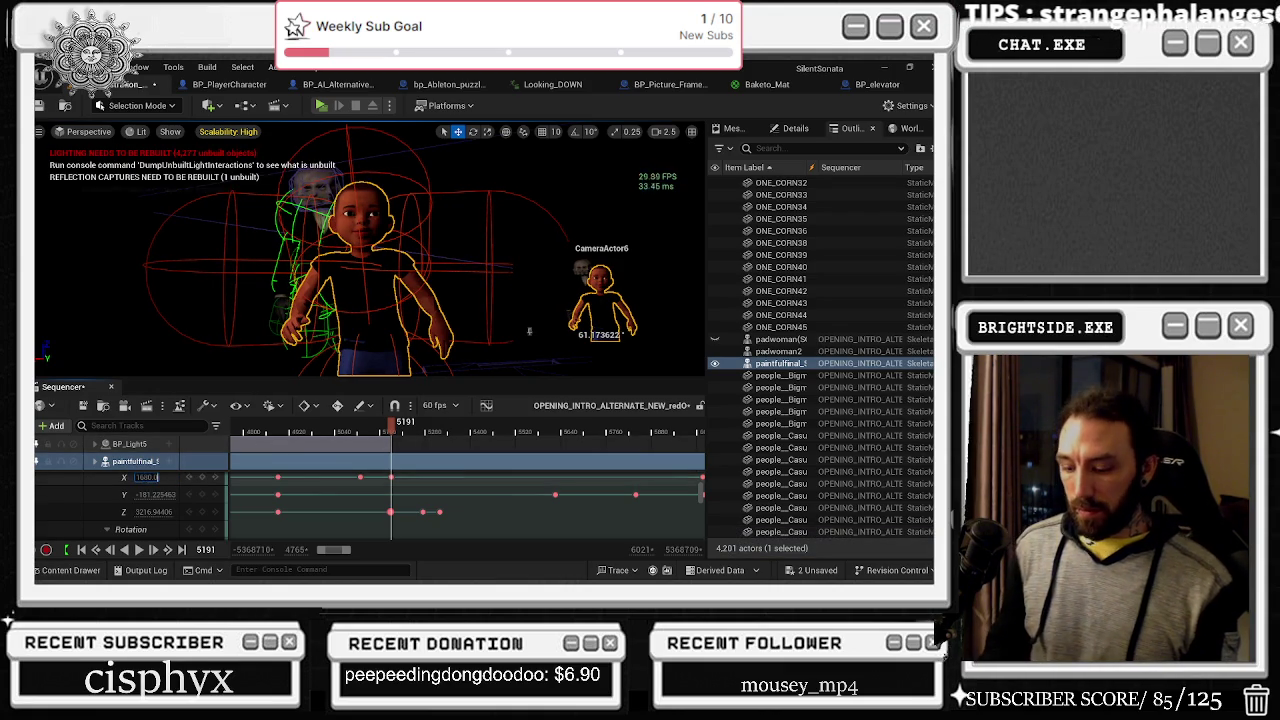
type("1678")
key("Return")
left_click(146, 477)
type("1676.")
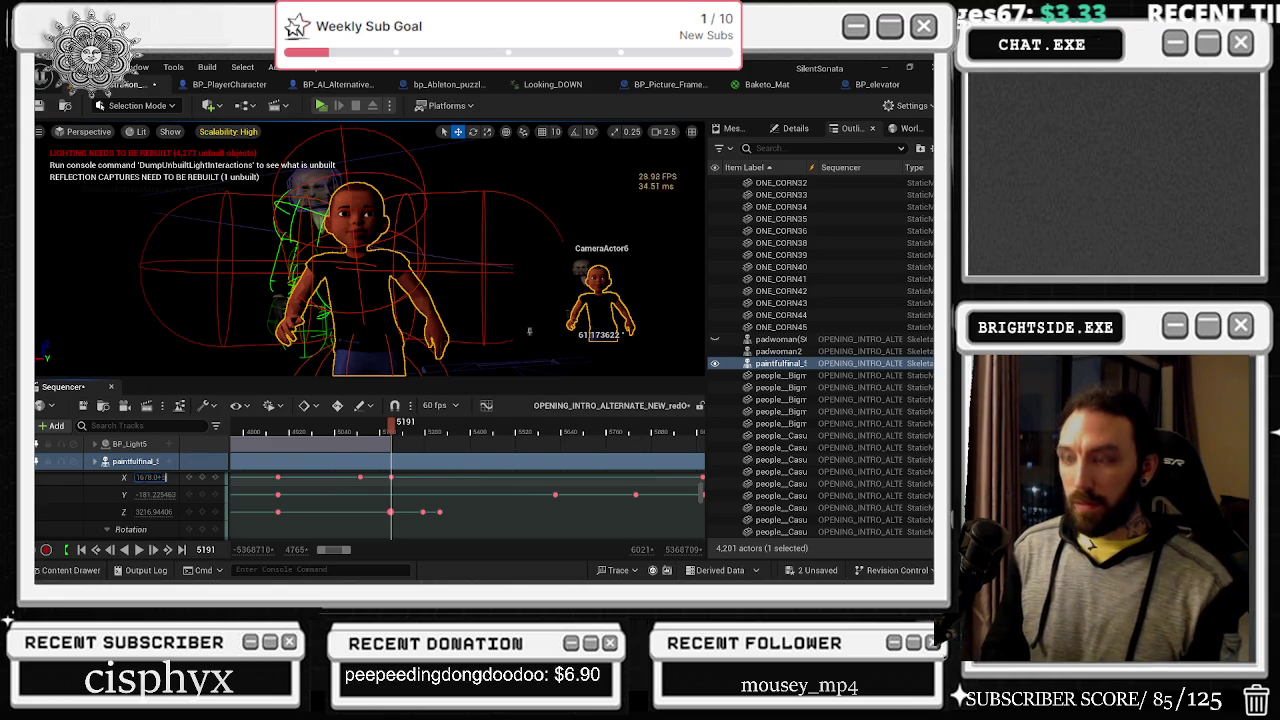
type("5")
key("Return")
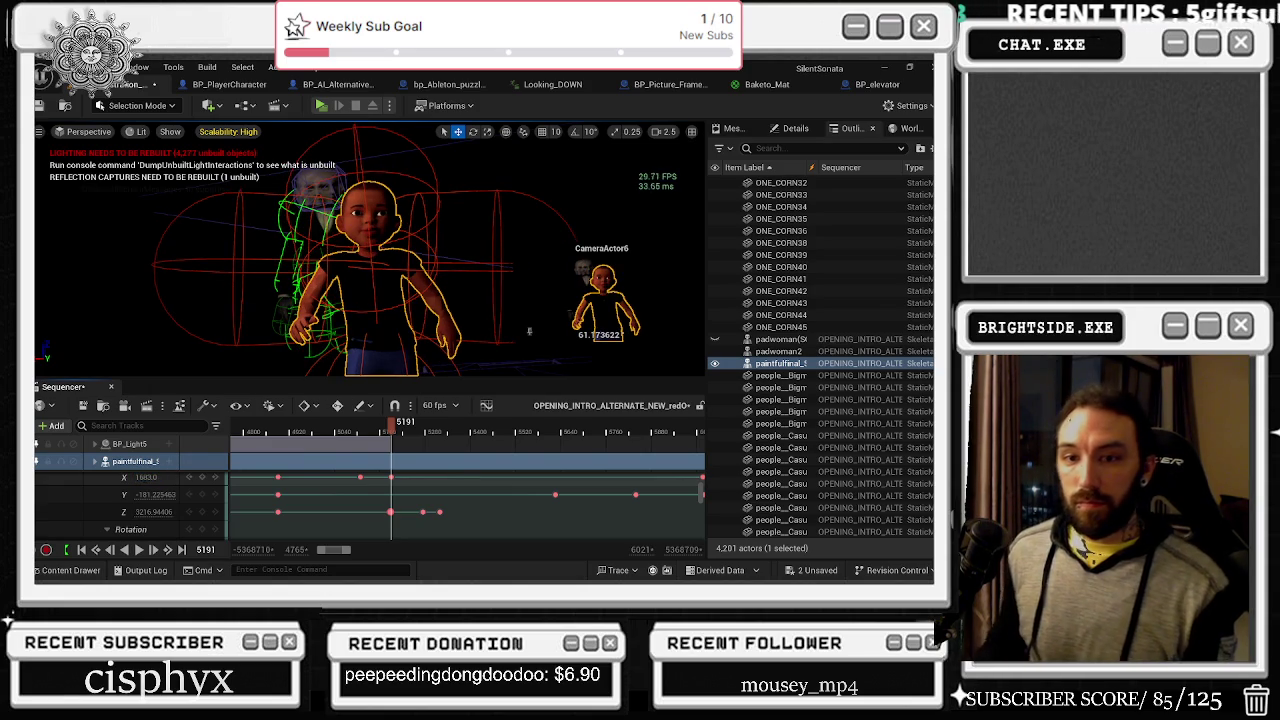
left_click(146, 477)
type("1683.0")
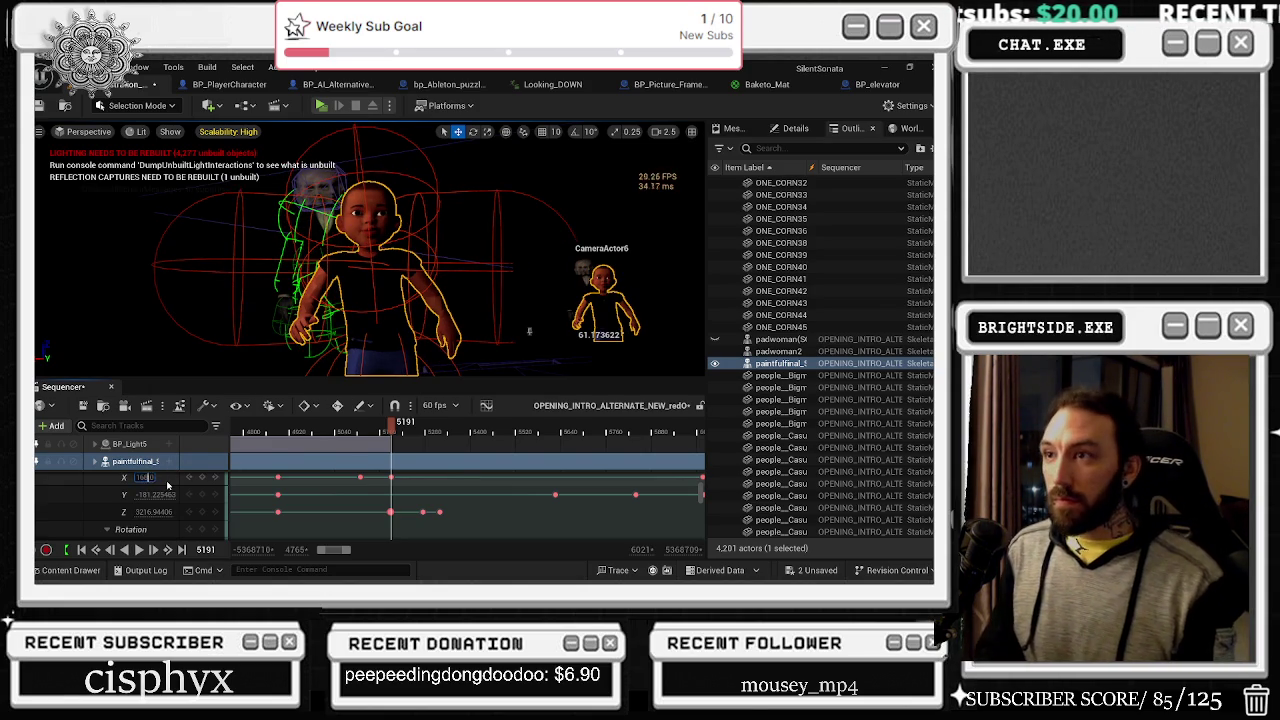
key("Return")
key("Right")
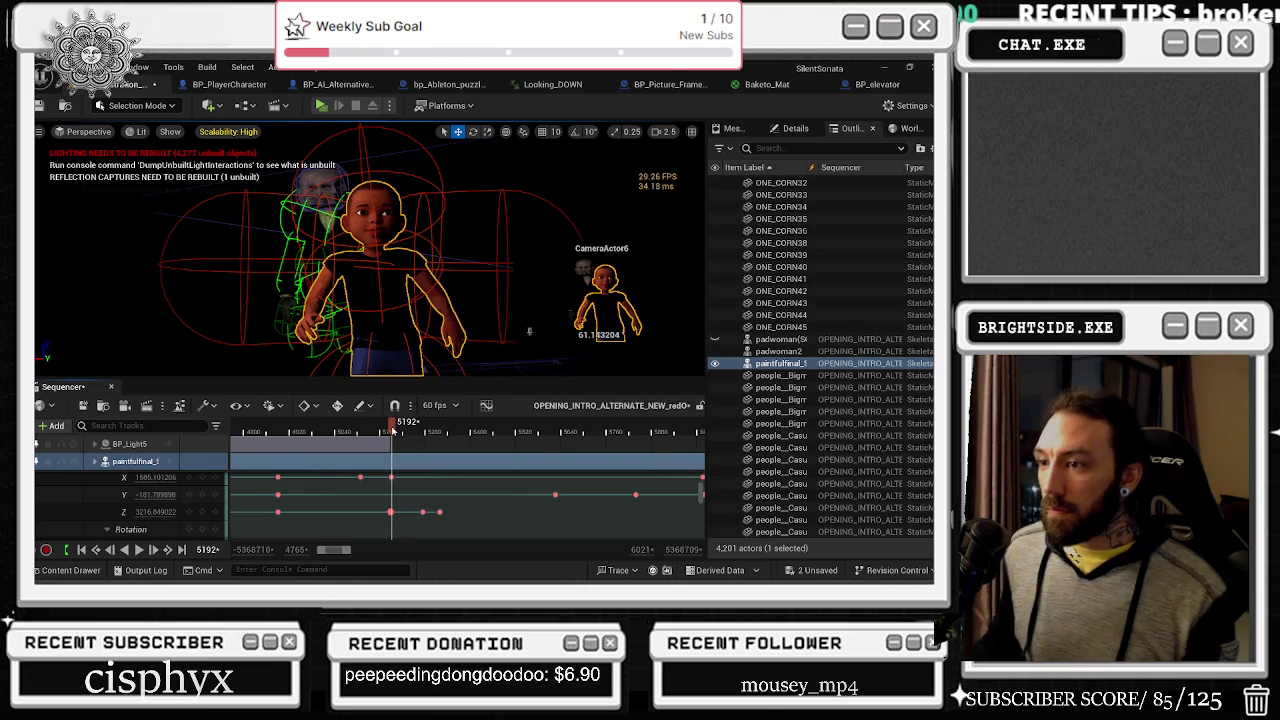
key("Left")
key("Left")
key("Left")
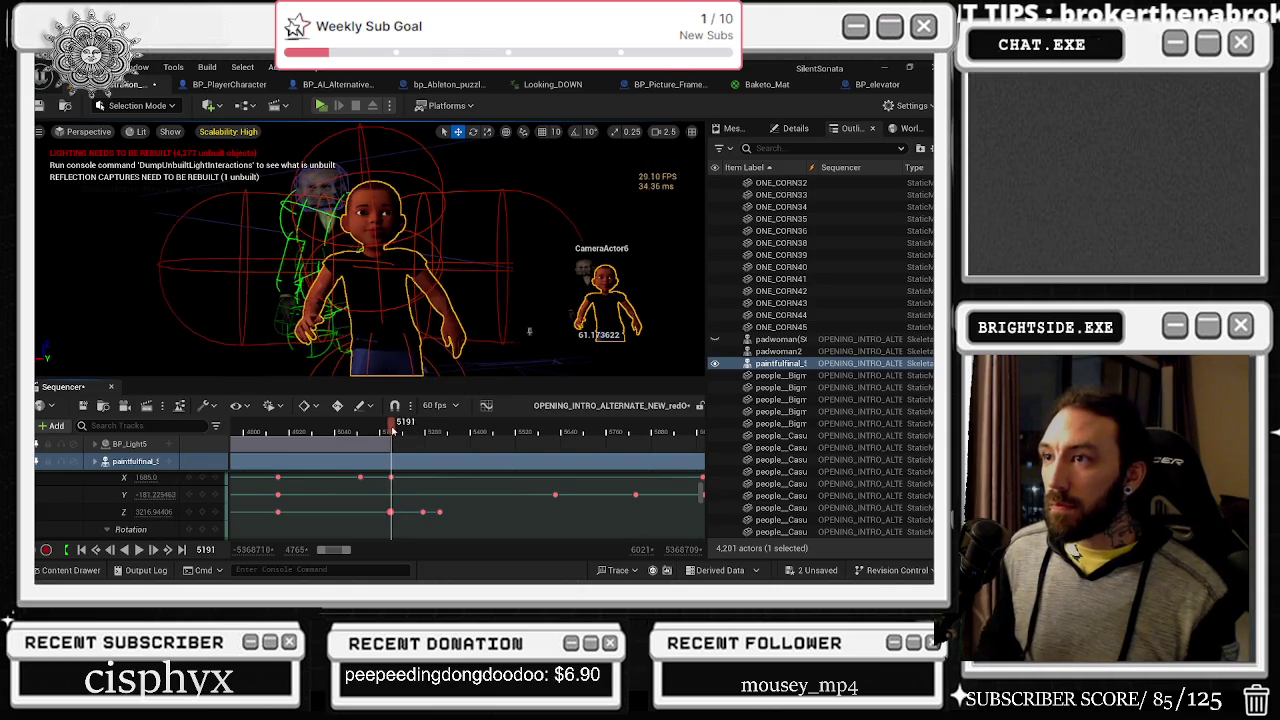
key("Right")
key("Right")
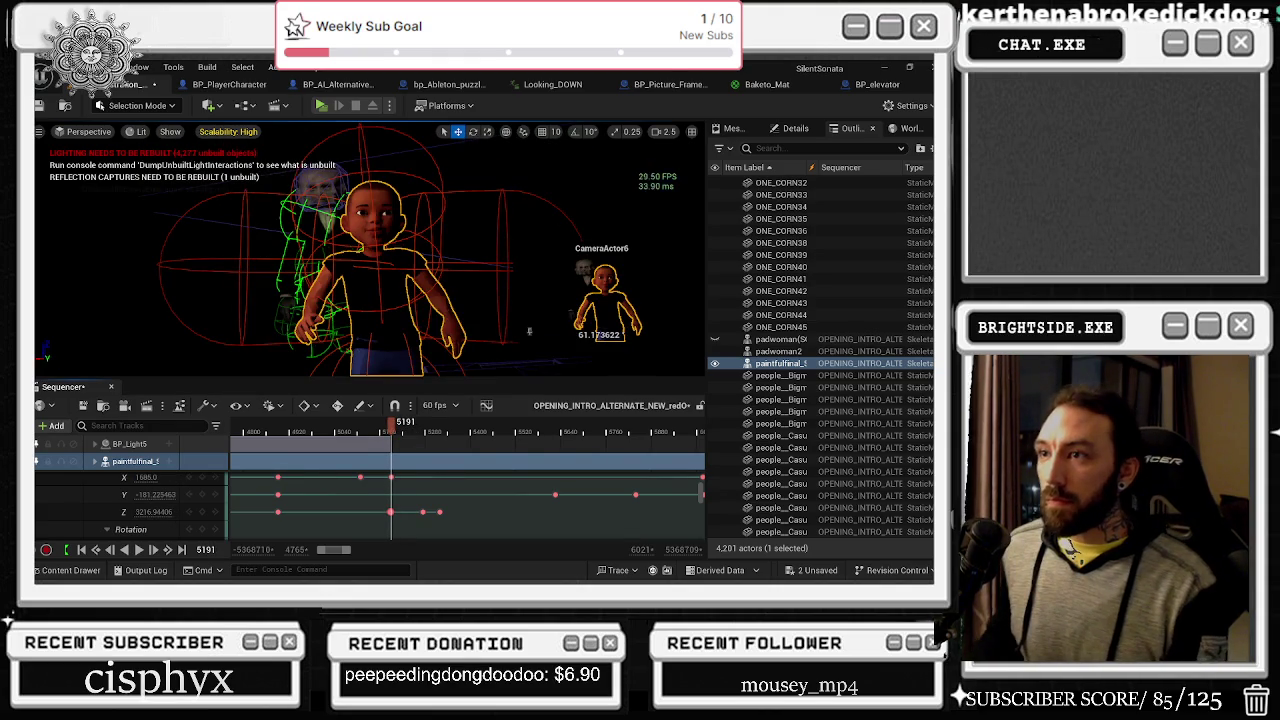
key("Left")
key("Right")
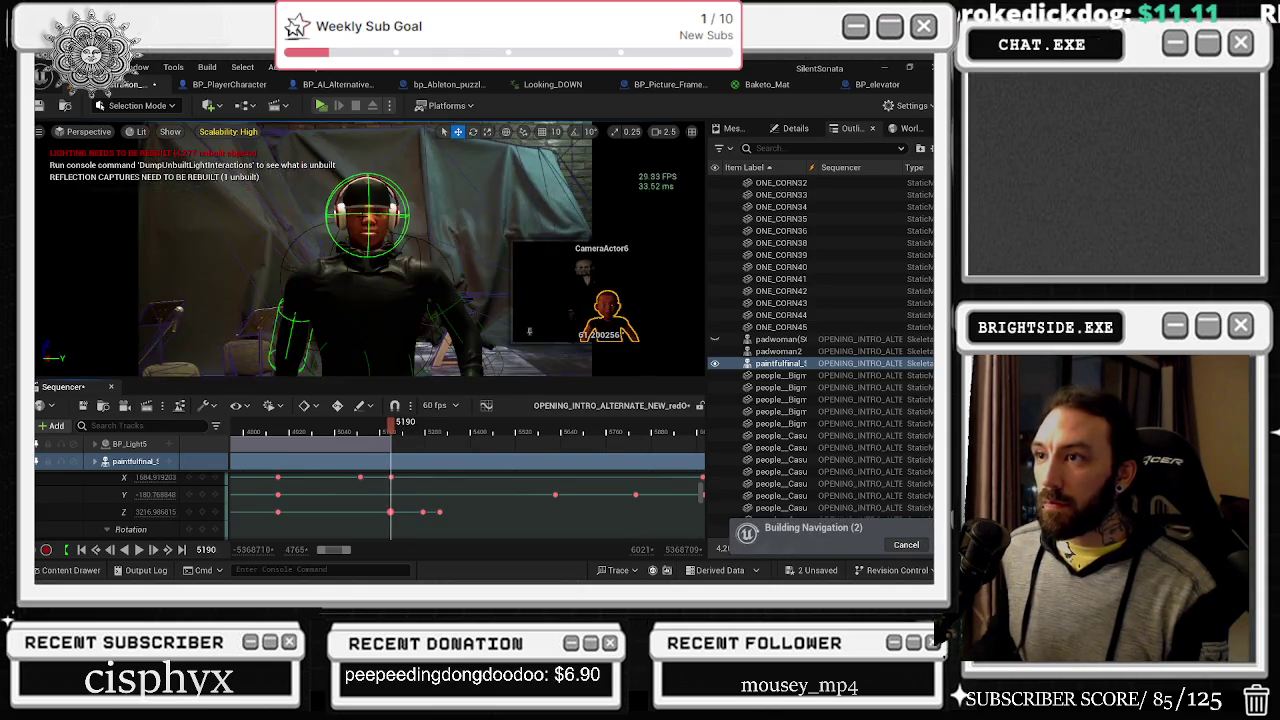
key("Left")
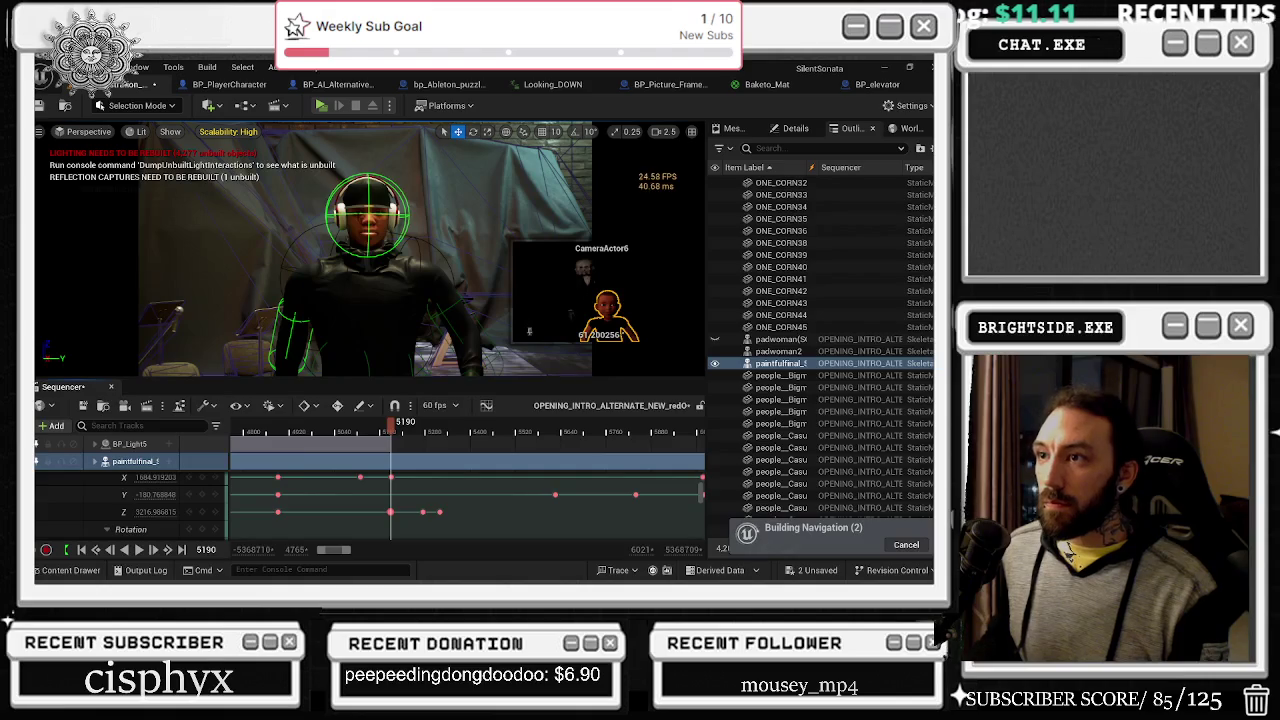
key("Right")
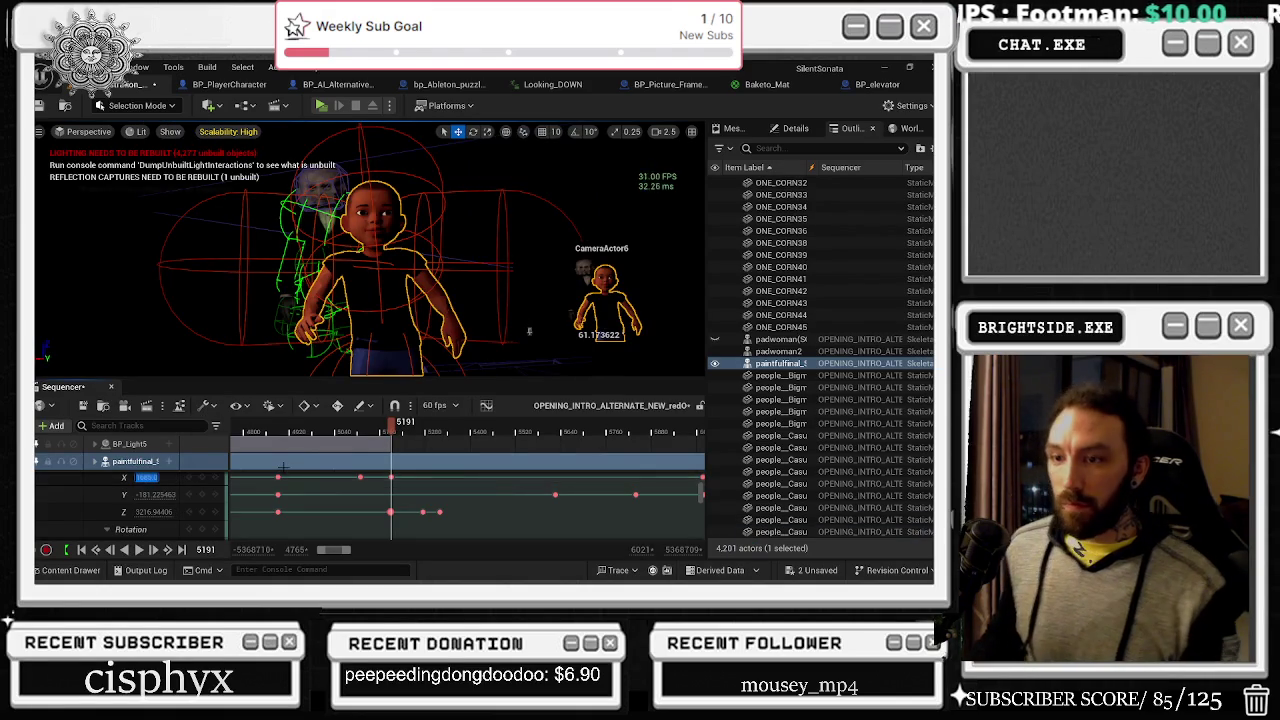
type("84")
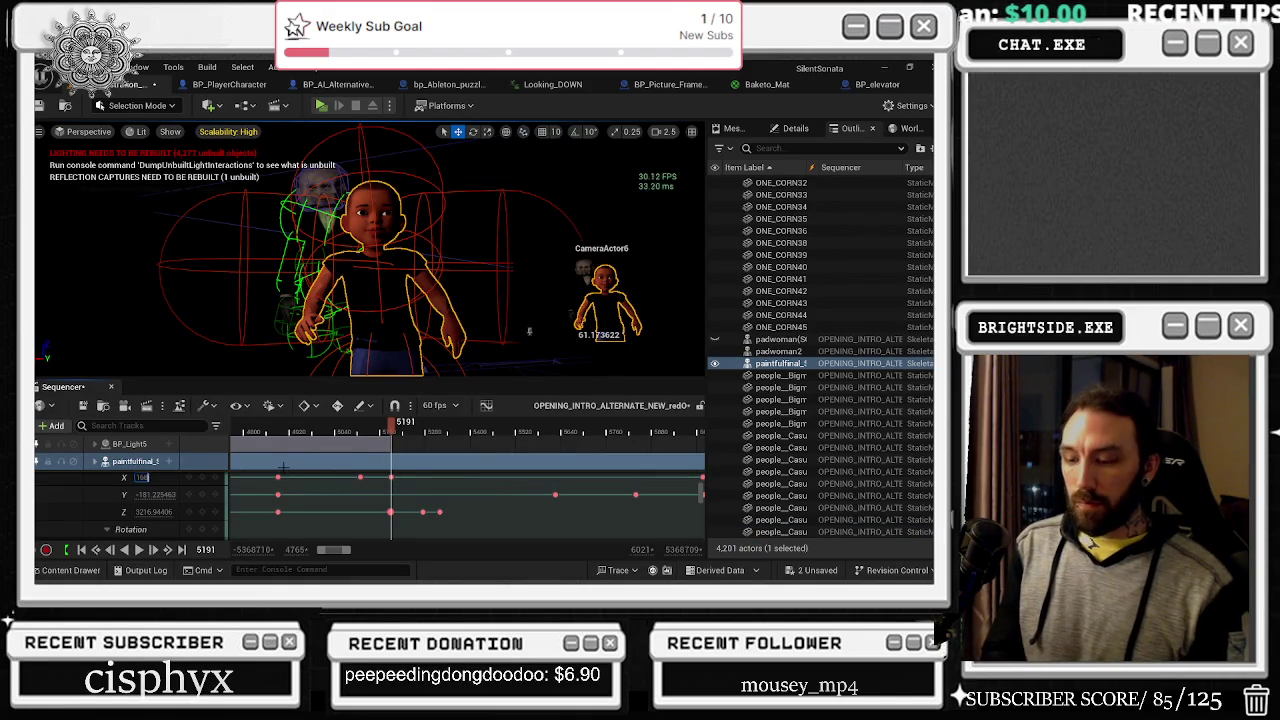
key("Return")
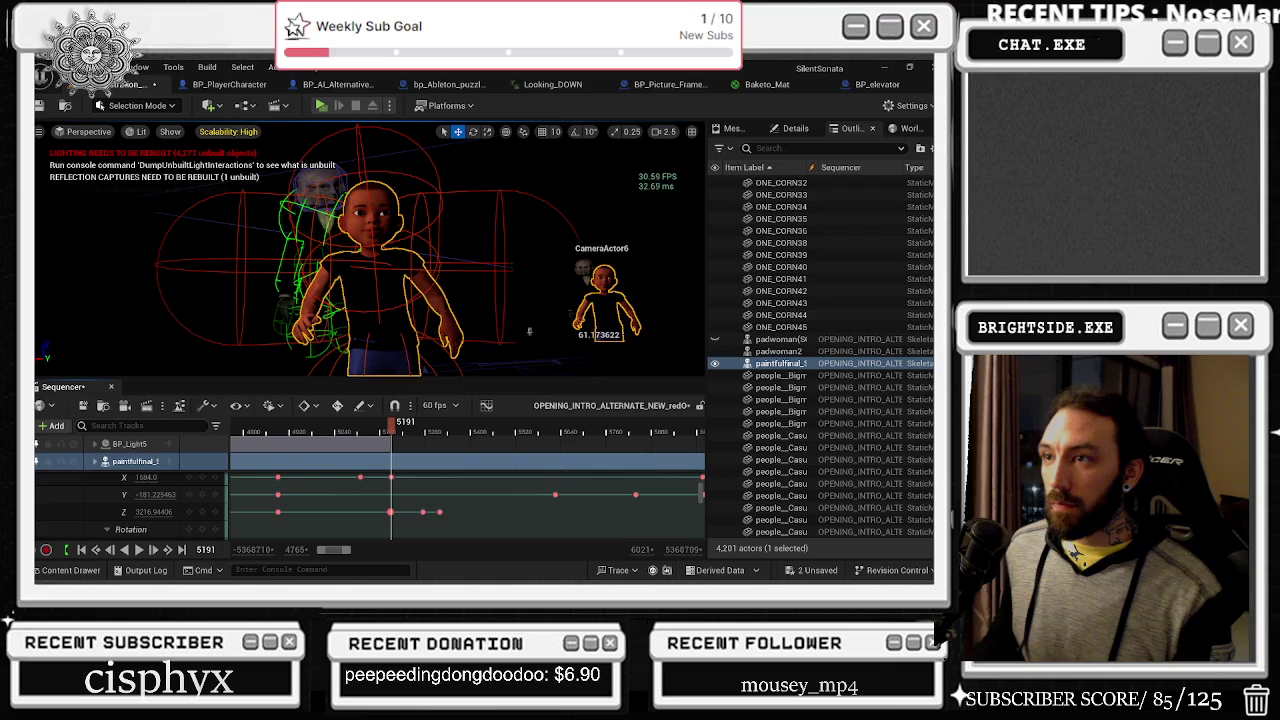
key("Left")
key("Left")
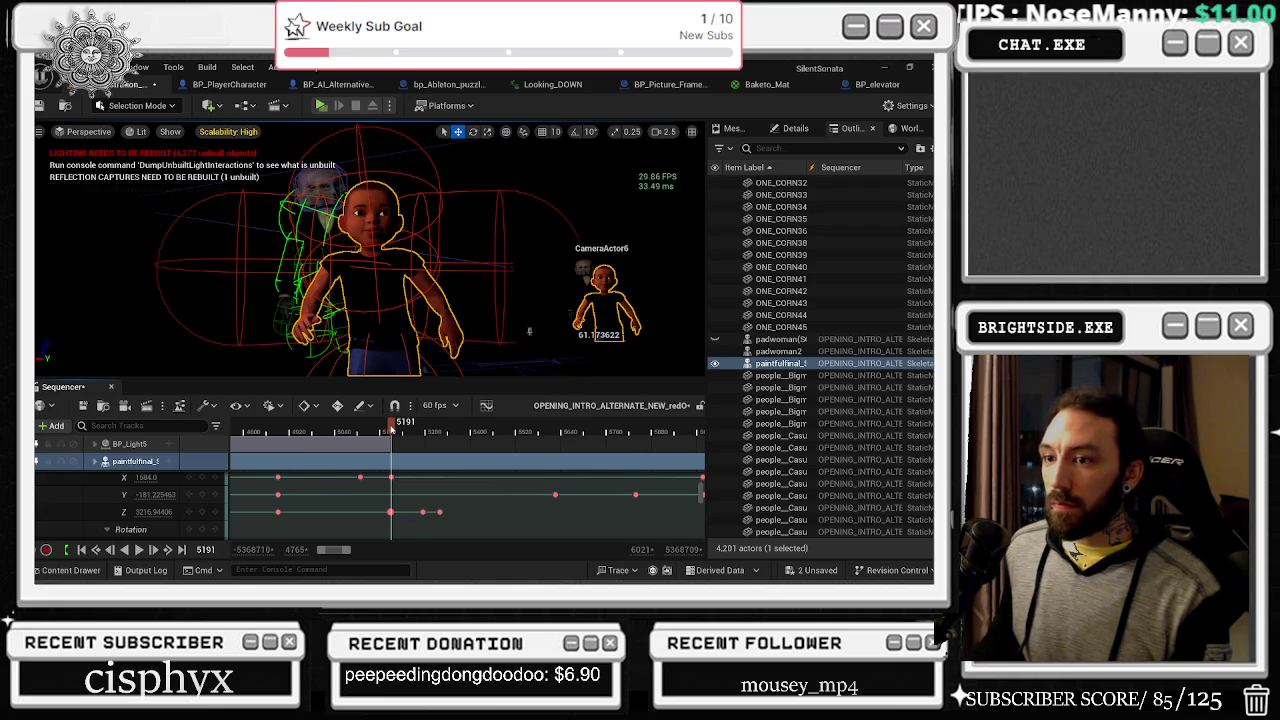
key("Left")
key("Left")
key("Left")
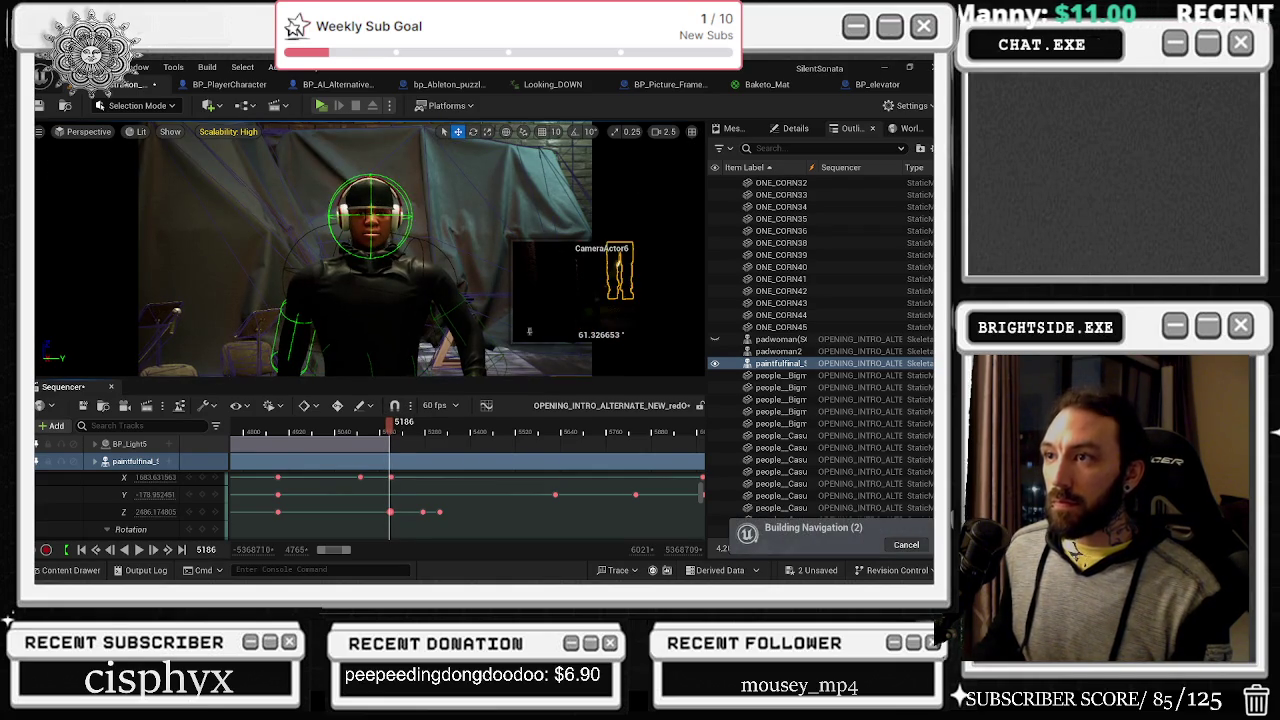
key("Right")
key("Right")
key("Right")
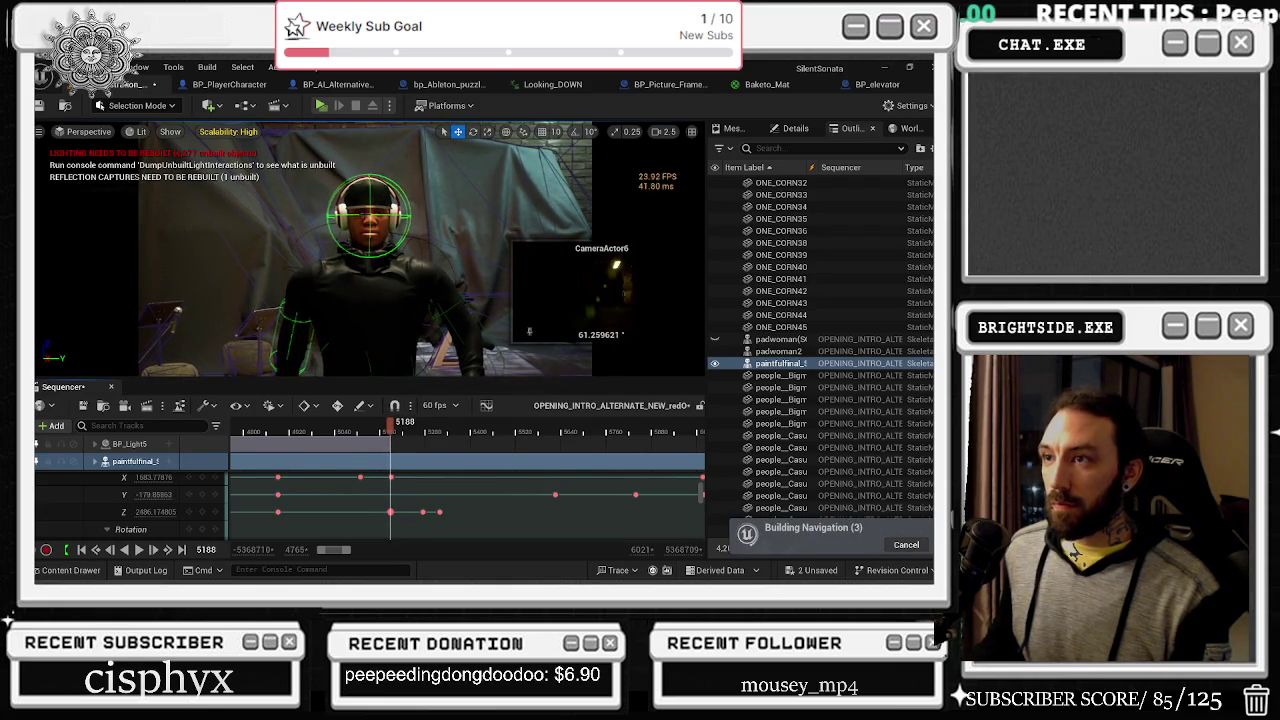
key("Right")
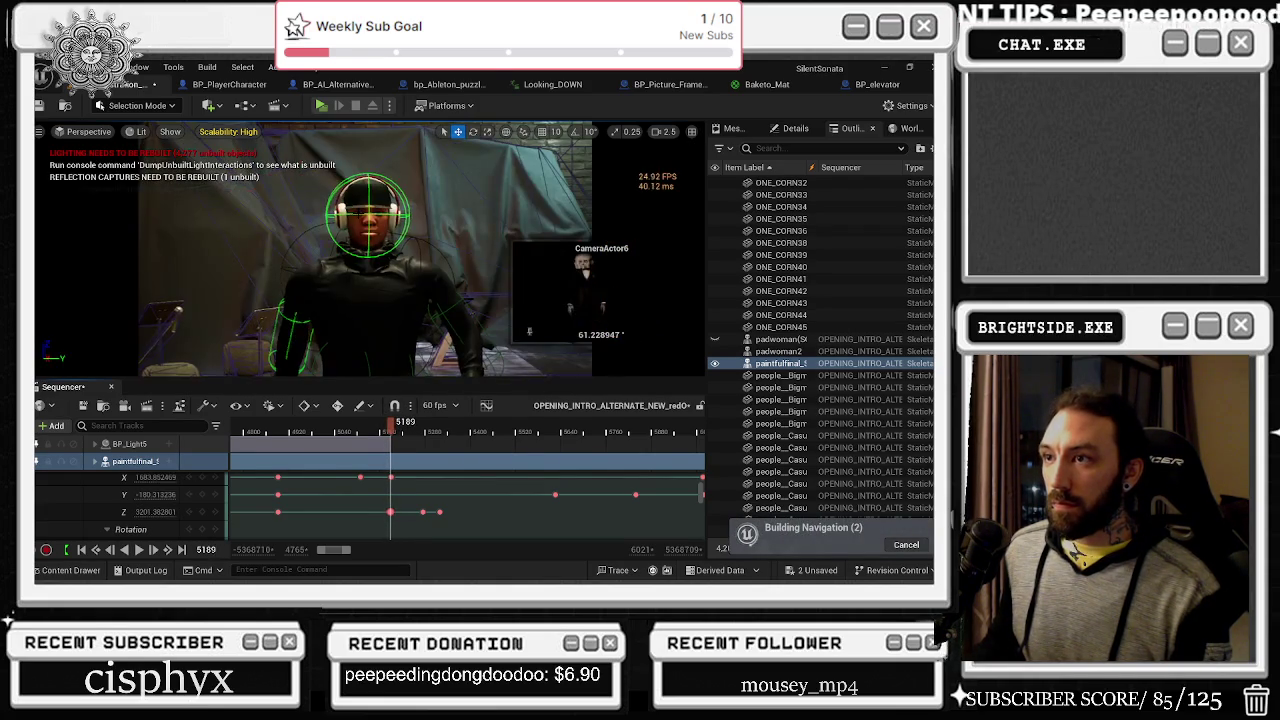
key("Left")
key("Right")
key("Left")
key("Right")
key("Left")
key("Right")
key("Left")
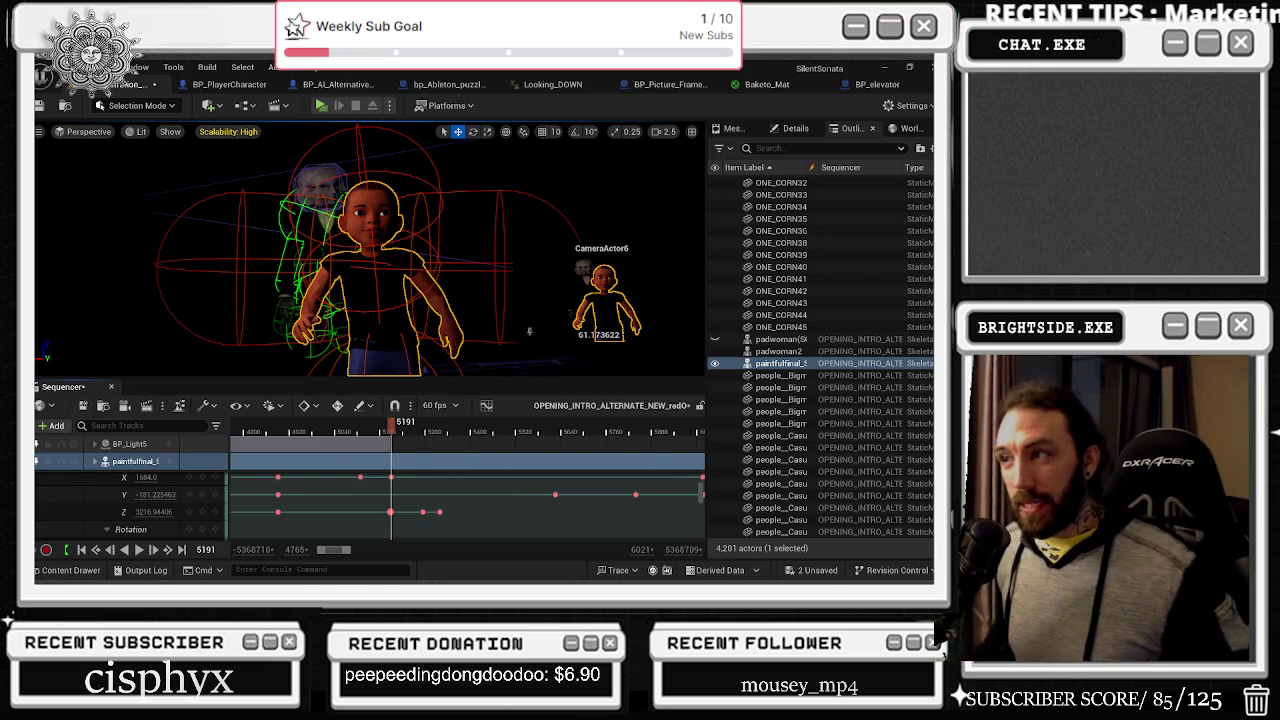
Step: Save the intro sequence with Ctrl+S and save the remaining unsaved content
key("ctrl+s")
left_click(815, 570)
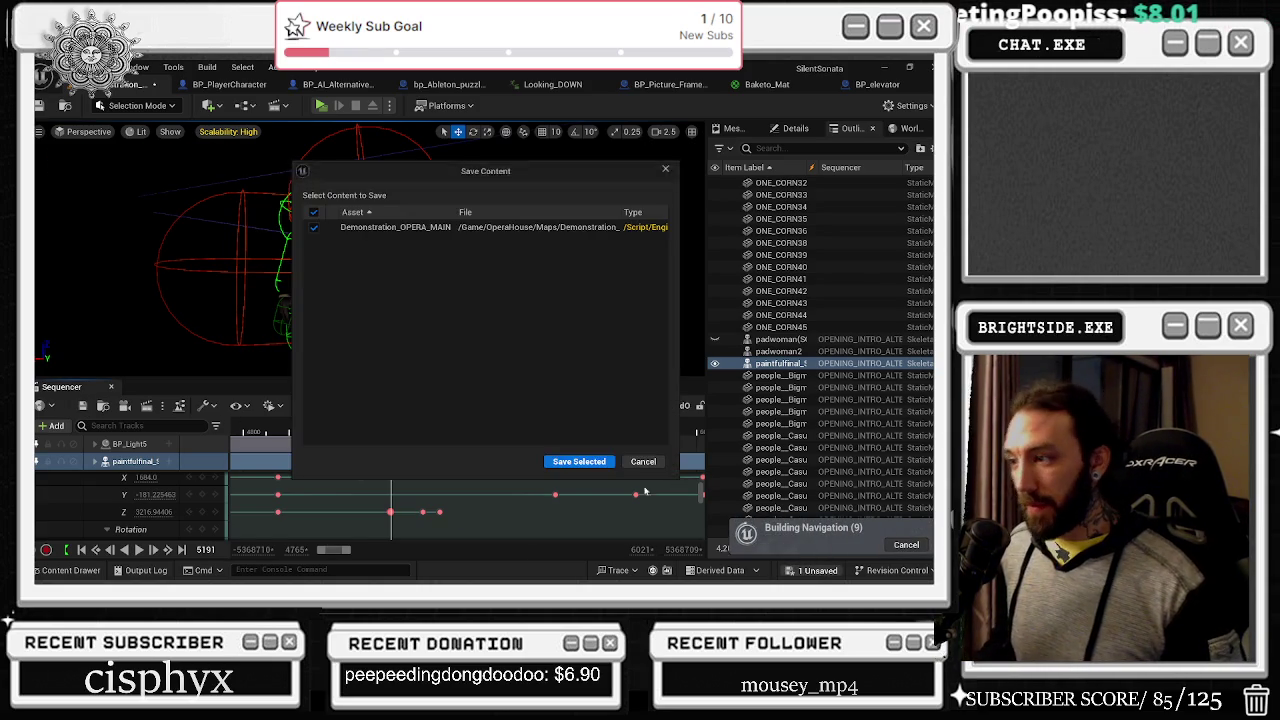
left_click(578, 460)
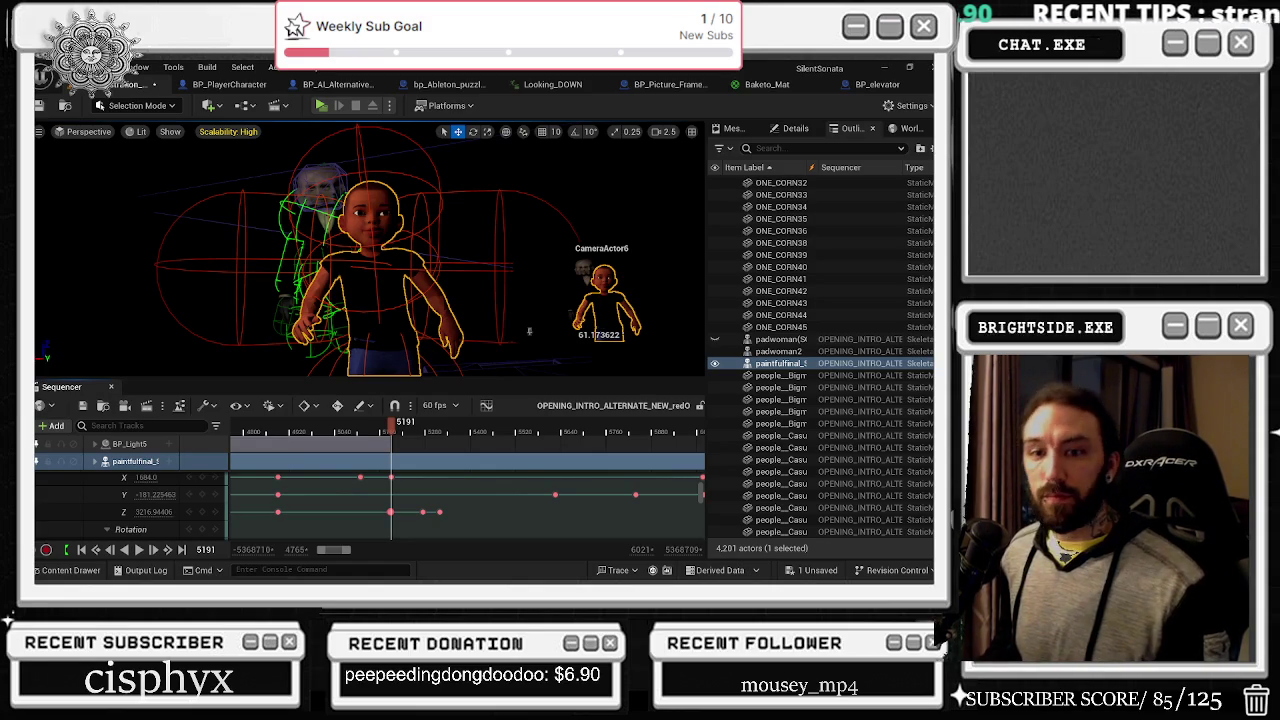
Step: Play the intro sequence from frame 5092, then replay the theatre shot through to frame 5820
left_click_drag(395, 426, 356, 426)
key("space")
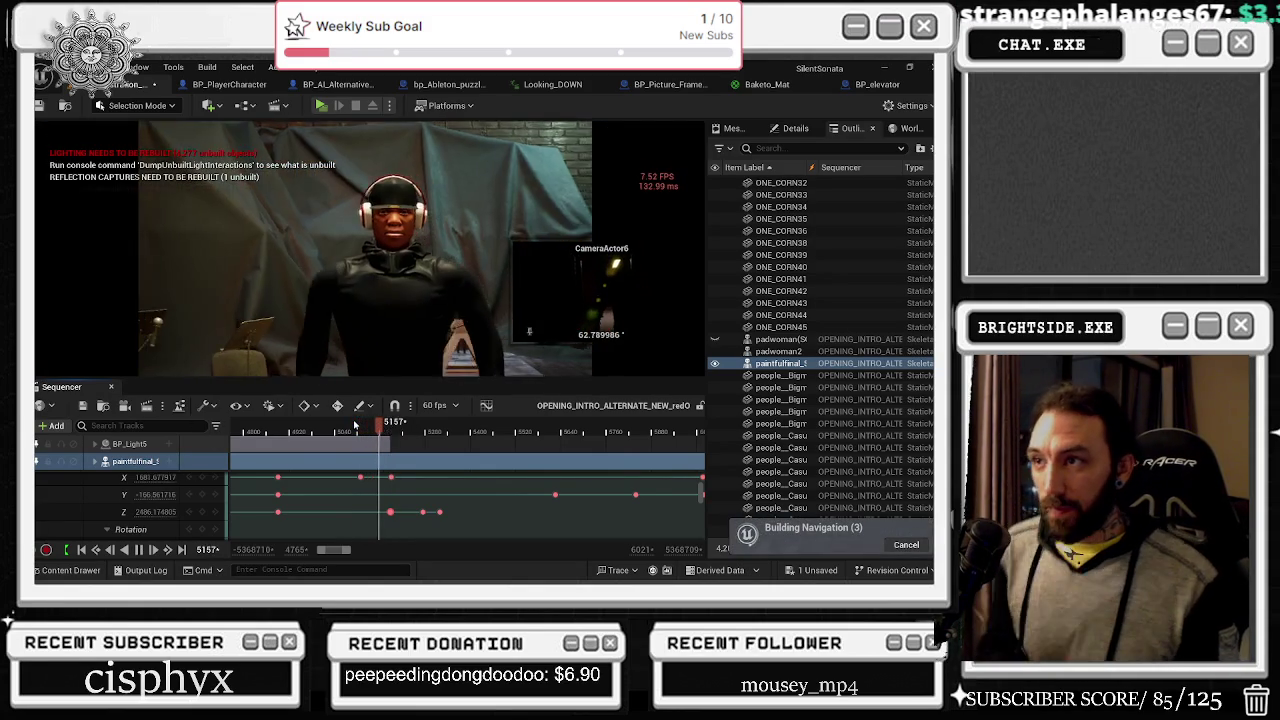
key("space")
mouse_move(355, 428)
left_mouse_down()
mouse_move(447, 441)
mouse_move(696, 430)
mouse_move(460, 446)
left_mouse_up()
key("space")
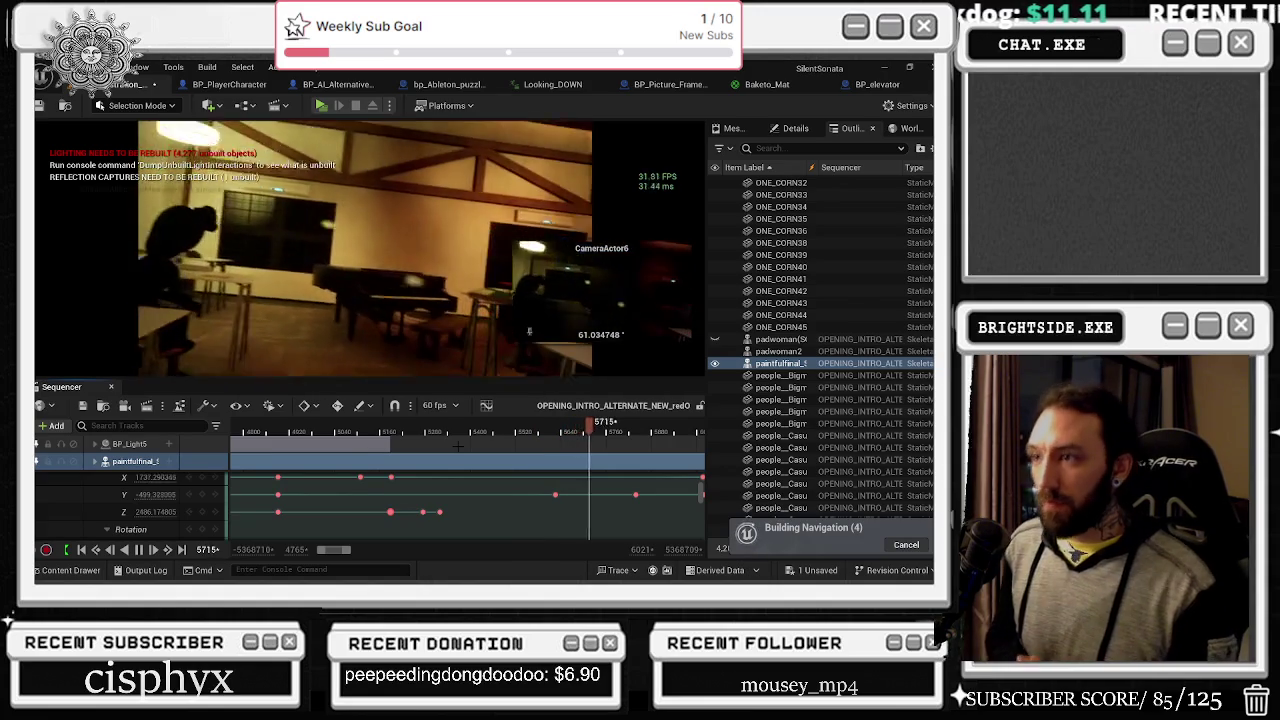
key("space")
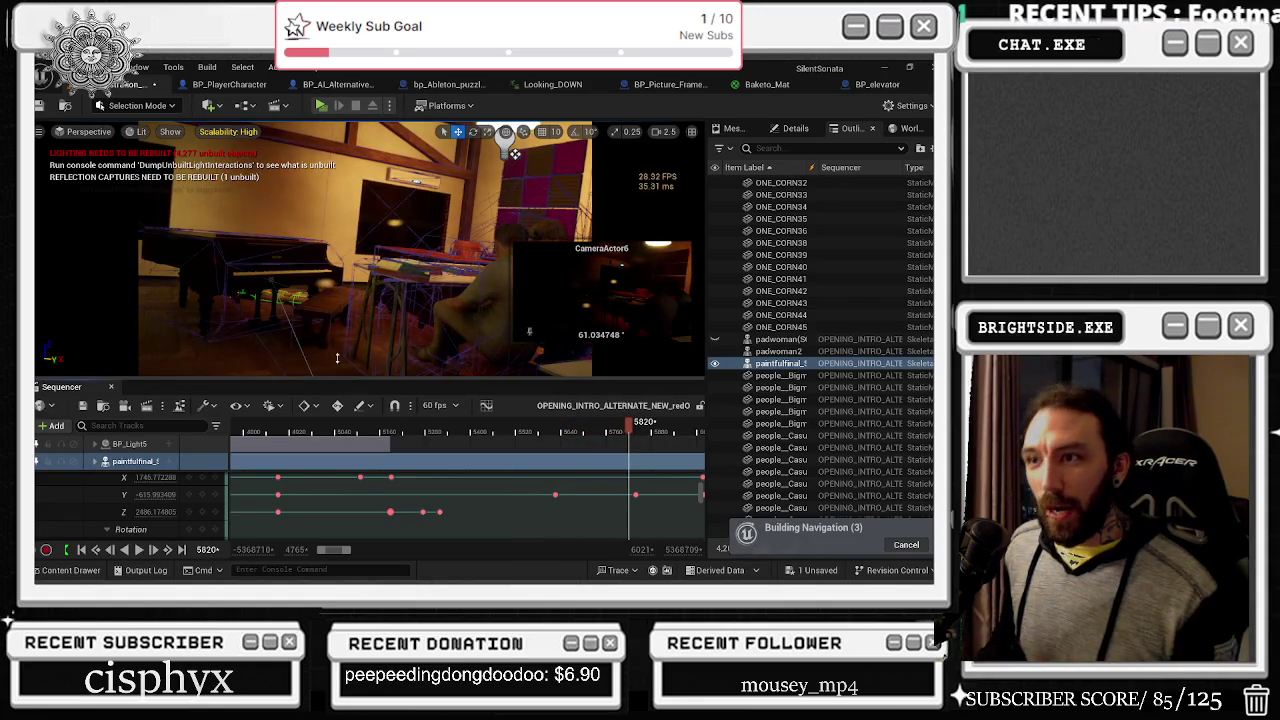
Step: Select Yelling_Out, zoom the timeline out, and play its Visibility keys from frame 4146 to 5561
left_click(280, 300)
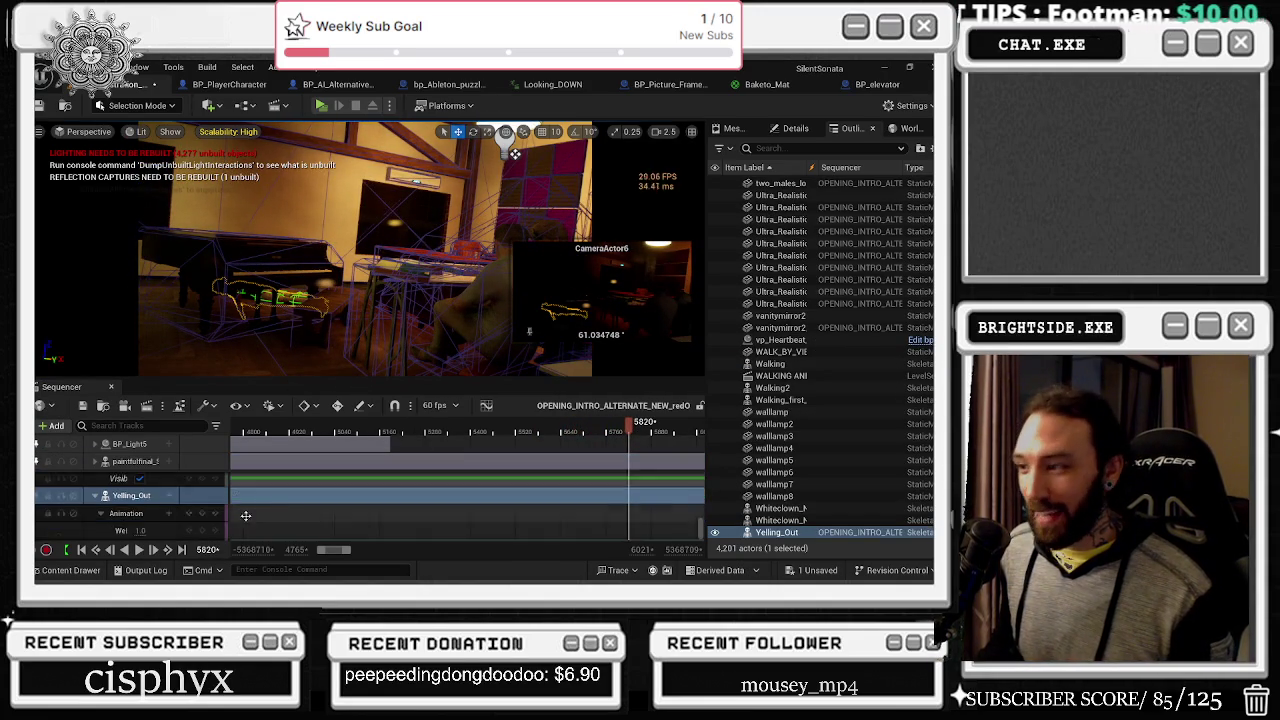
scroll(480, 519, "down", 3)
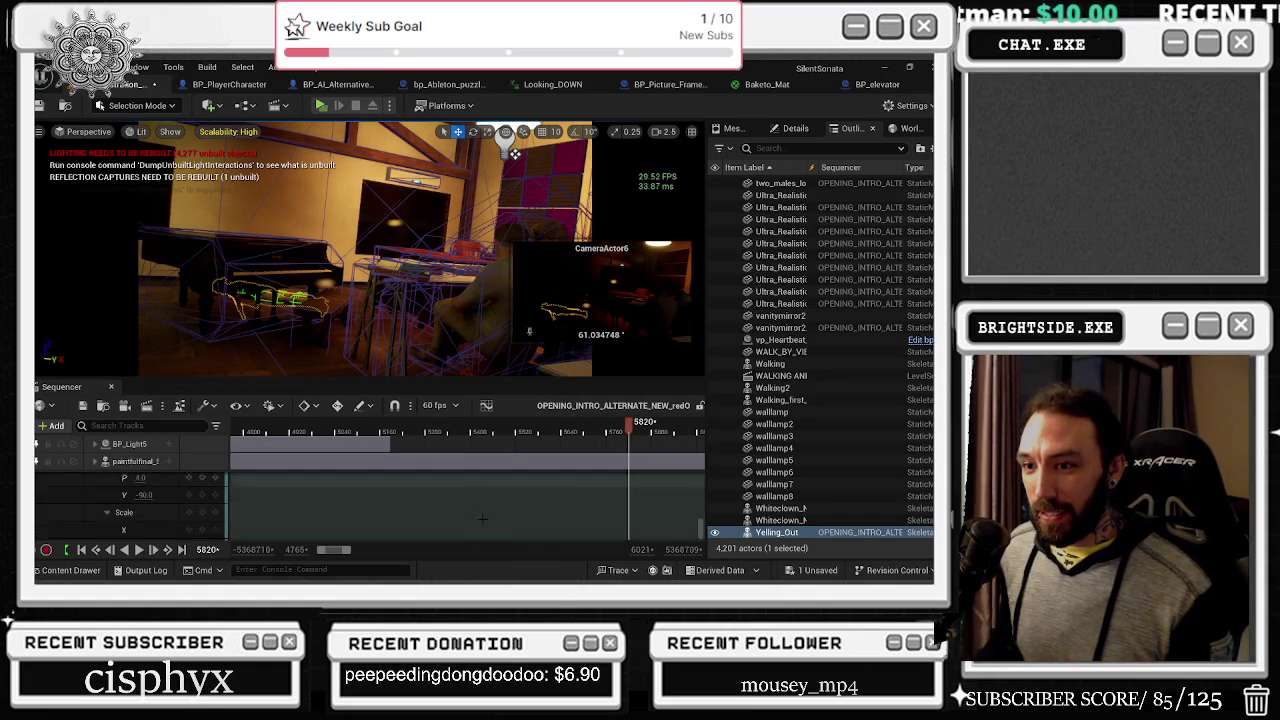
scroll(620, 510, "down", 5)
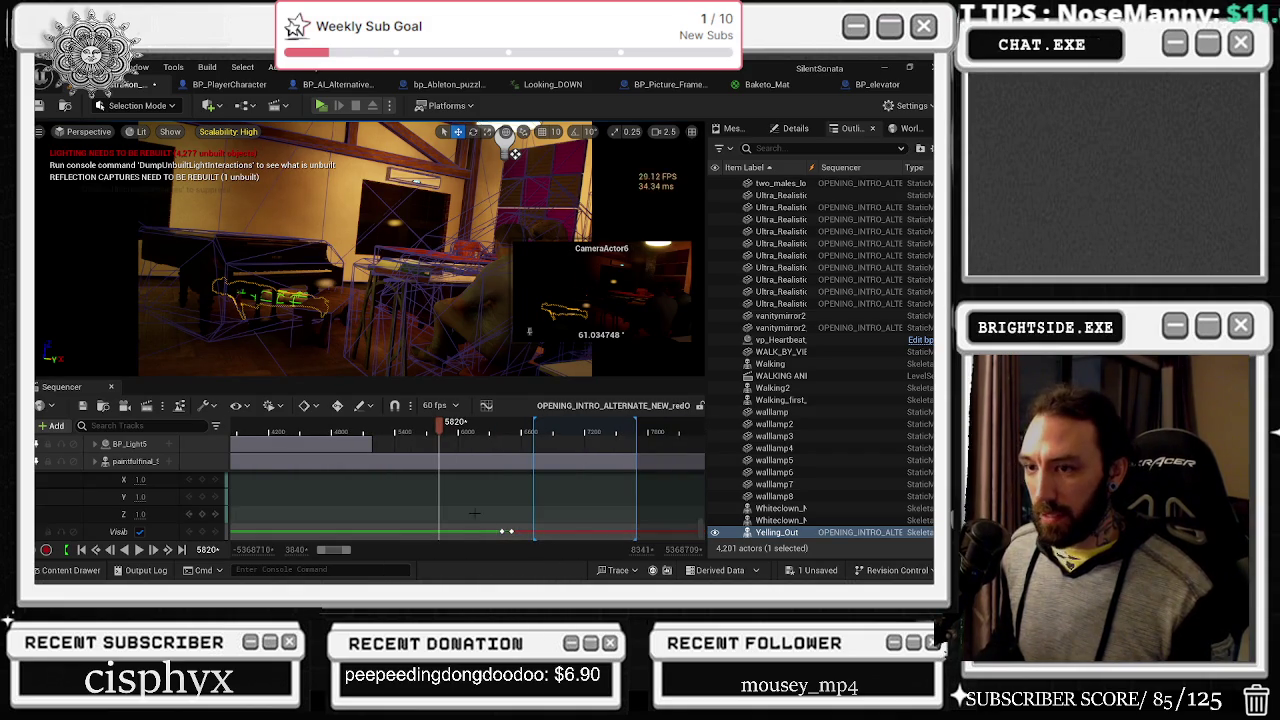
left_click_drag(440, 424, 271, 428)
scroll(346, 465, "down", 5)
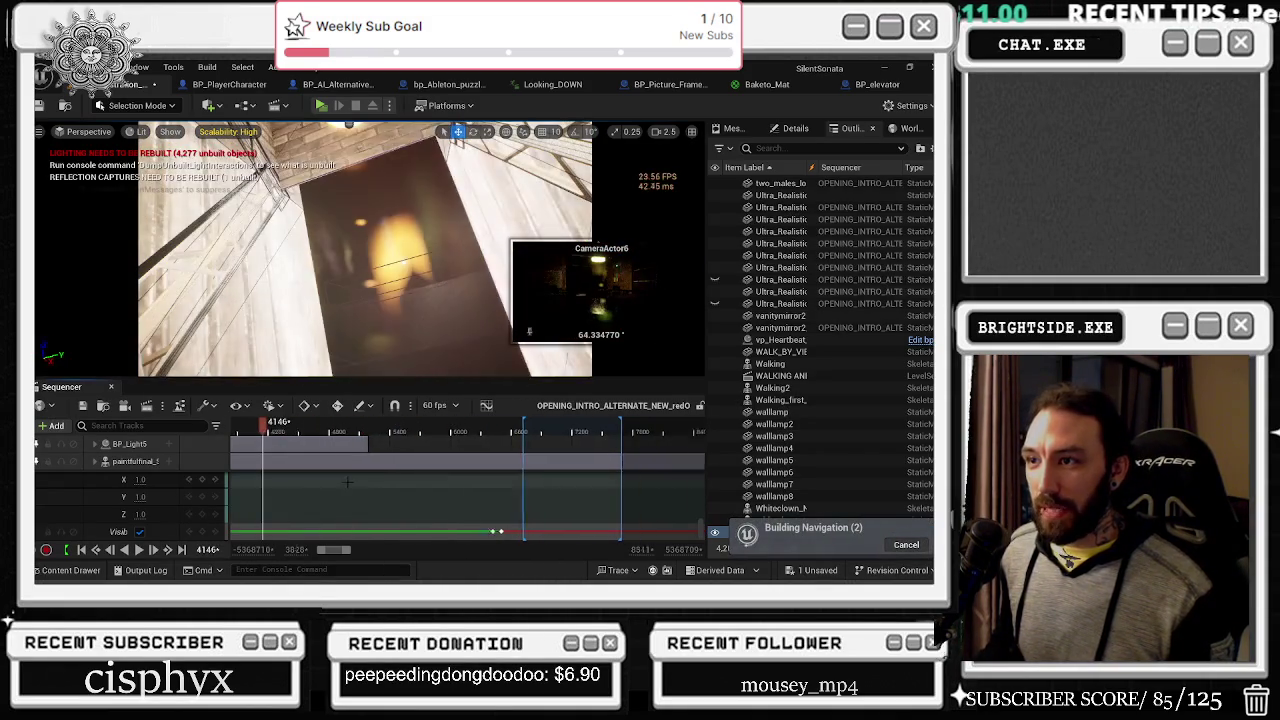
key("space")
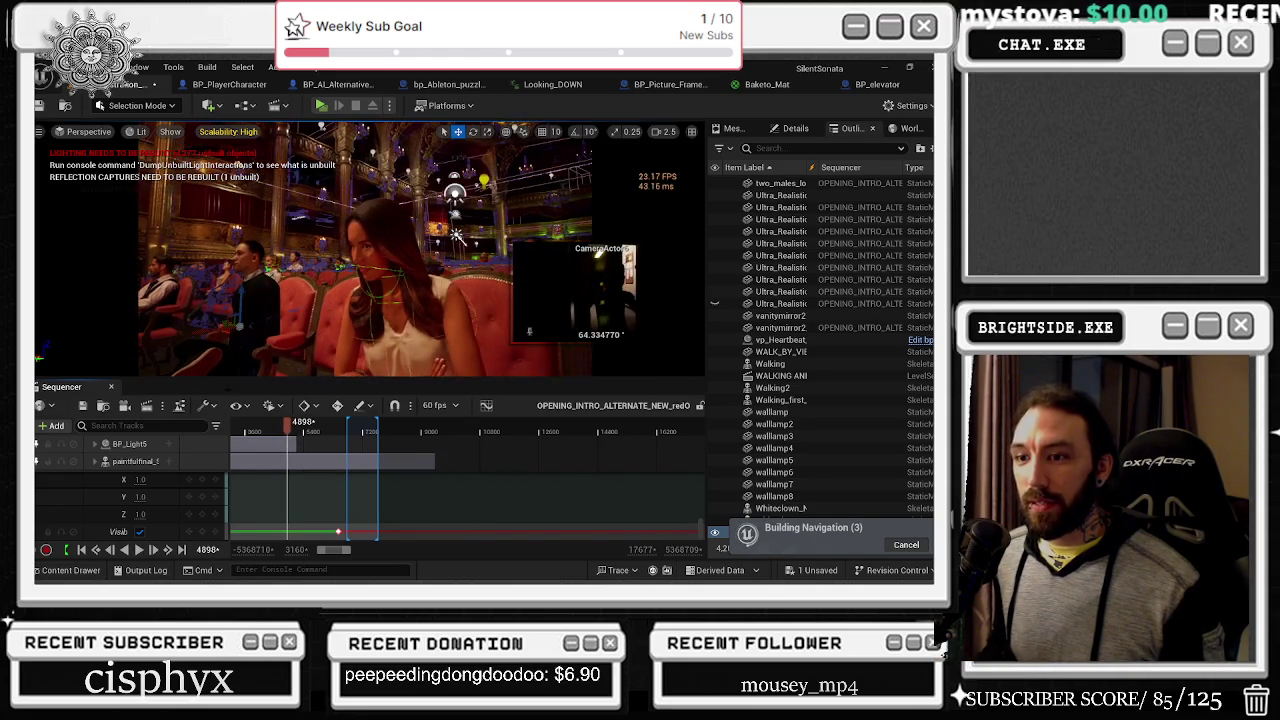
left_click(135, 461)
key("space")
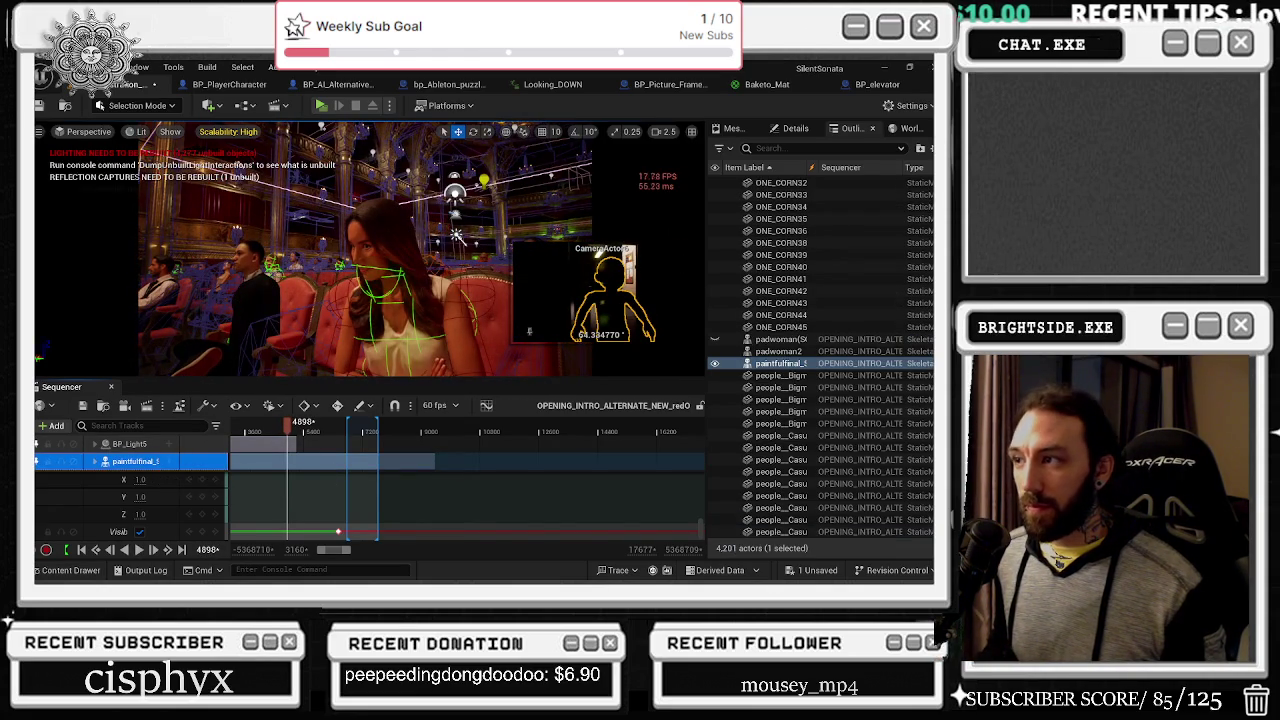
left_click(310, 430)
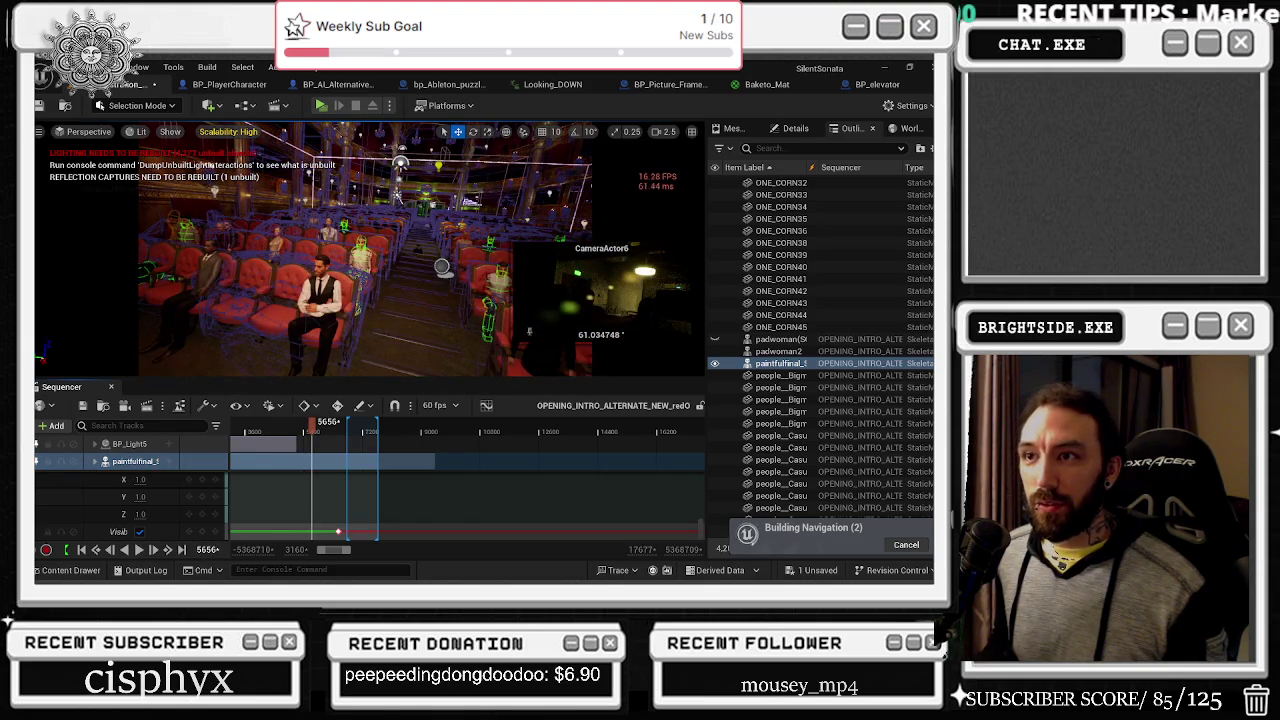
Step: Select the audience characters and play the sequence to review their visibility keys
left_click(780, 423)
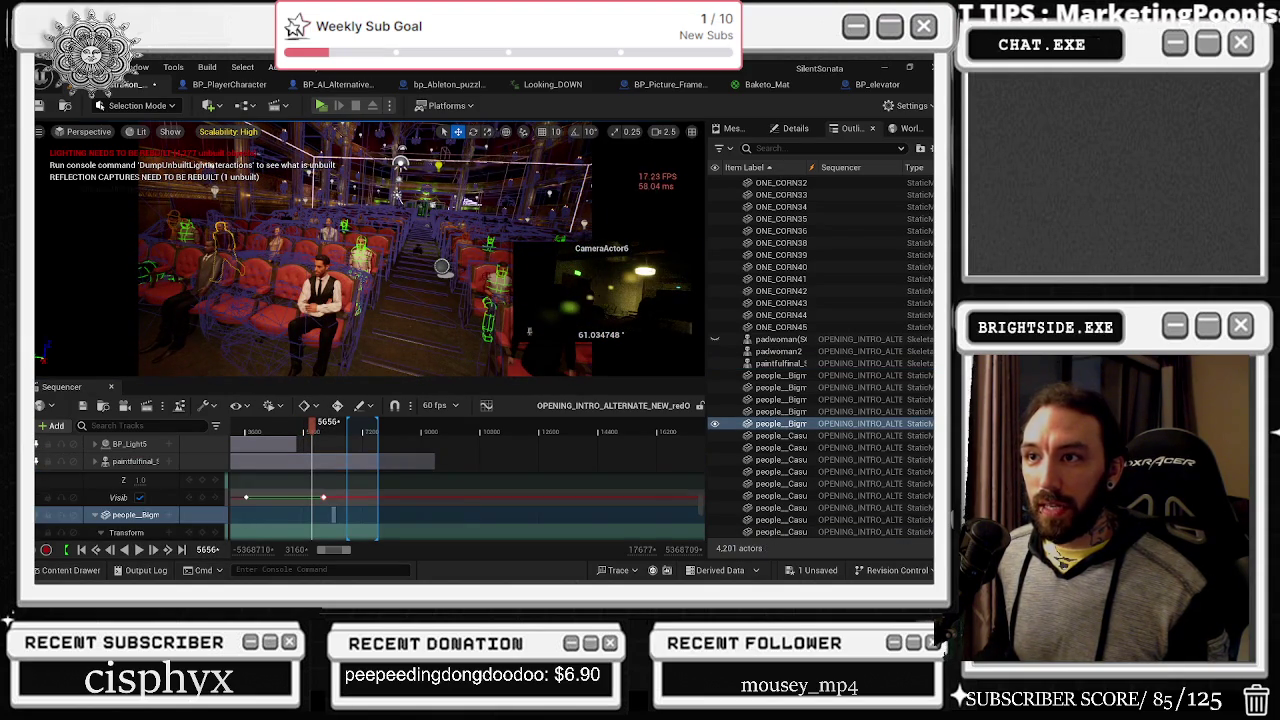
left_click(780, 411)
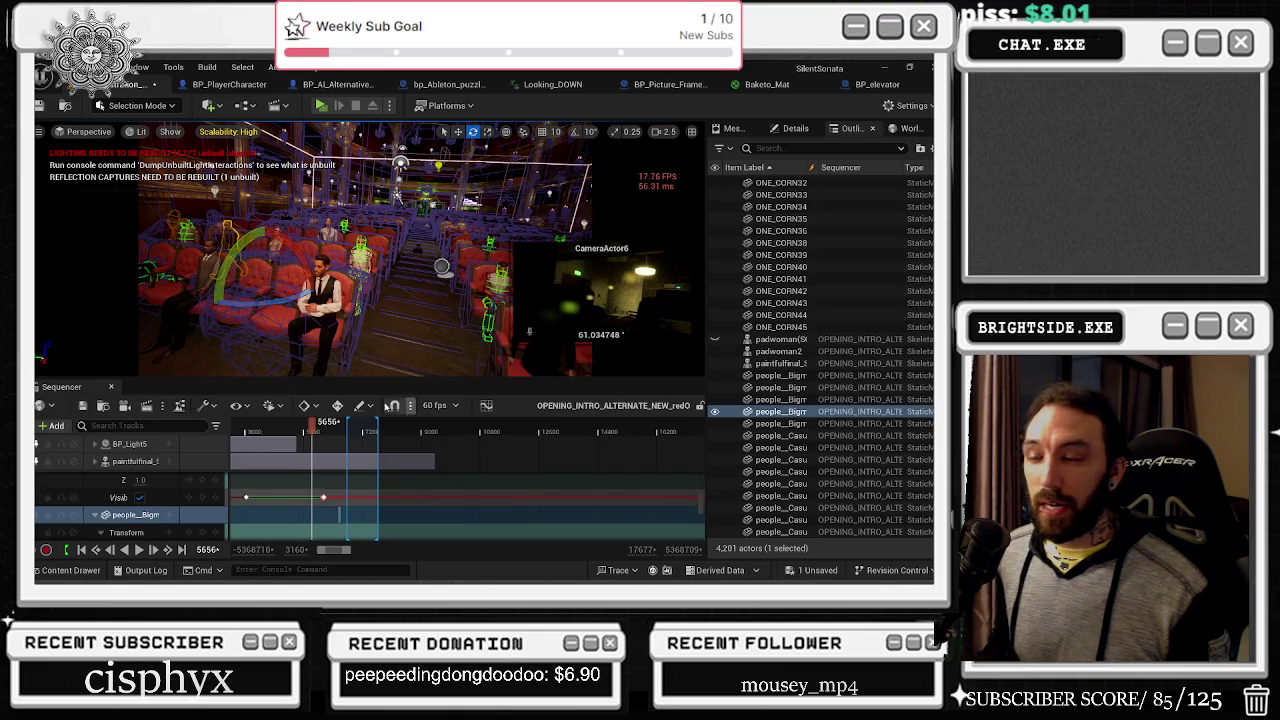
key("space")
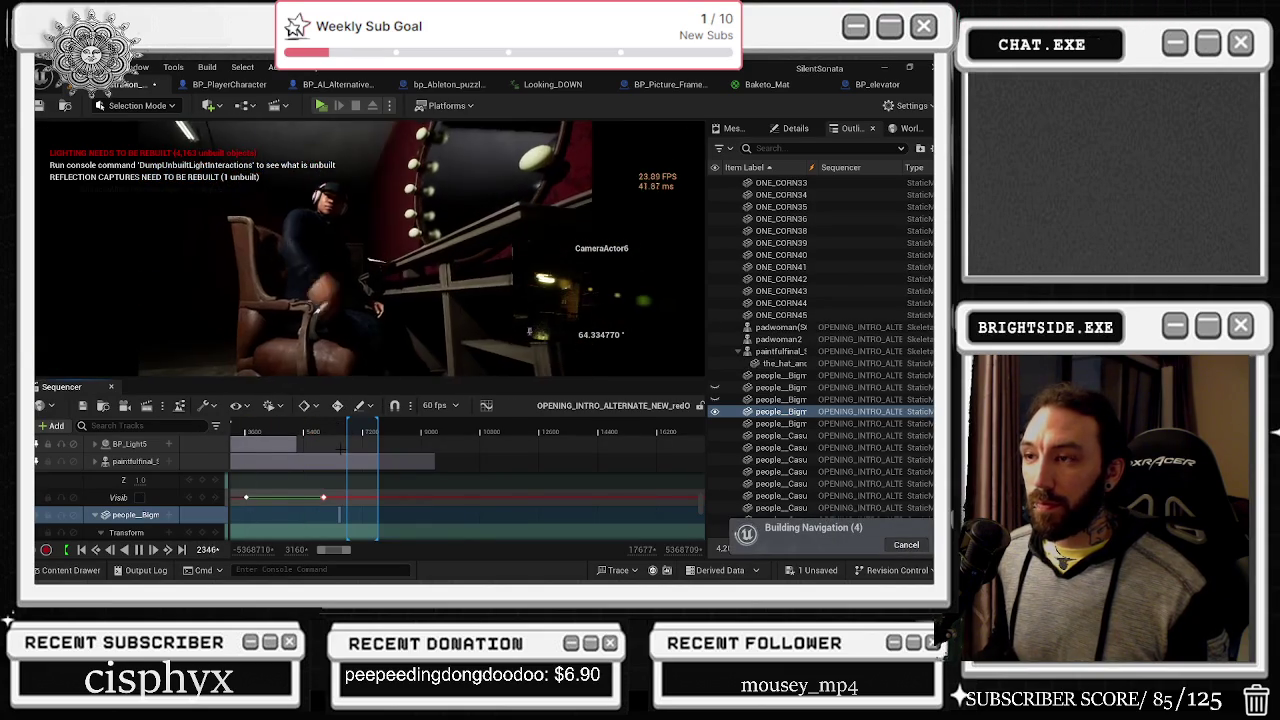
Step: Zoom out the Sequencer timeline while playback runs on to about frame 7675
scroll(465, 480, "down", 3)
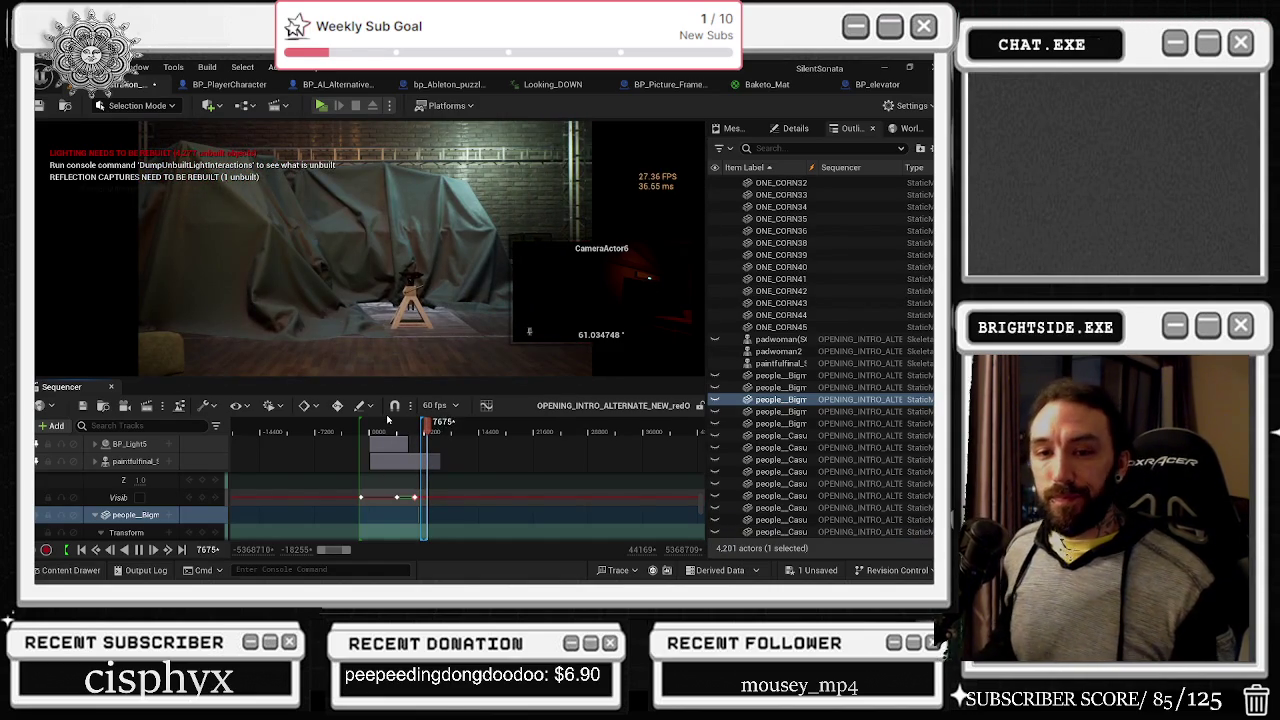
Step: Save the sequence and the Demonstration_OPERA_MAIN map, and set viewport Scalability to Low
left_click(83, 405)
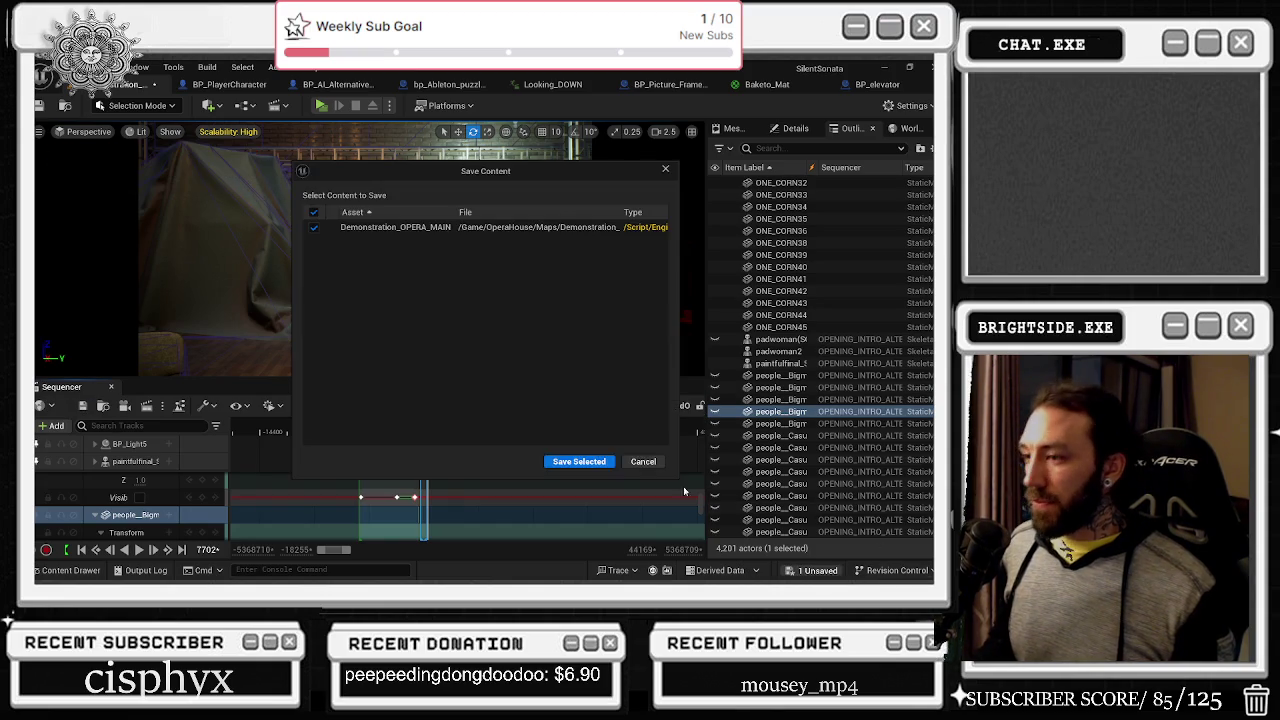
left_click(579, 461)
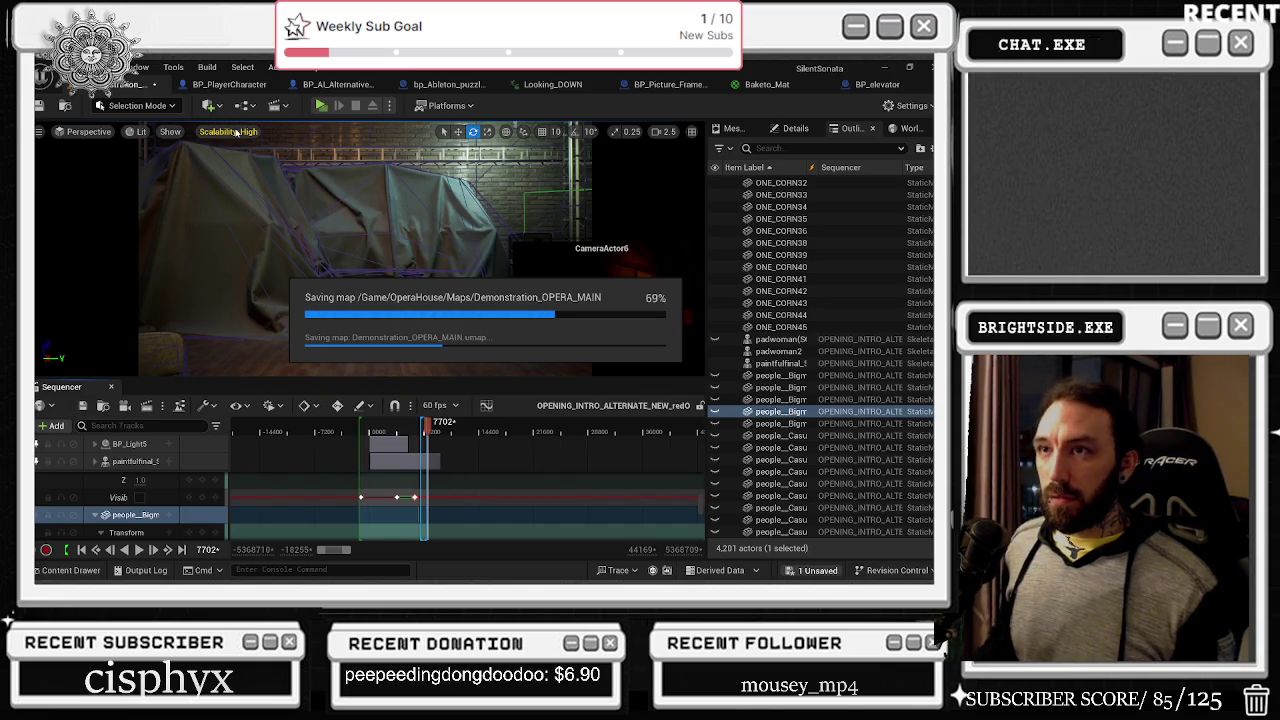
left_click(223, 131)
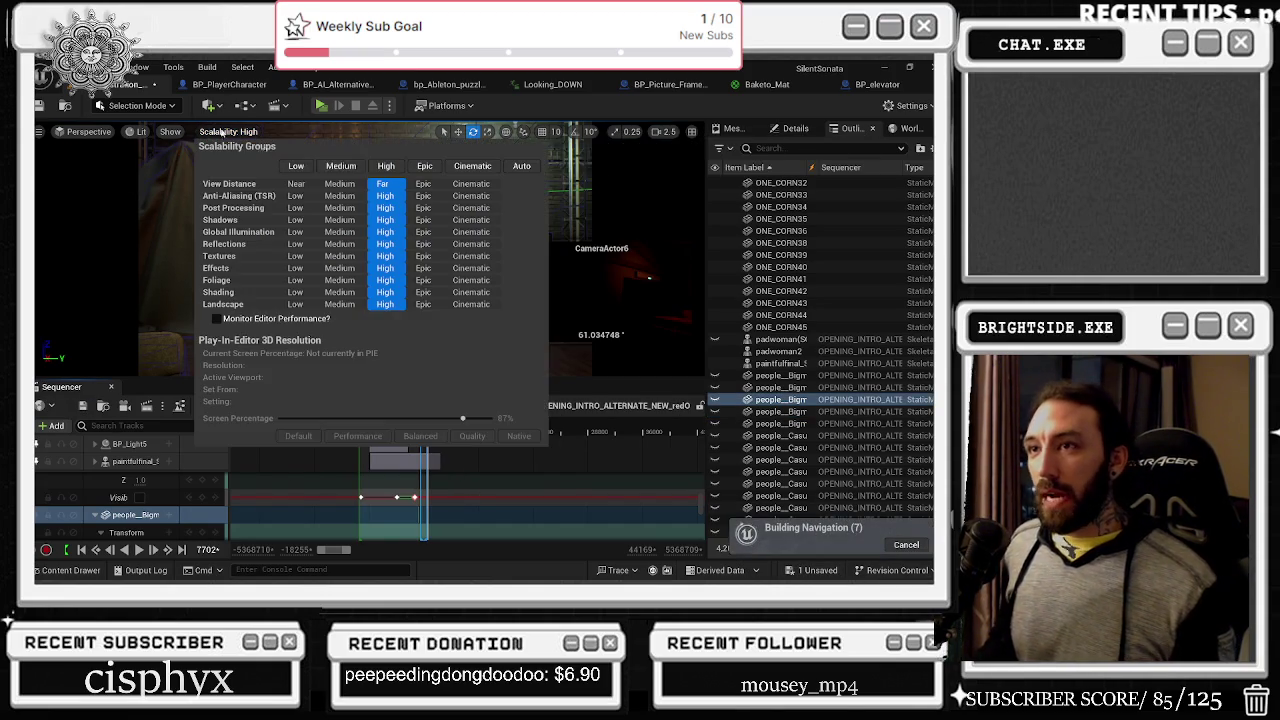
left_click(296, 166)
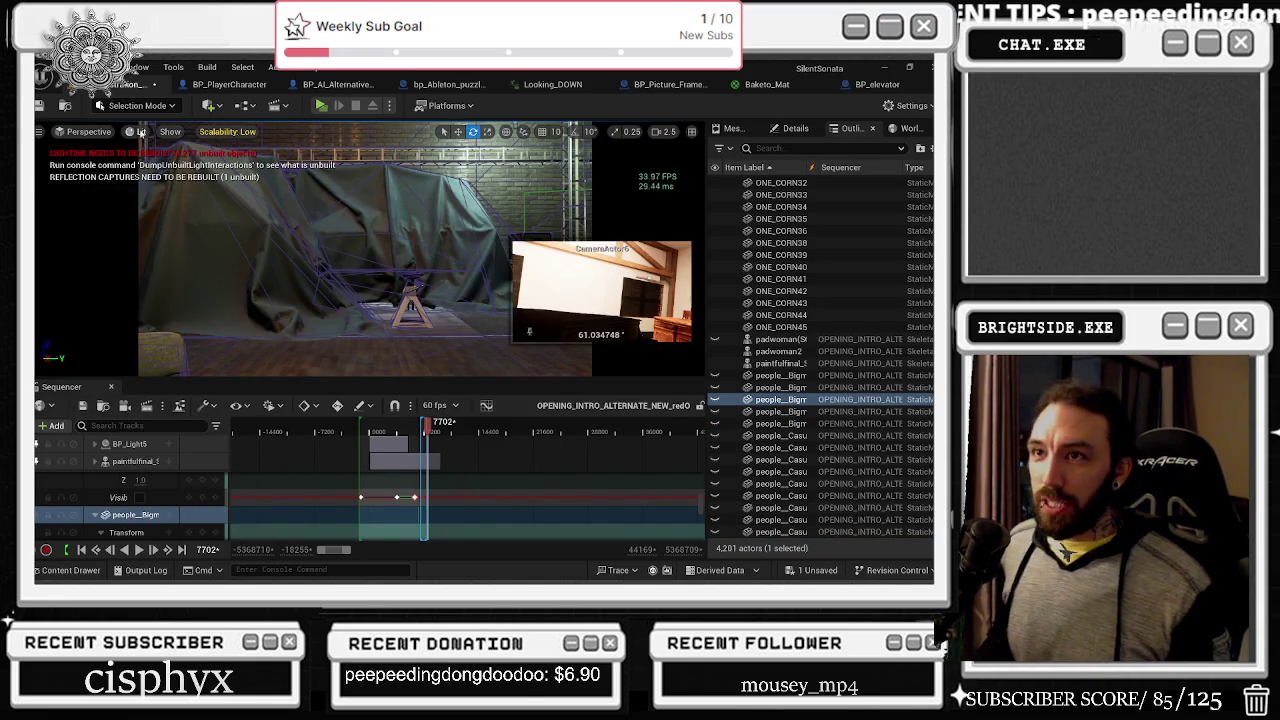
Step: Switch the viewport to Unlit and scrub the sequence back to frame 6311
left_click(141, 131)
left_click(165, 190)
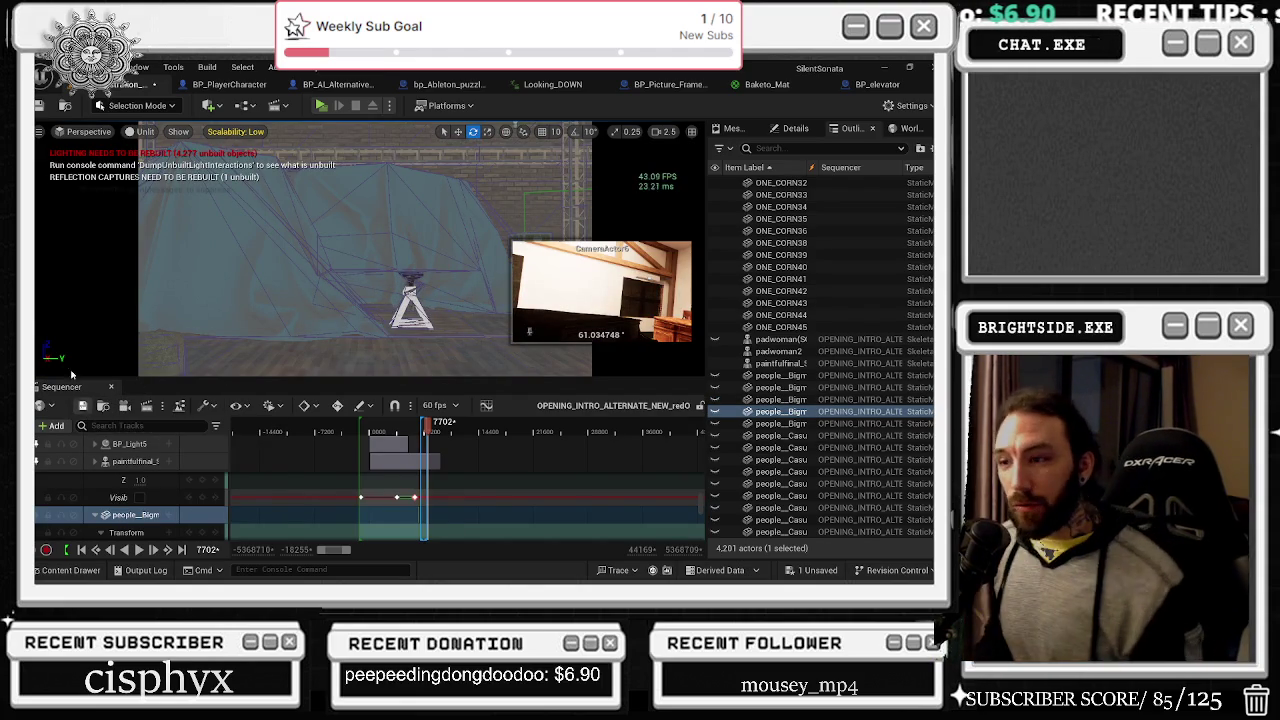
scroll(390, 432, "up", 5)
left_click(389, 430)
left_click_drag(389, 430, 377, 434)
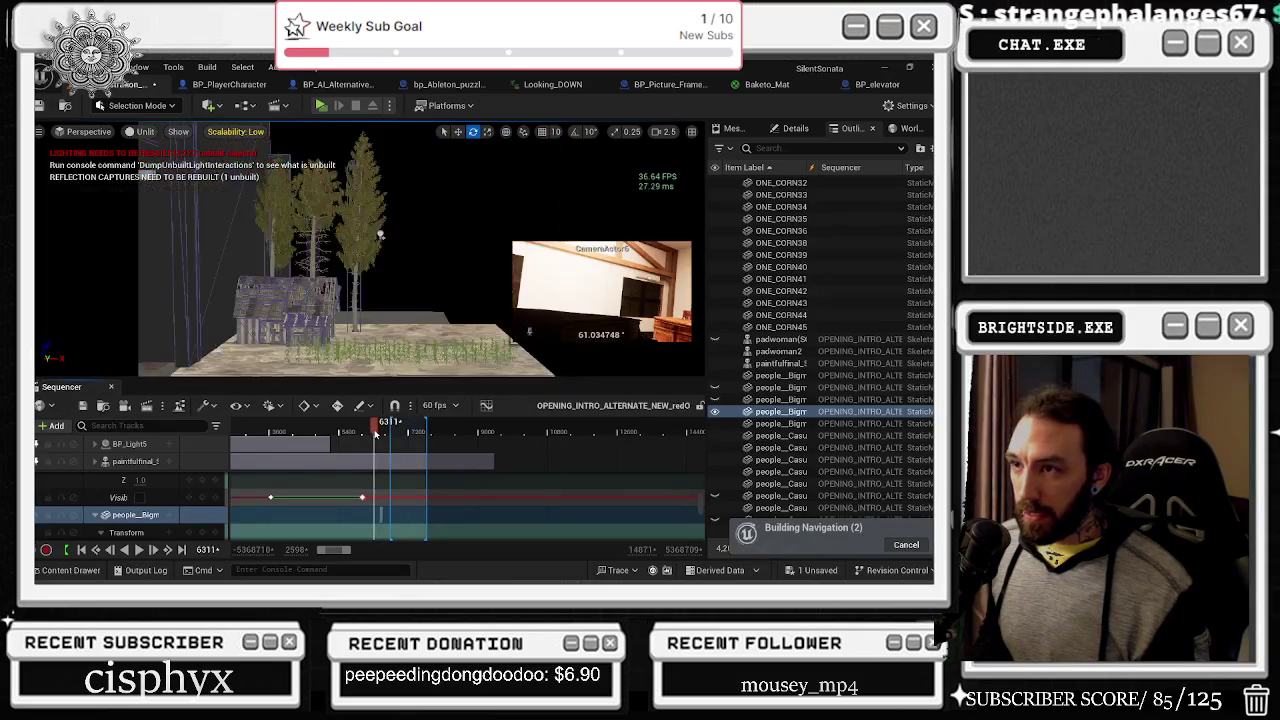
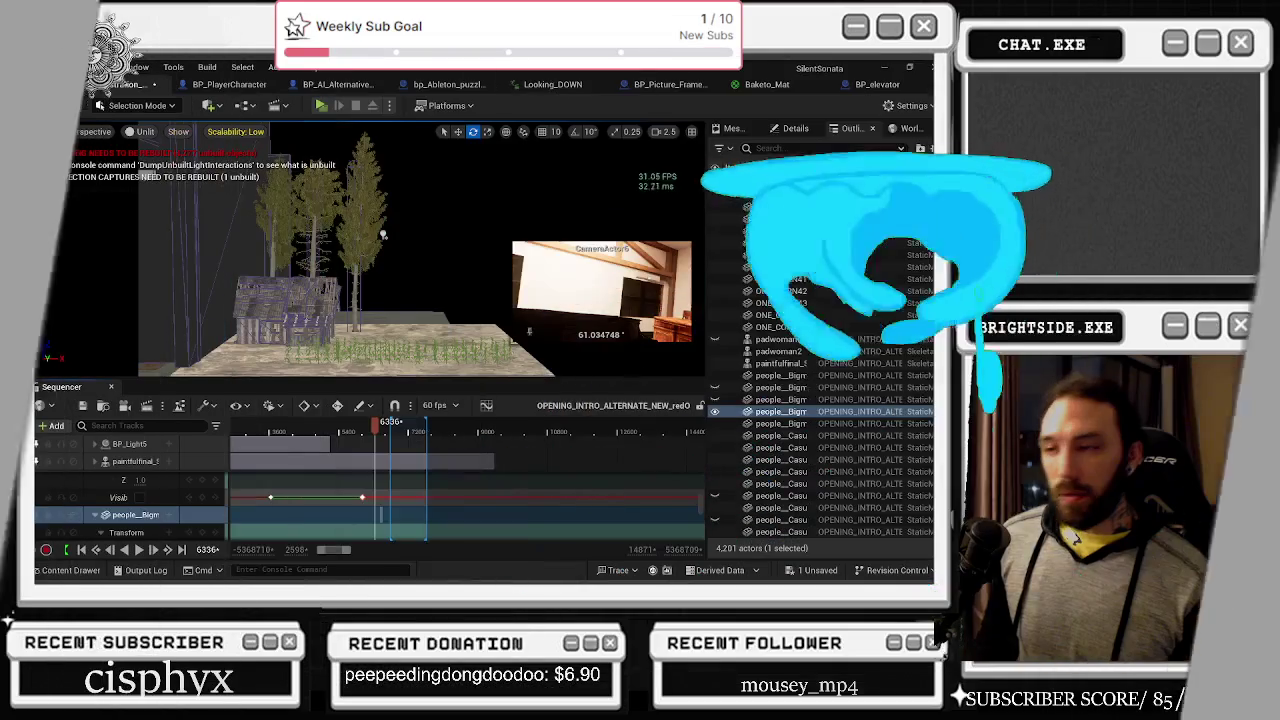
Step: Scrub the intro sequence back to frame 4155, then forward to the piano room at frame 5825
left_click_drag(376, 432, 382, 432)
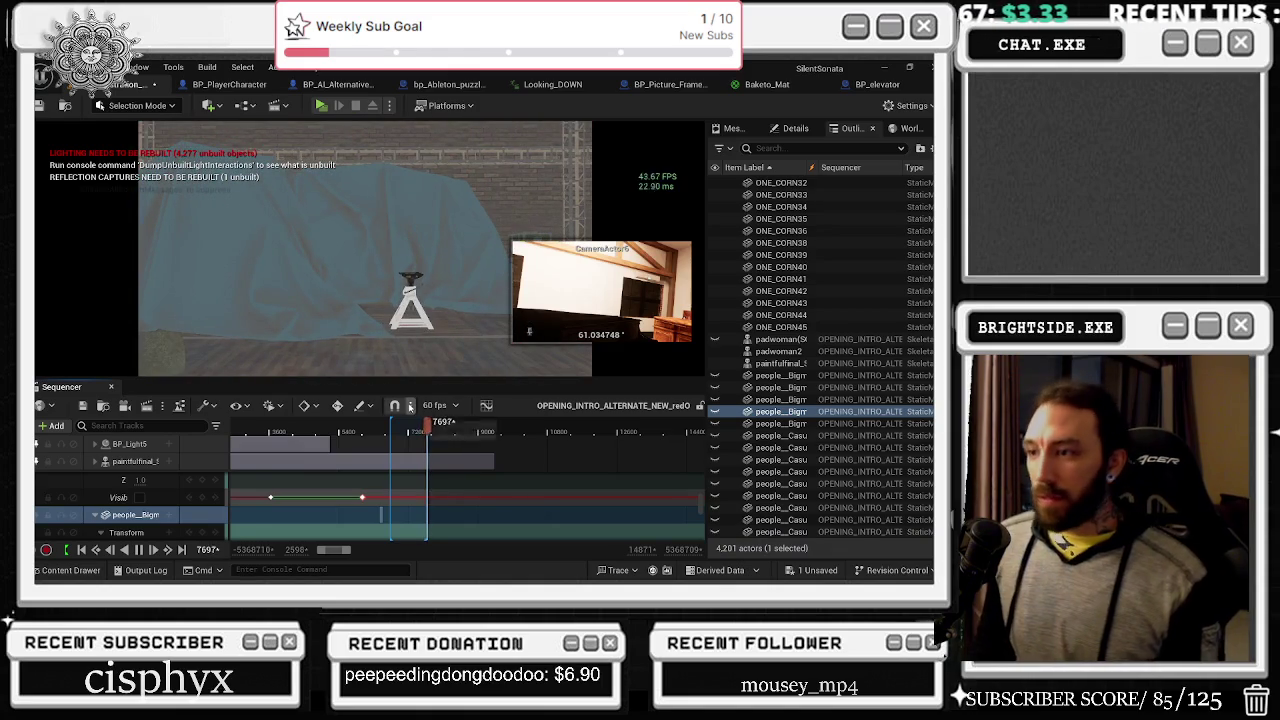
left_click(288, 427)
left_click_drag(288, 427, 352, 427)
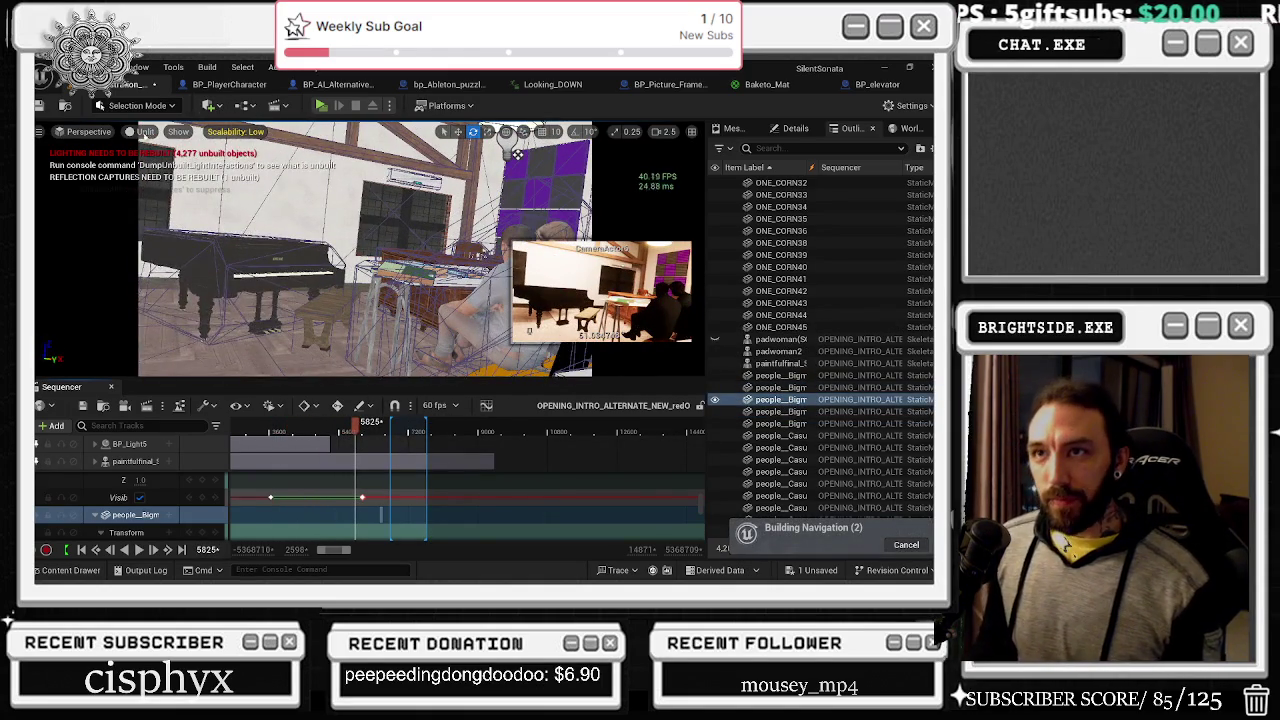
Step: Switch the viewport to Lit shading and scrub through the shots to about frame 6266
left_click(146, 131)
left_click(172, 193)
left_click(172, 193)
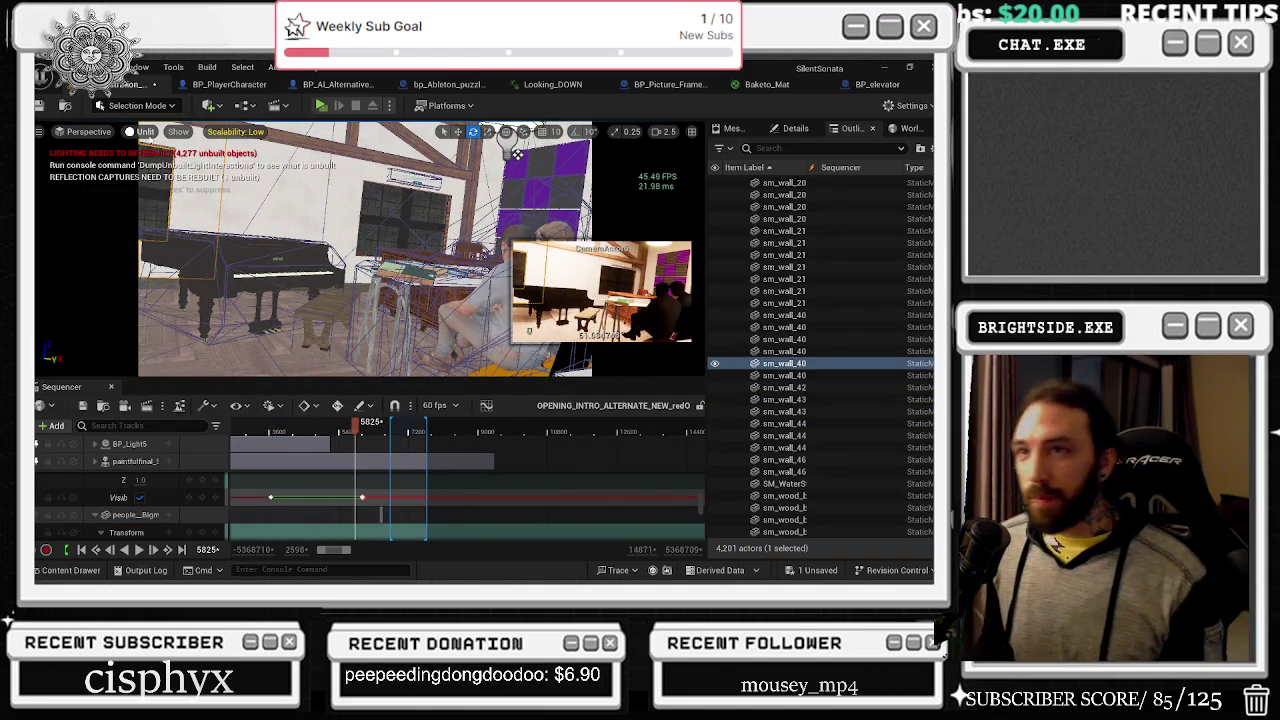
left_click(146, 131)
left_click(172, 168)
left_click_drag(356, 427, 372, 432)
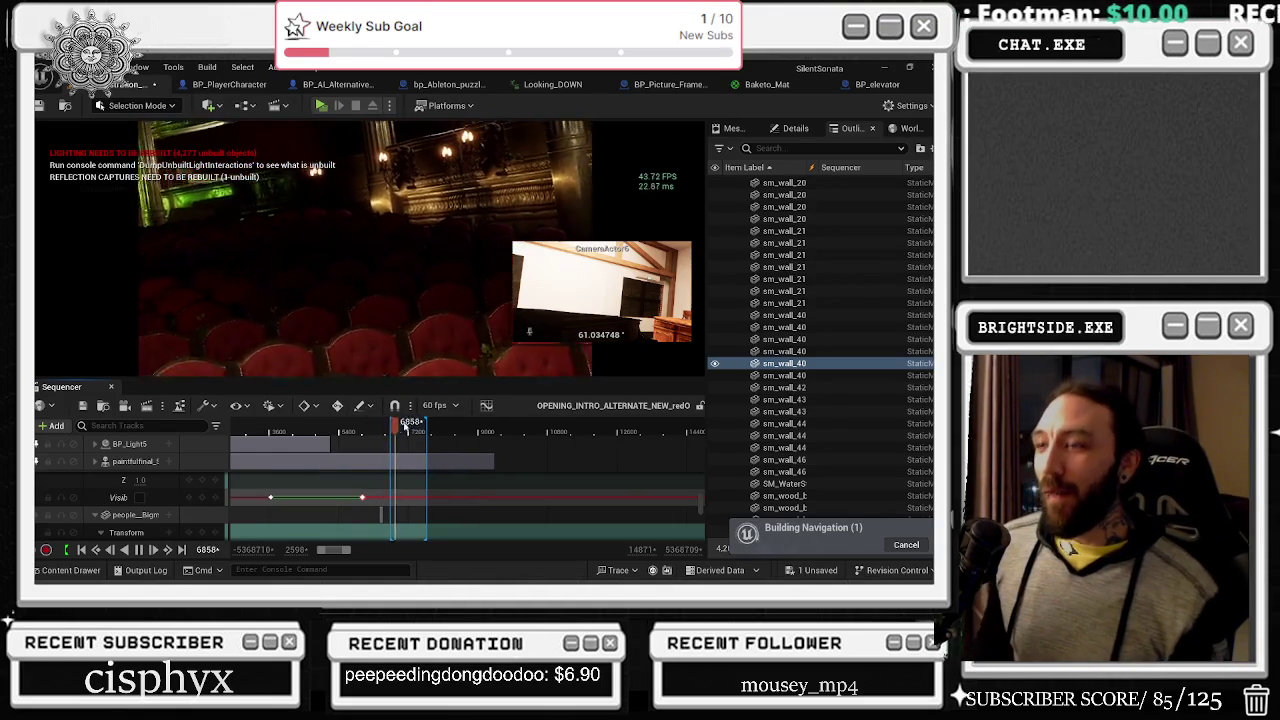
left_click_drag(381, 428, 353, 427)
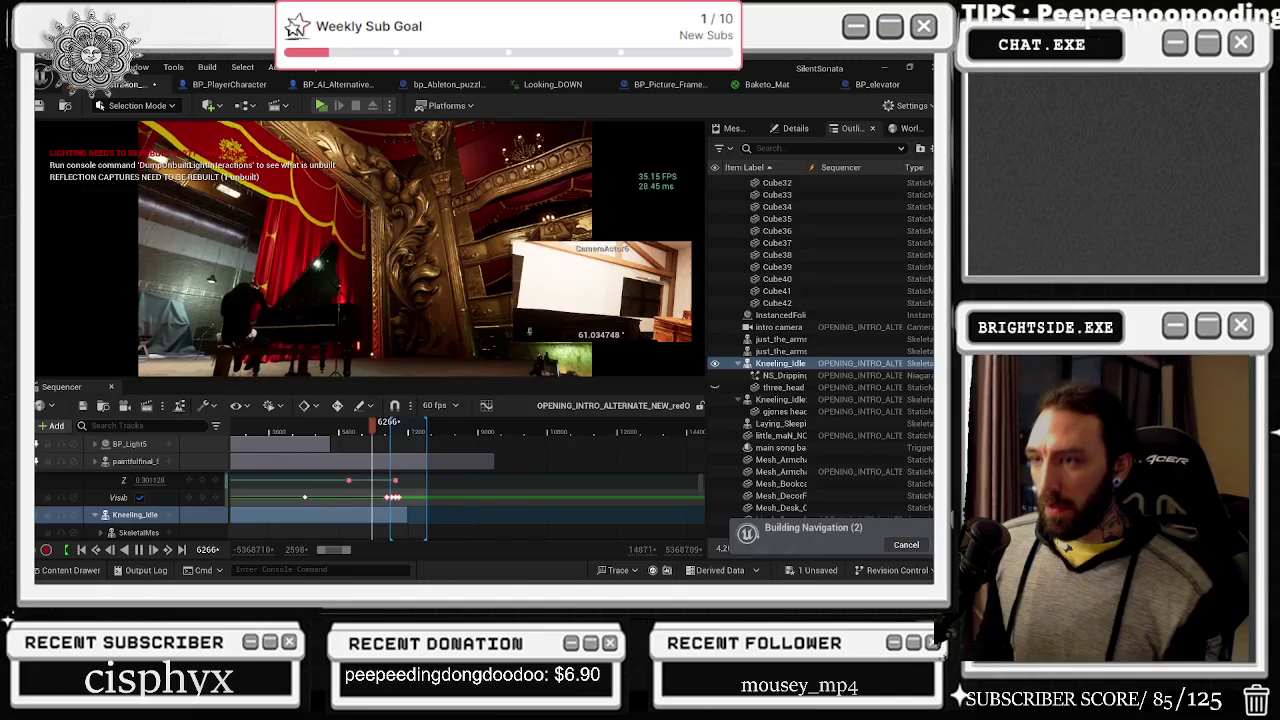
Step: Play the intro from frame 6149, the audience shot and about frame 5537 to check timing
left_click_drag(375, 428, 370, 432)
key("space")
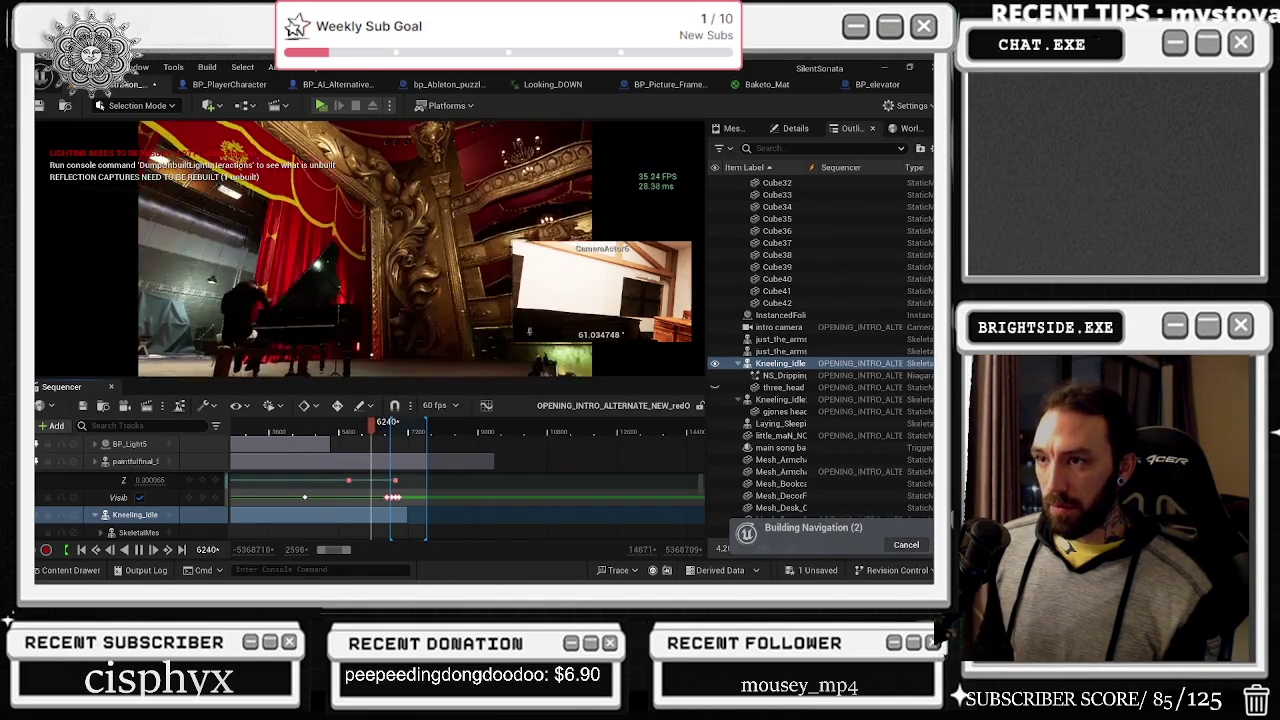
key("space")
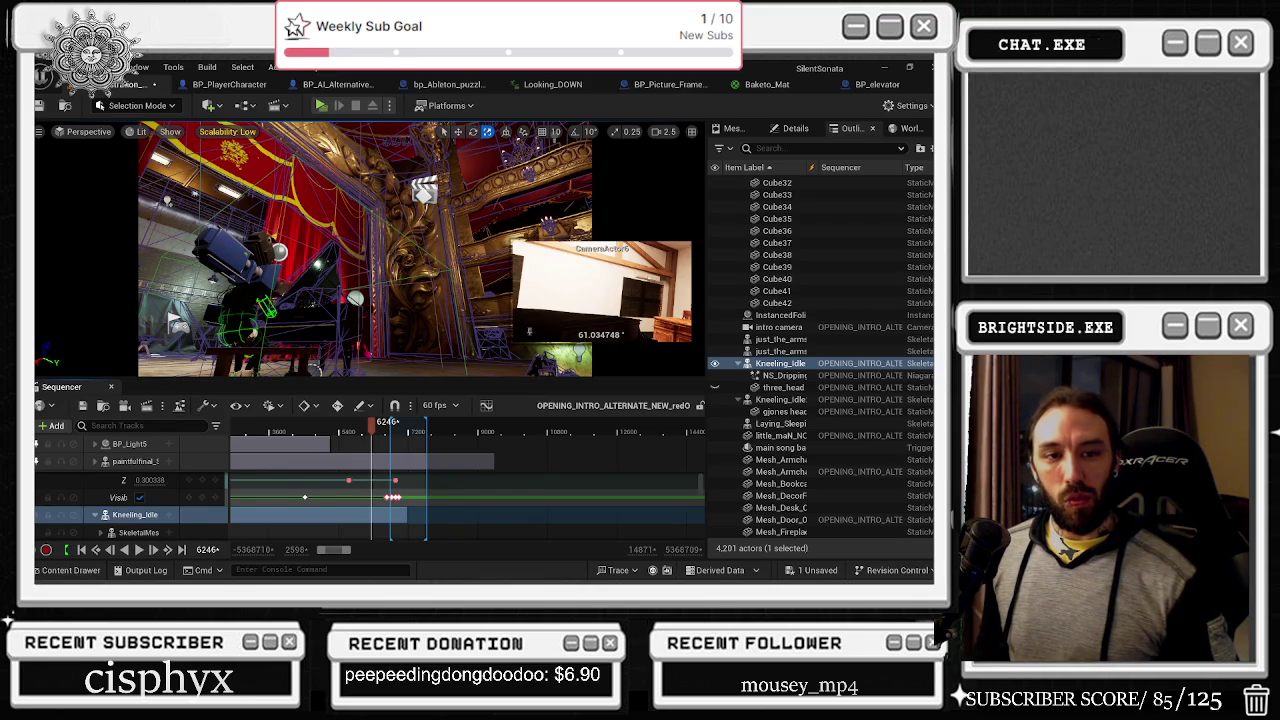
left_click_drag(375, 424, 348, 423)
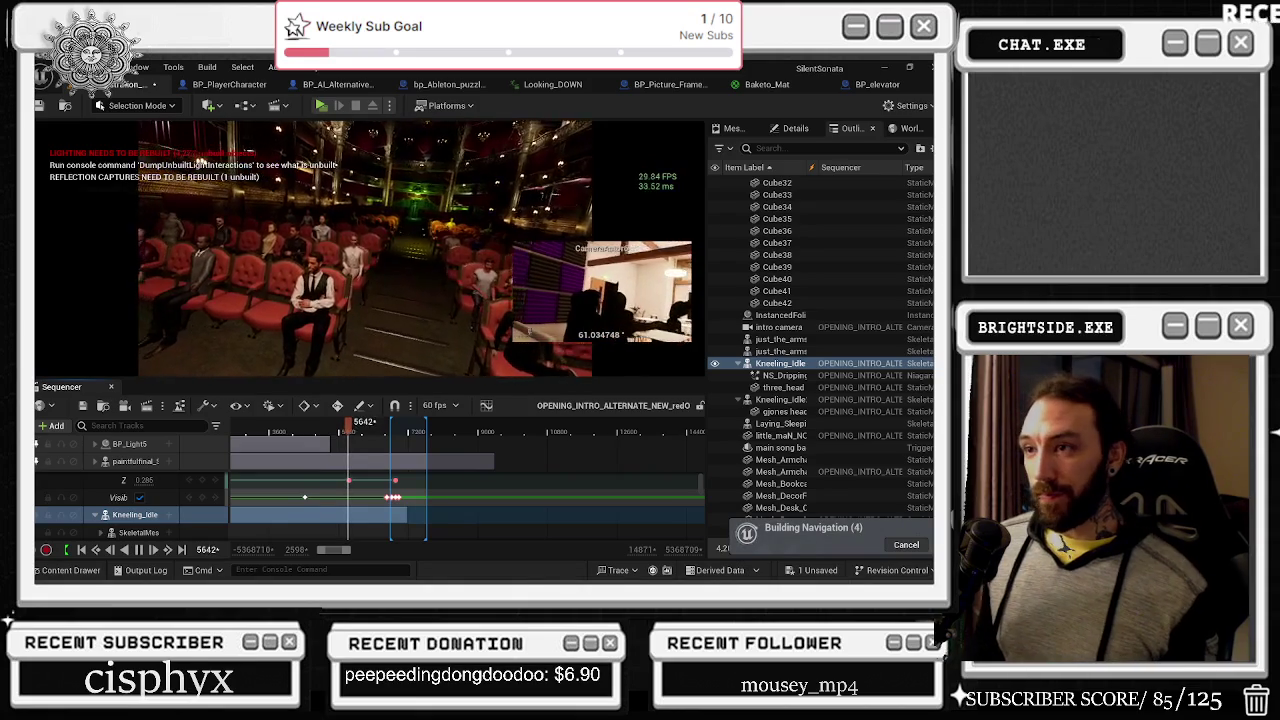
key("space")
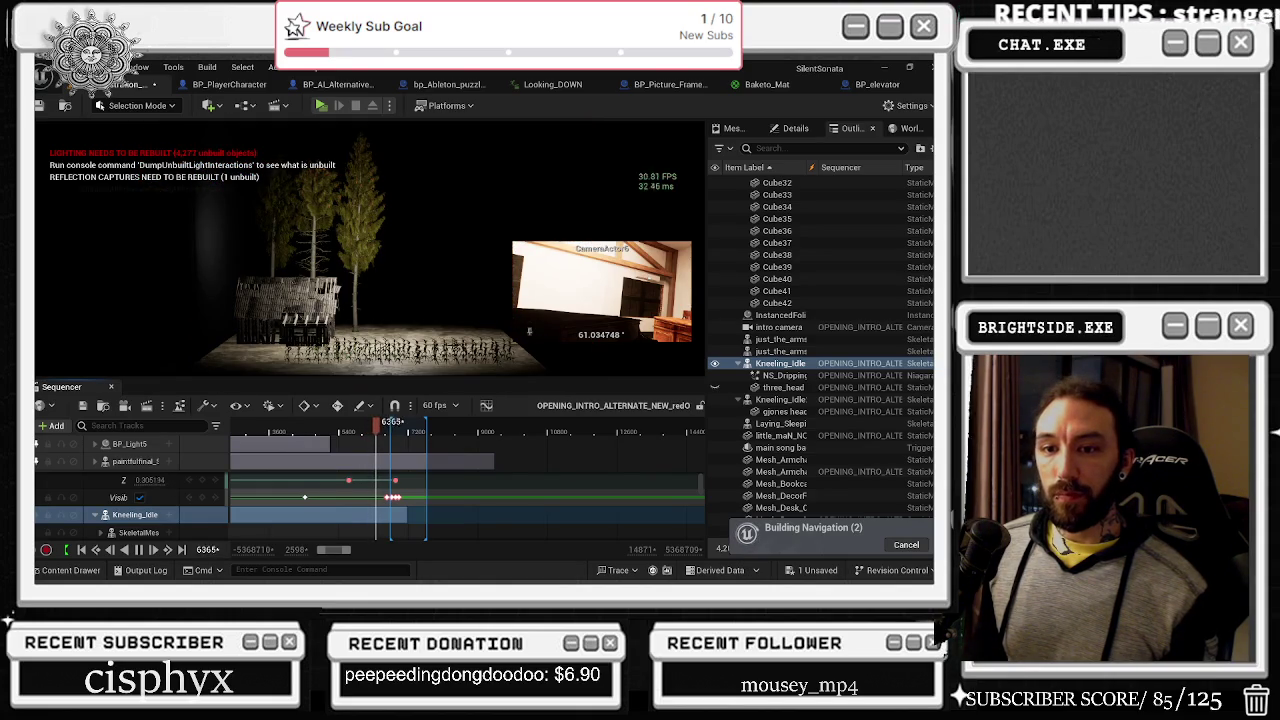
key("space")
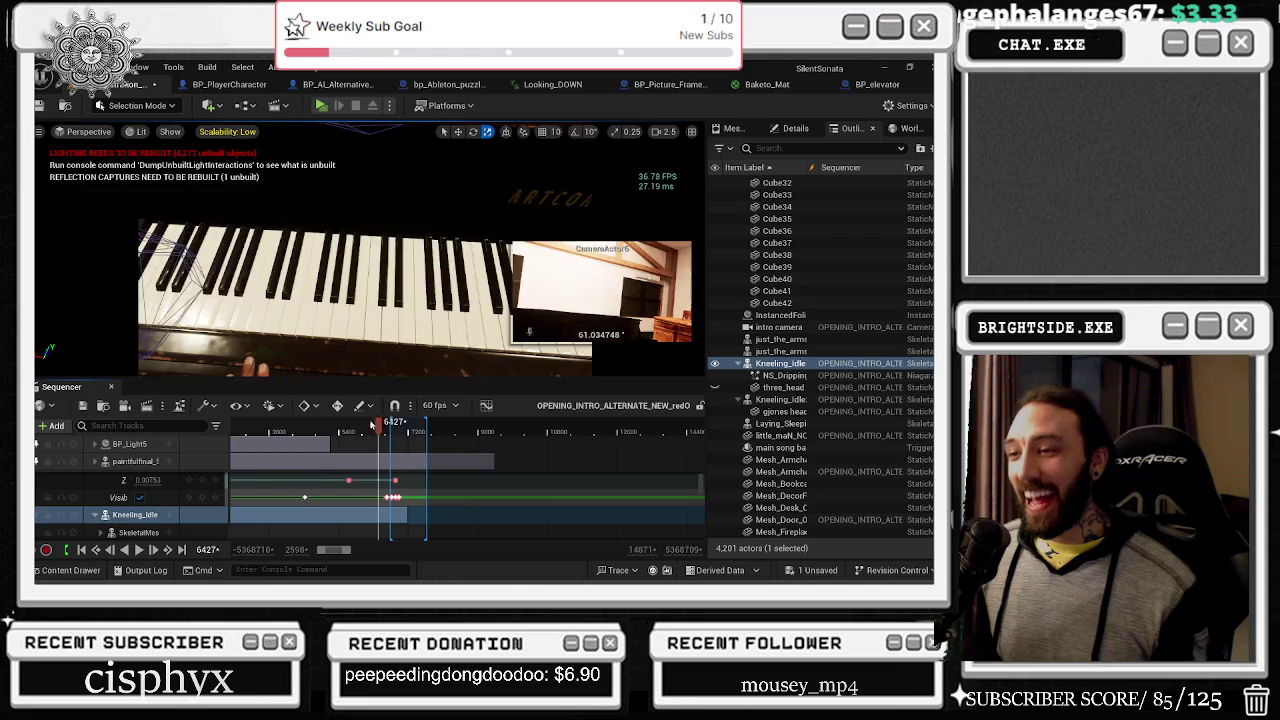
left_click_drag(371, 425, 345, 430)
key("space")
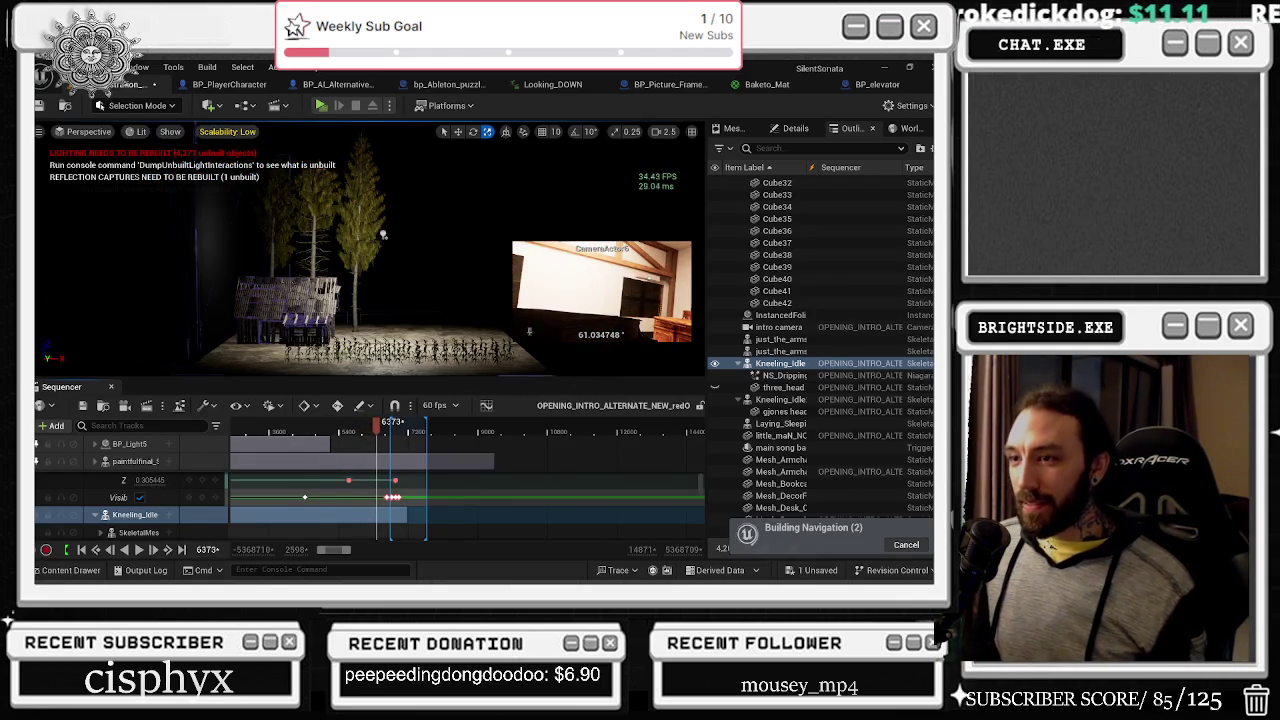
scroll(361, 512, "down", 3)
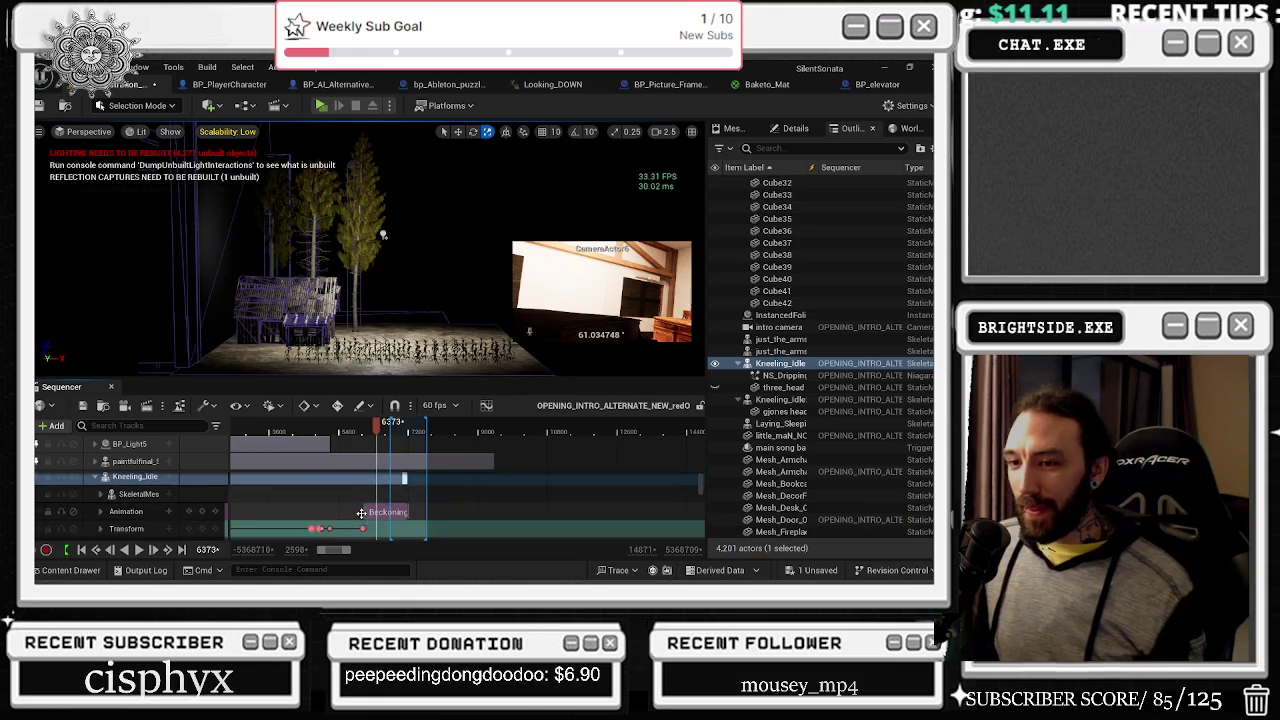
Step: Go to frame 6277 and expand Kneeling_Idle's Transform and Location tracks down to the axis channels
scroll(397, 514, "down", 2)
scroll(380, 505, "up", 3, "ctrl")
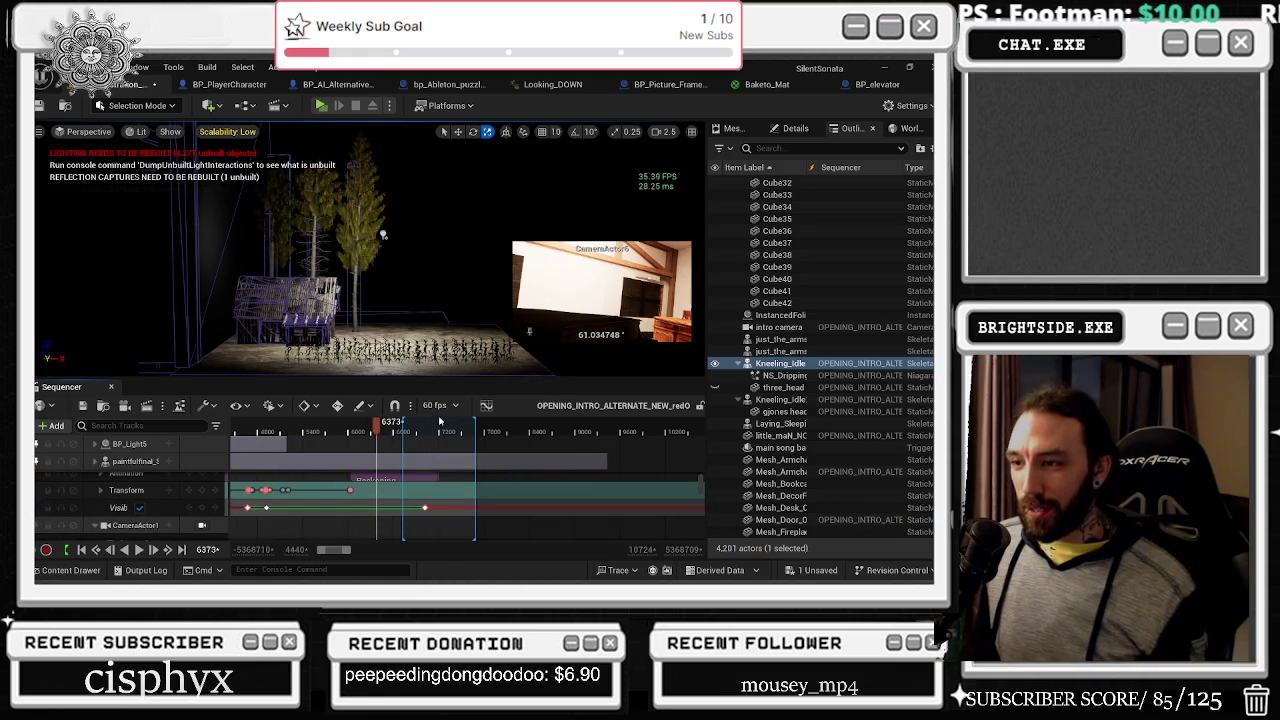
left_click_drag(383, 431, 369, 425)
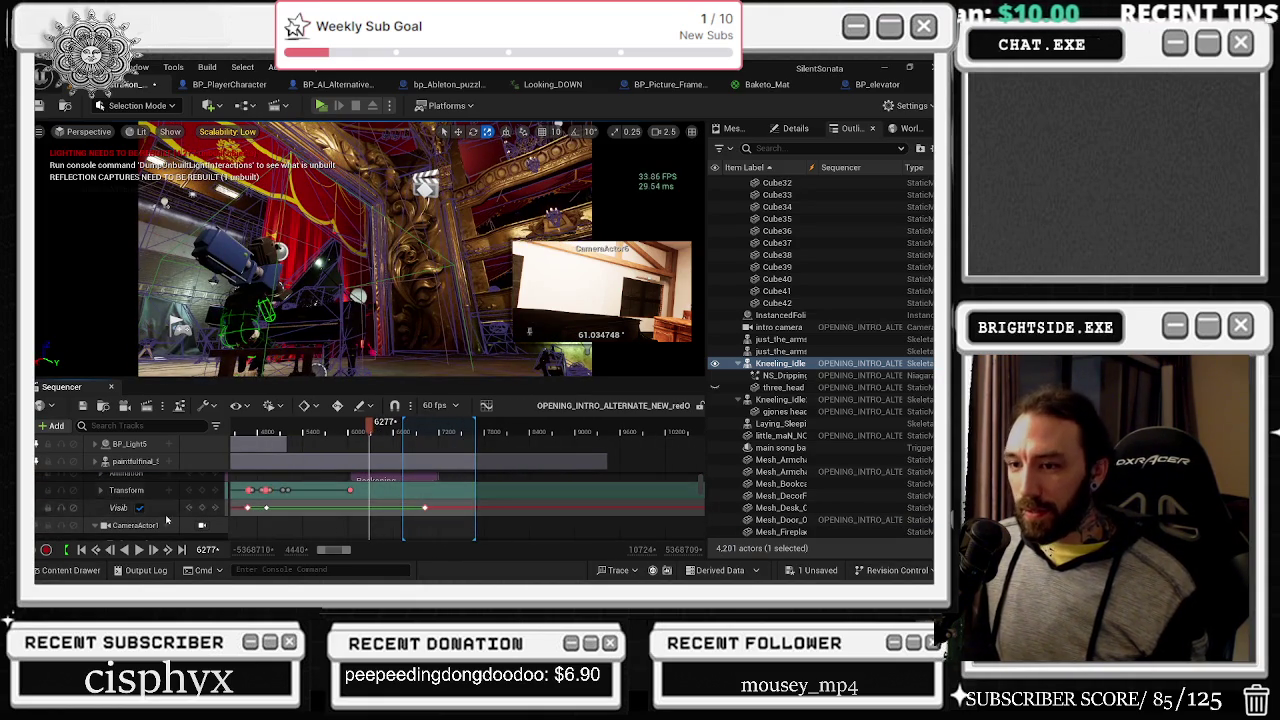
left_click(102, 491)
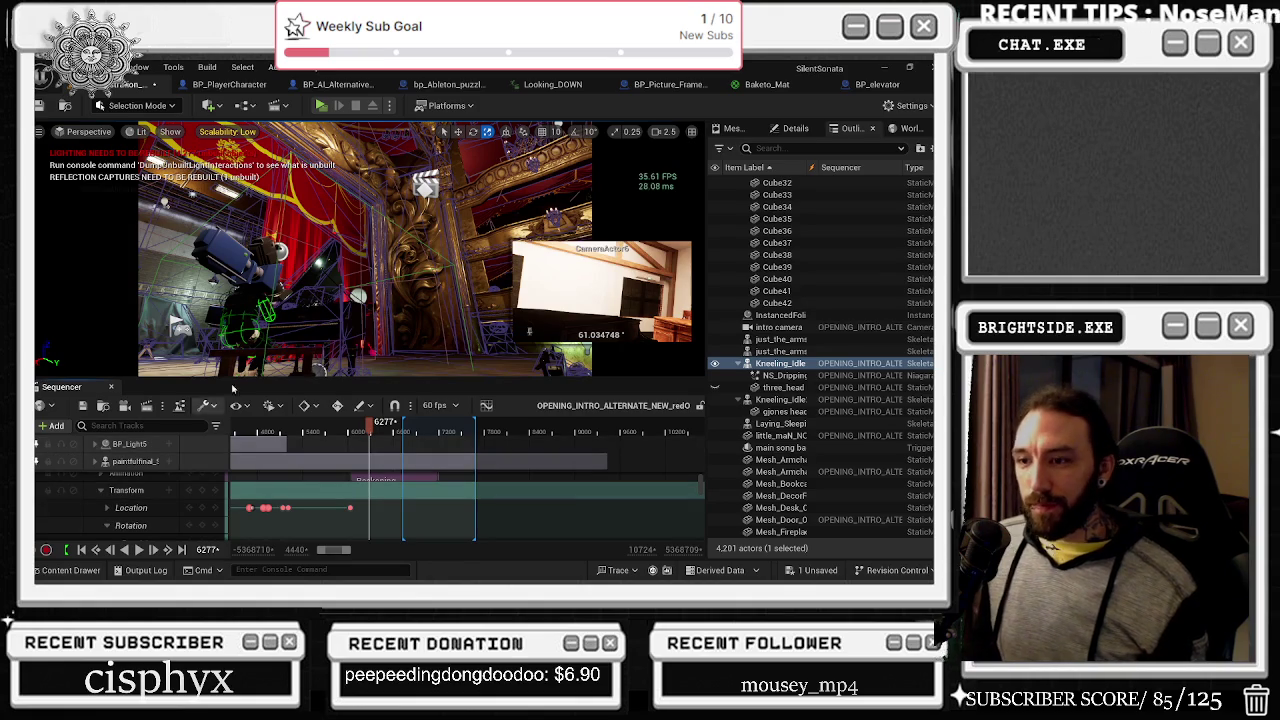
scroll(323, 183, "down", 5)
left_click_drag(370, 250, 260, 210)
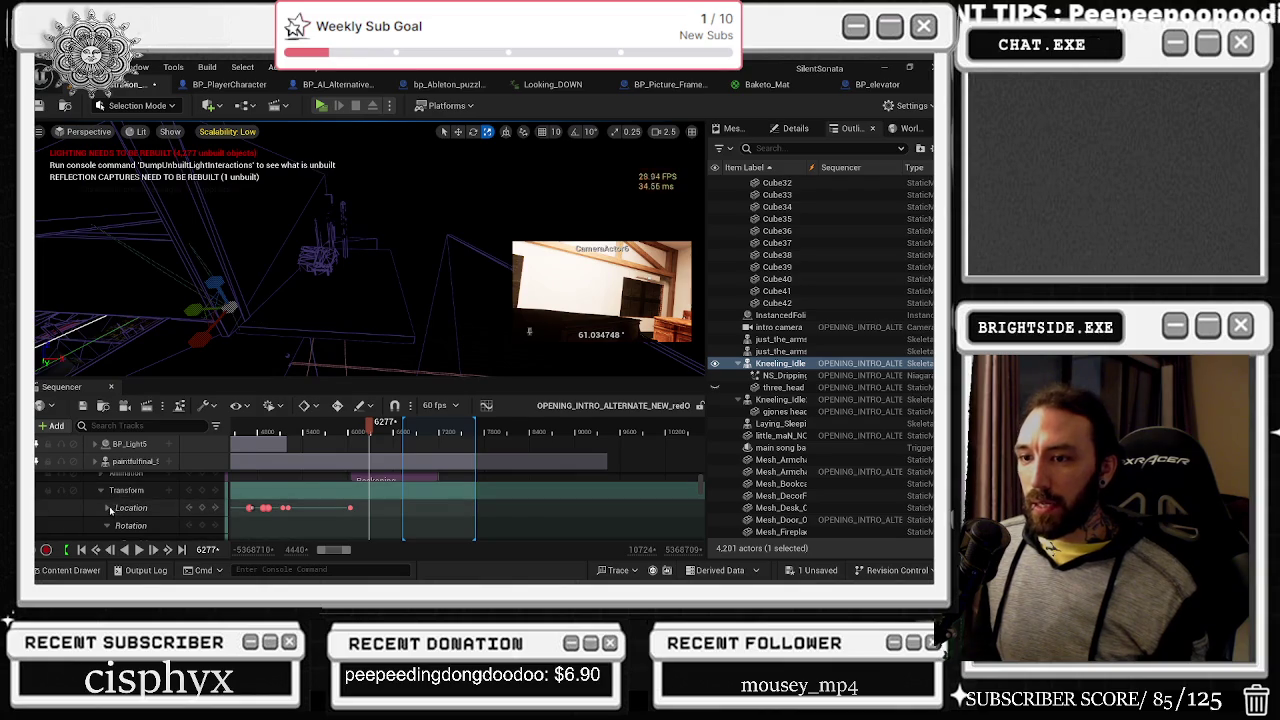
left_click(107, 507)
Step: Key a shifted X and a higher Z Location for Kneeling_Idle at frame 6277
left_click_drag(155, 507, 210, 507)
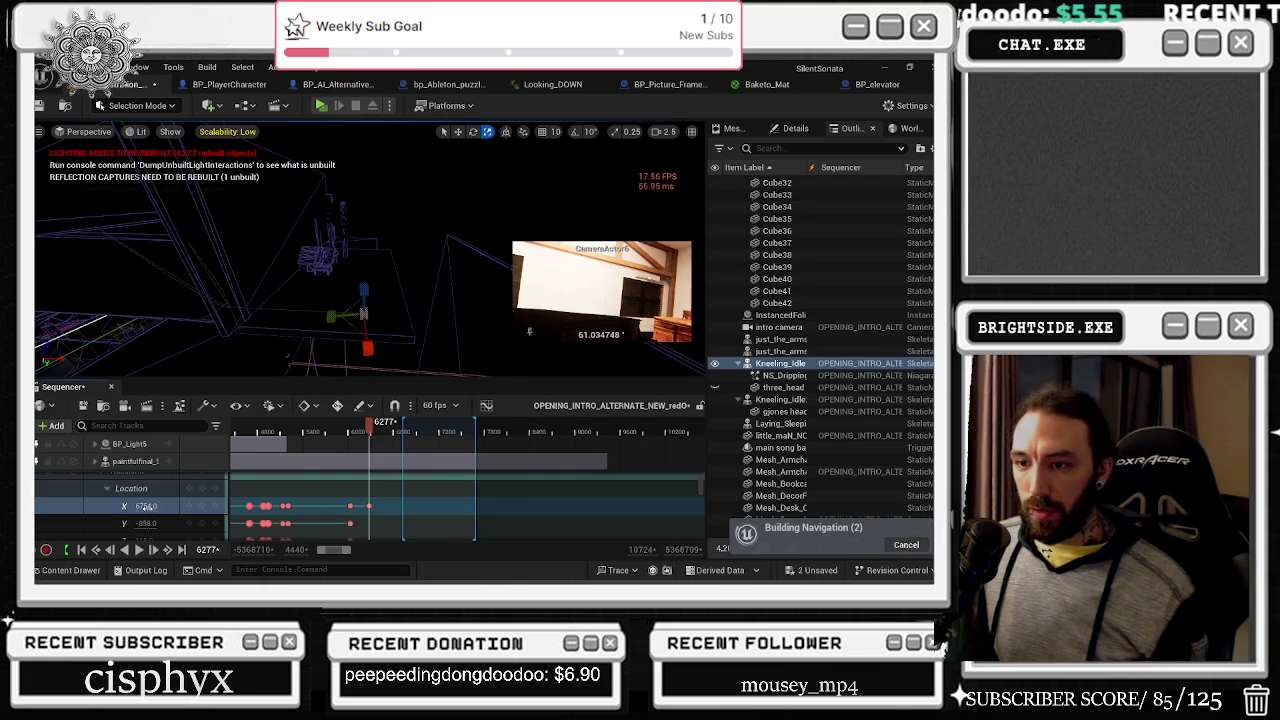
scroll(145, 507, "down", 2)
mouse_move(145, 502)
left_mouse_down()
mouse_move(173, 502)
mouse_move(149, 486)
mouse_move(148, 504)
mouse_move(134, 486)
left_mouse_up()
scroll(145, 502, "up", 1)
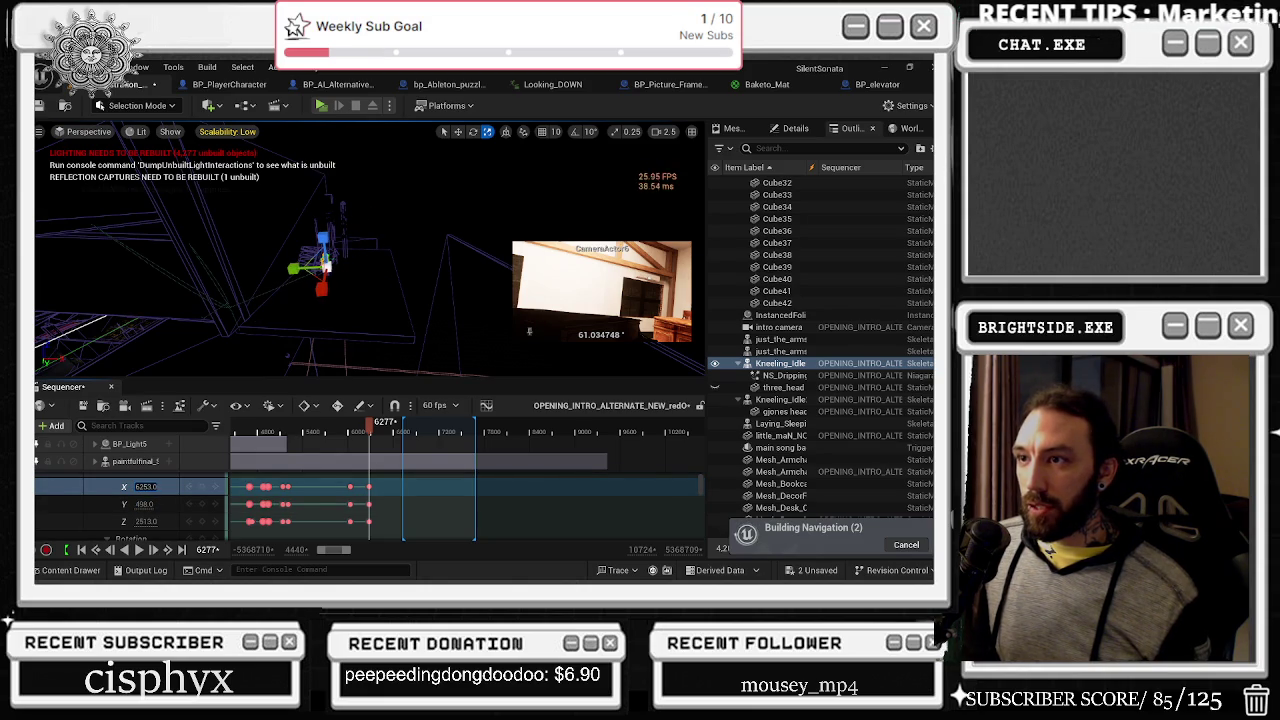
mouse_move(326, 267)
left_mouse_down()
mouse_move(328, 325)
mouse_move(315, 340)
mouse_move(350, 280)
mouse_move(318, 278)
left_mouse_up()
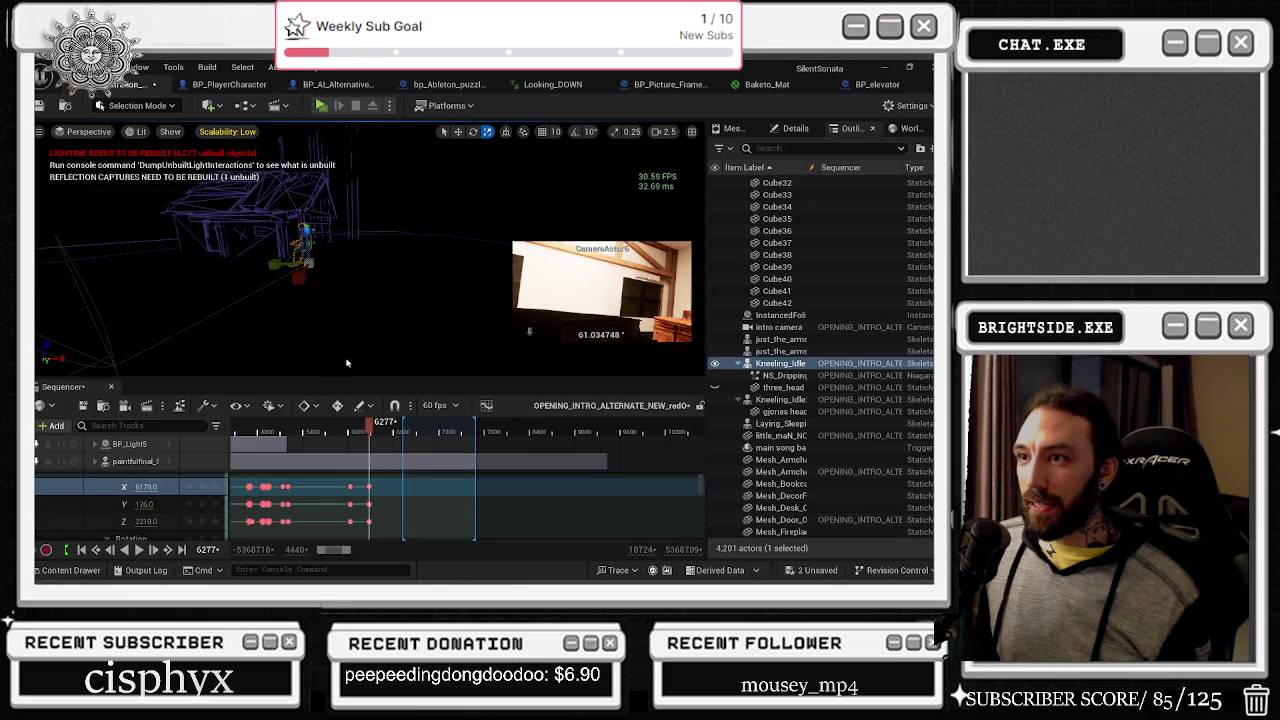
left_click_drag(146, 522, 146, 487)
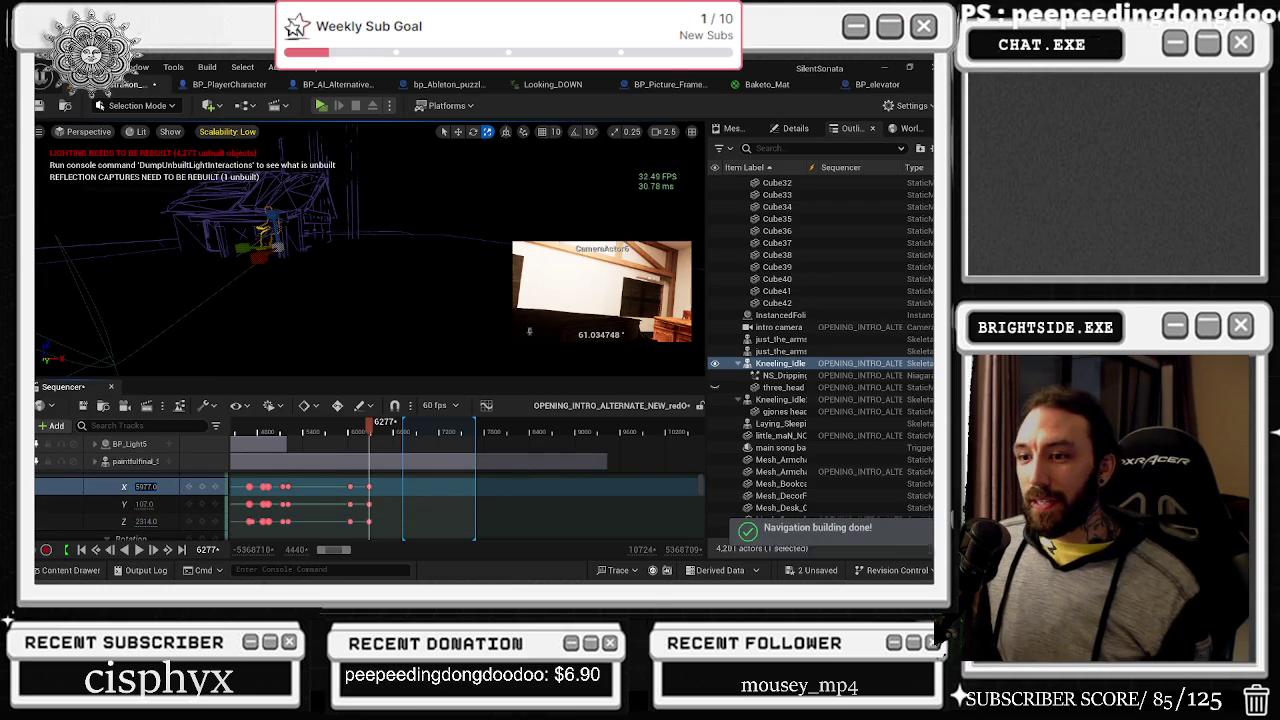
Step: Drag the Rotation pitch value to start tilting the character
scroll(148, 495, "down", 2)
scroll(150, 500, "down", 2)
left_click_drag(141, 516, 142, 533)
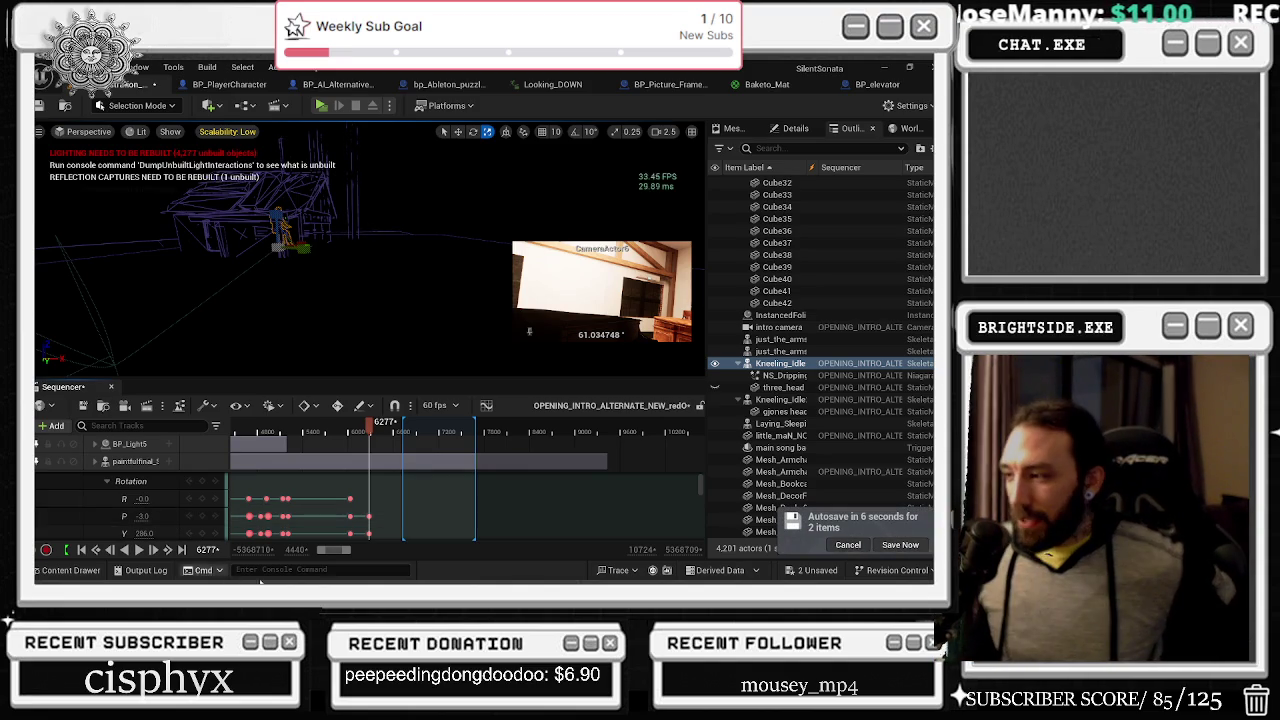
left_click(849, 546)
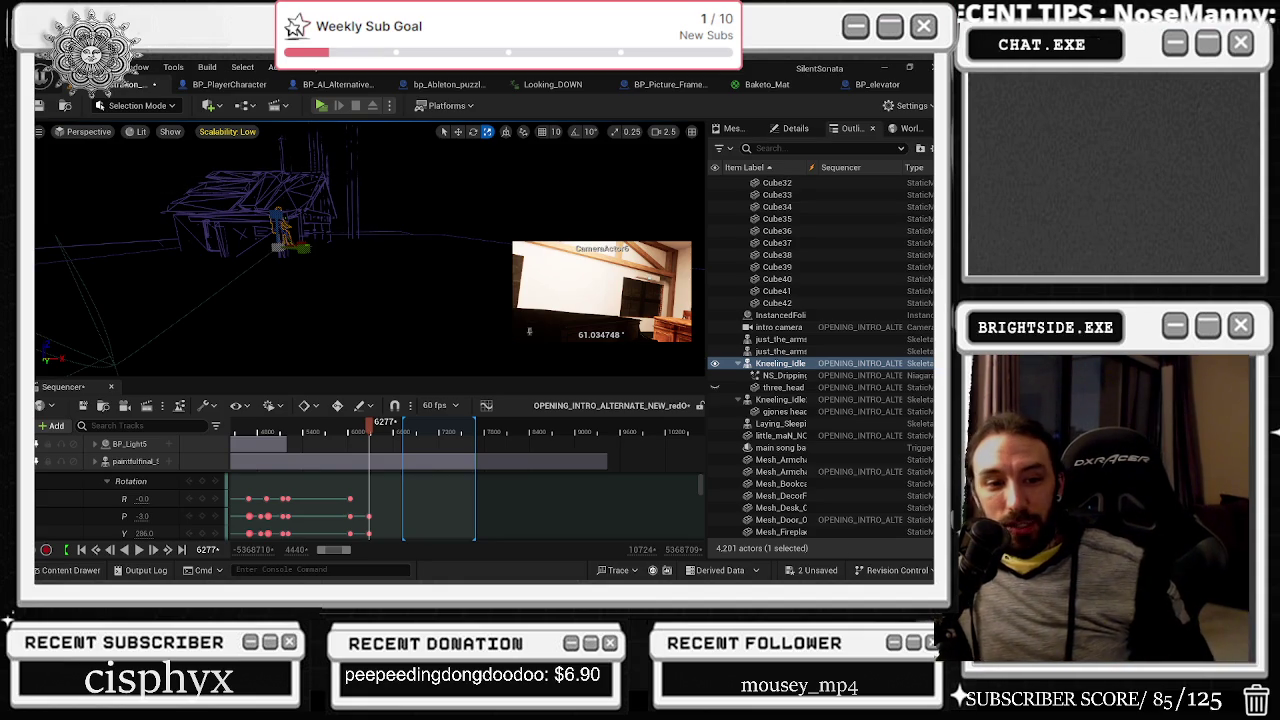
key("alt+Tab")
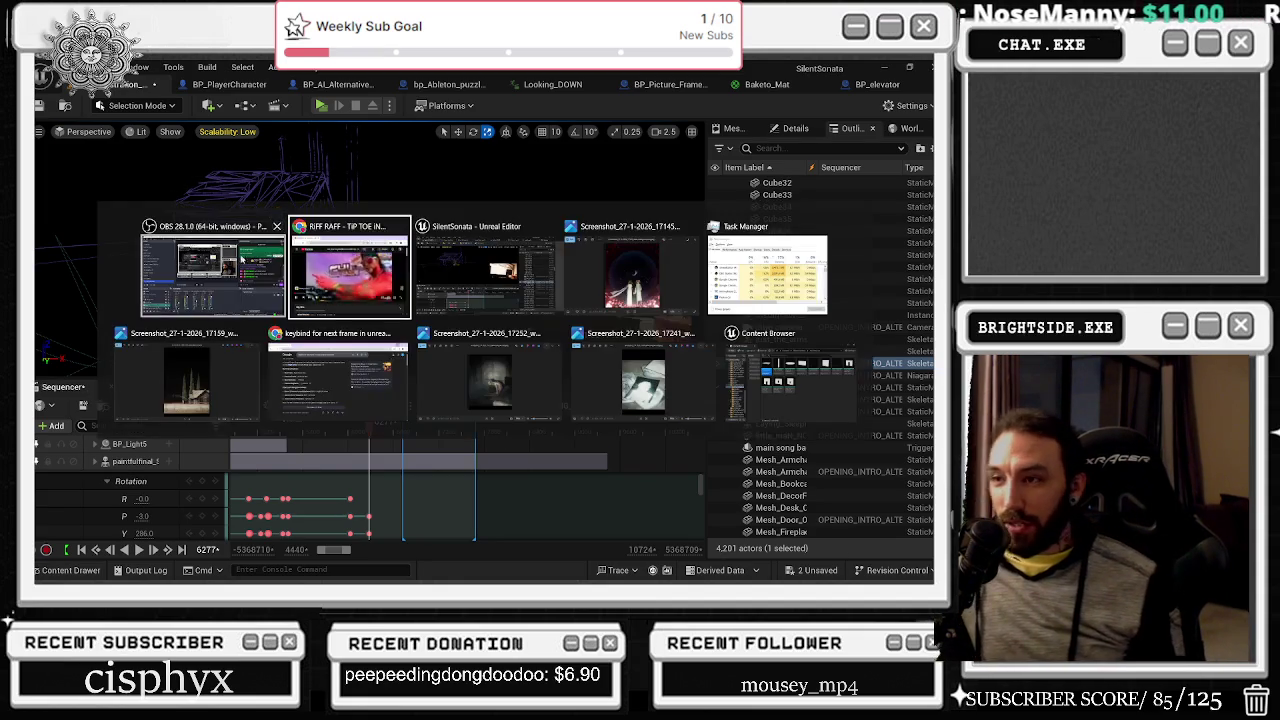
Step: Pause the music video and maximize the Twitch browser window
key("alt+Tab")
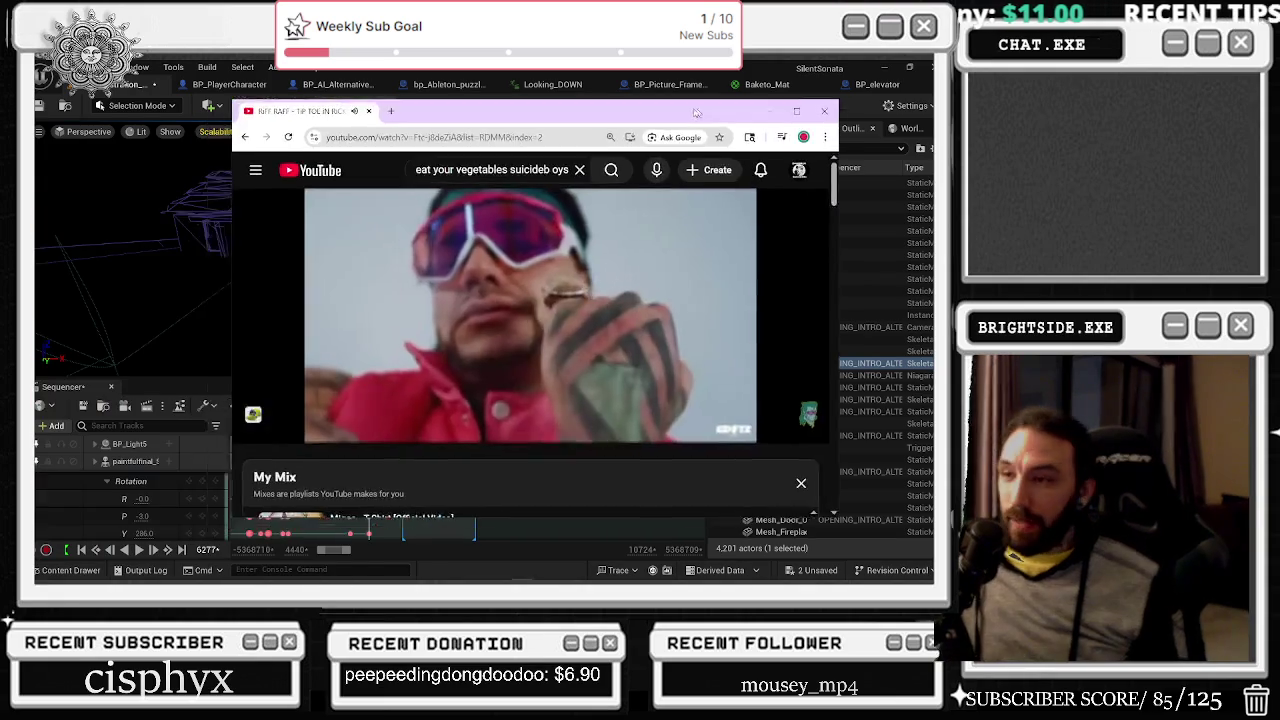
left_click(563, 268)
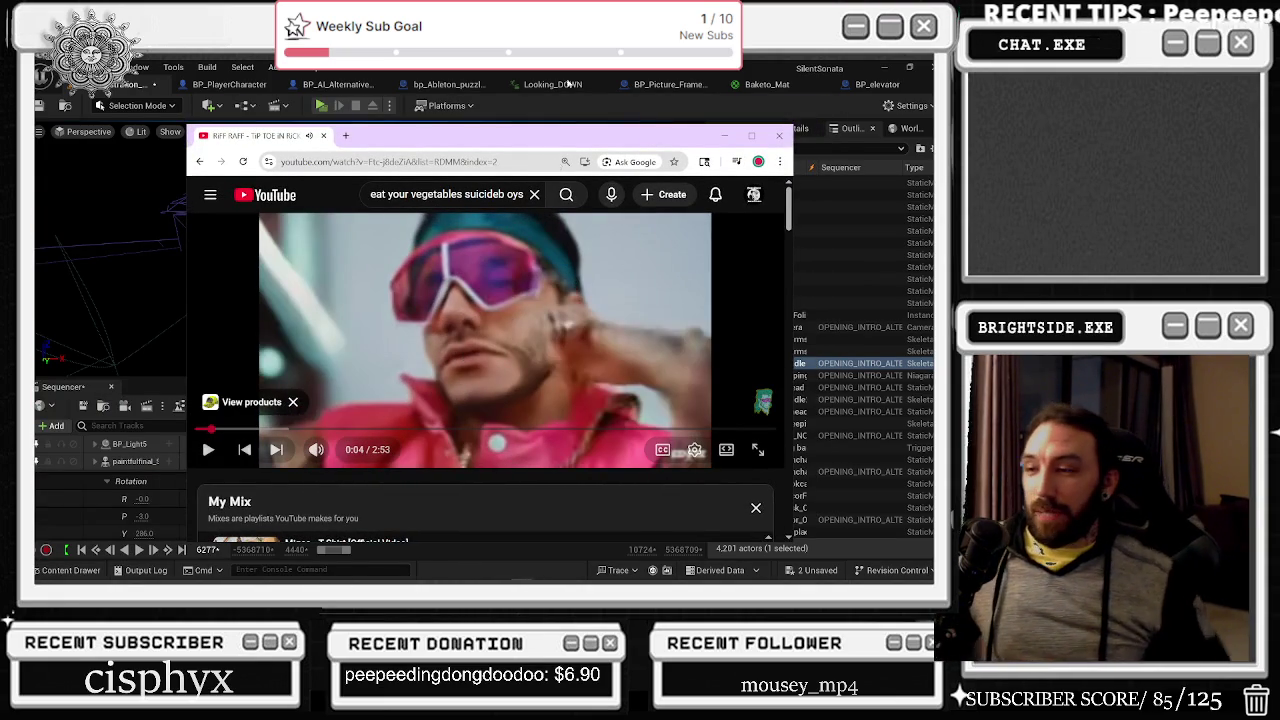
mouse_move(365, 578)
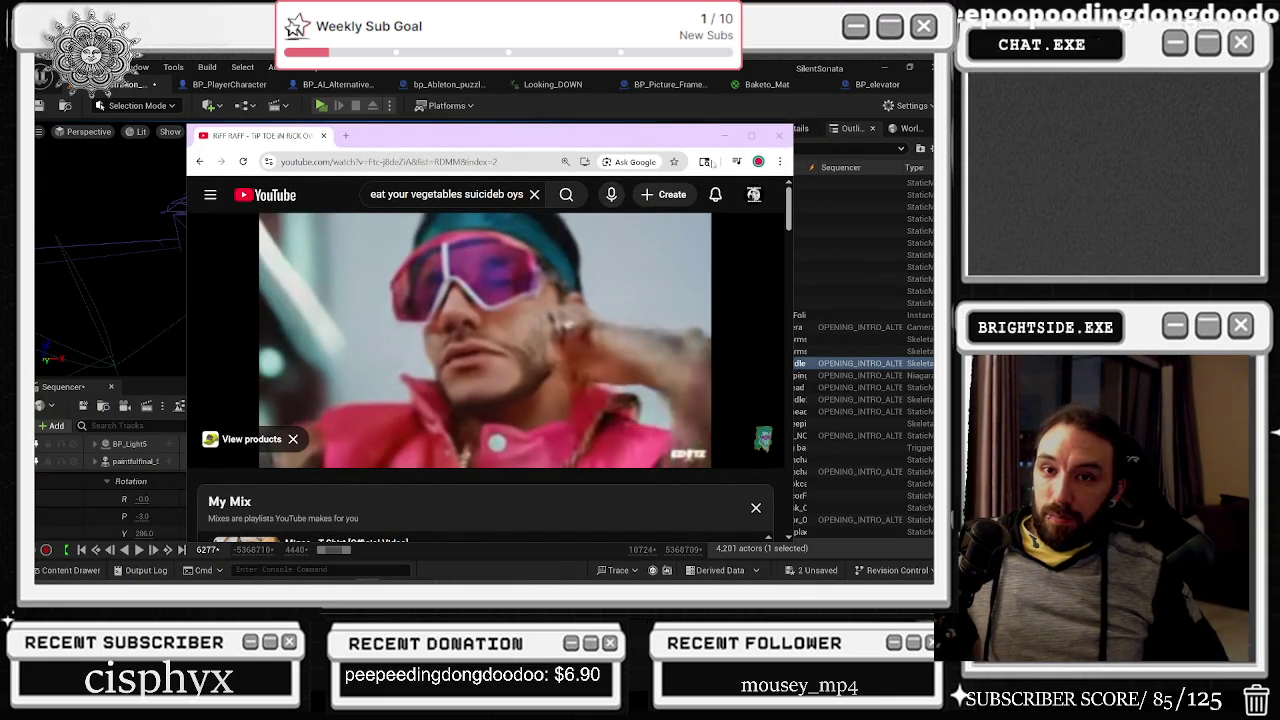
key("alt+Tab")
key("super+Up")
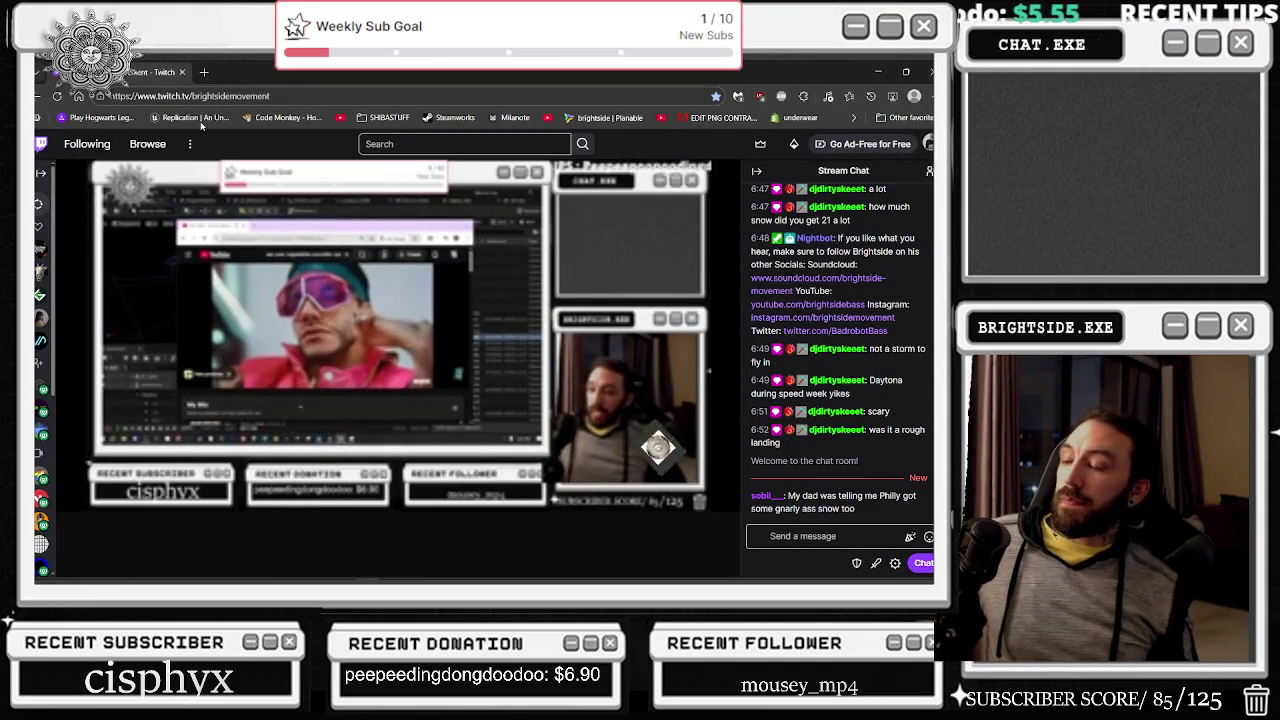
Step: Open YouTube in a new tab, close Twitch, start the Pokémon scam video, and return to the editor
left_click(204, 72)
type("youtube")
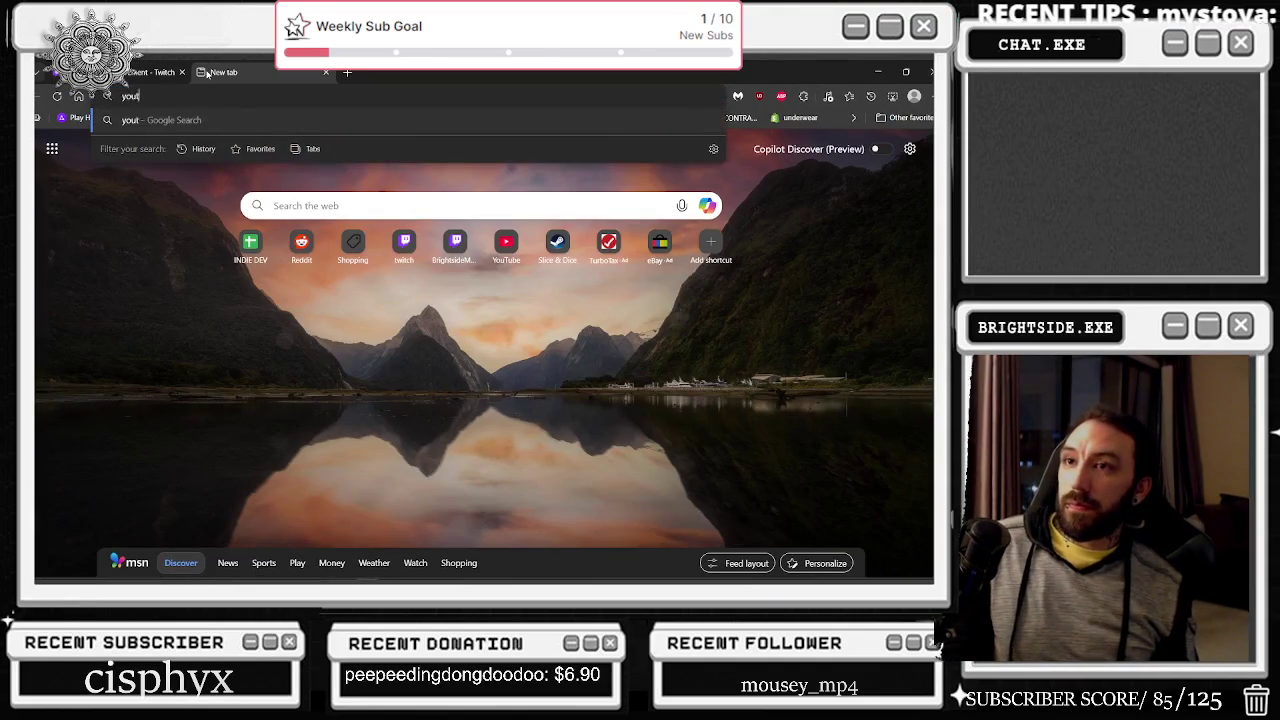
key("Return")
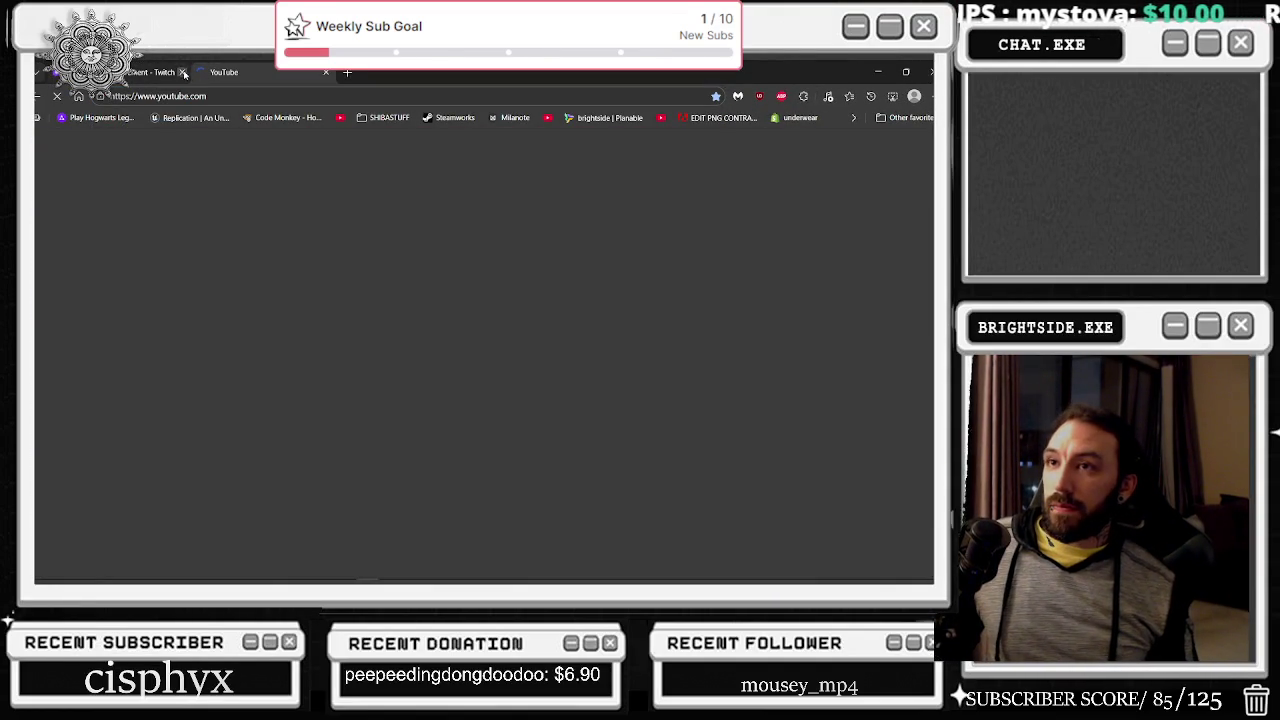
left_click(182, 72)
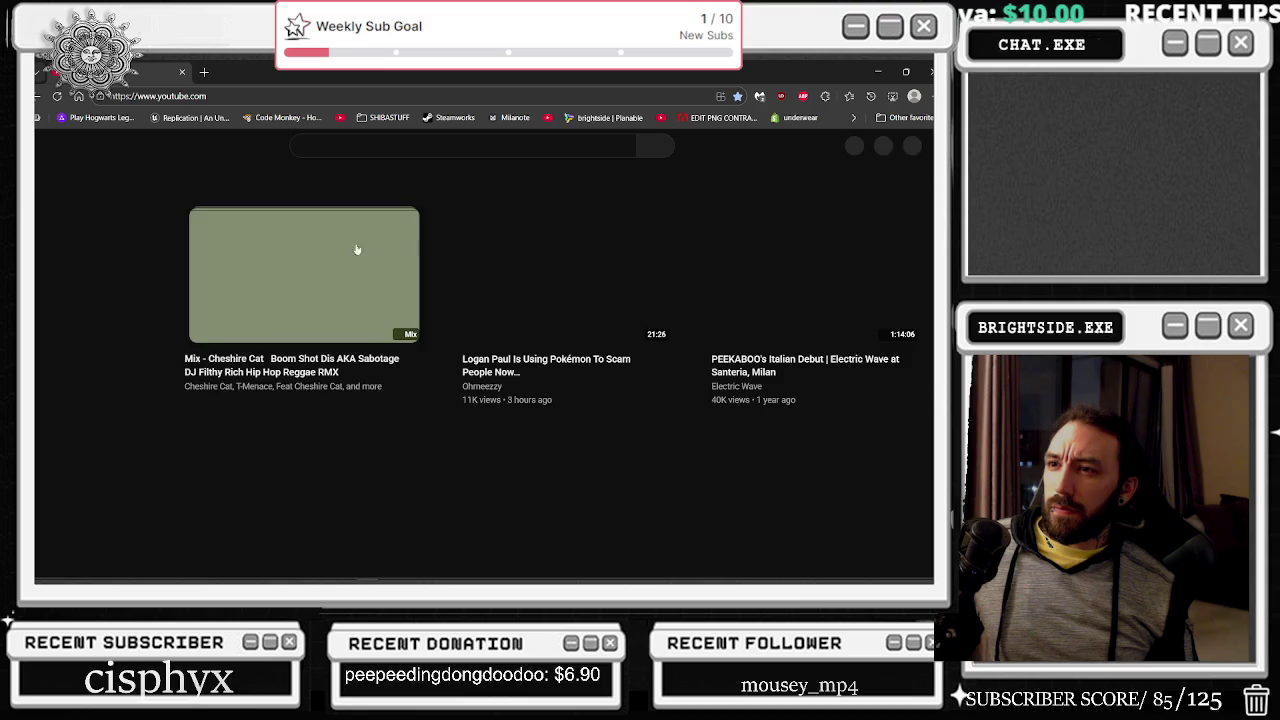
left_click(532, 270)
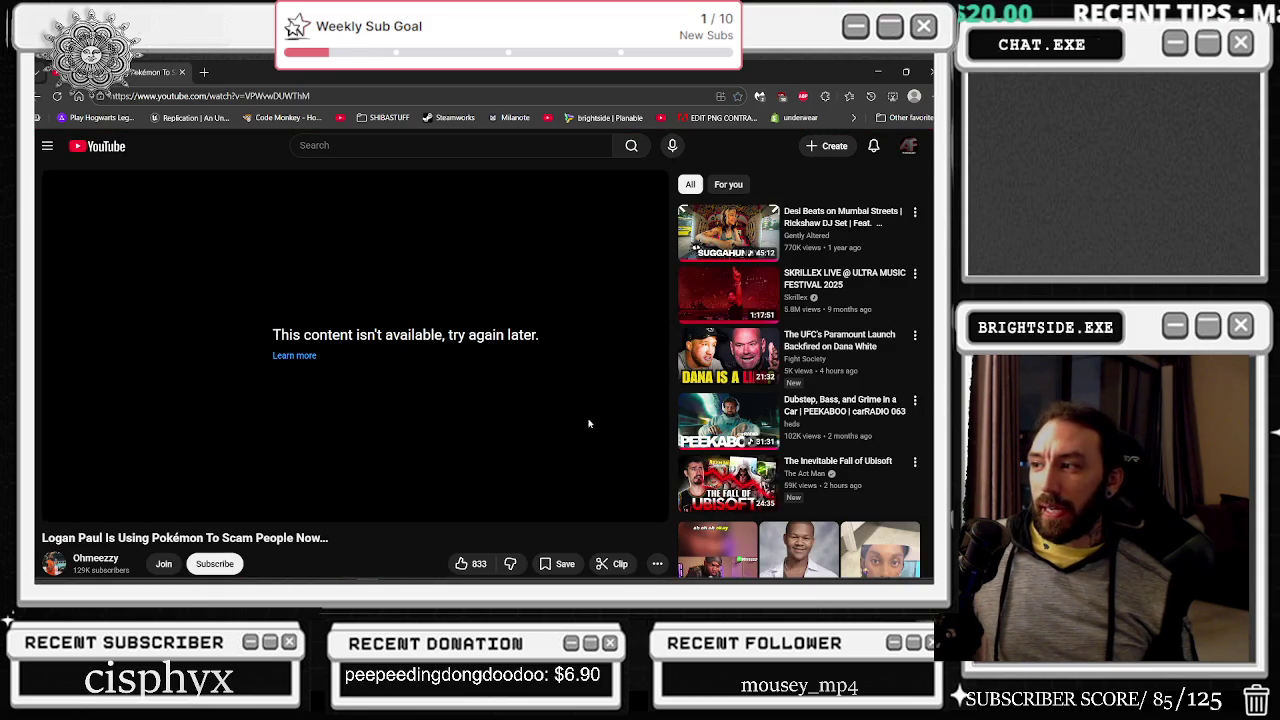
key("Return")
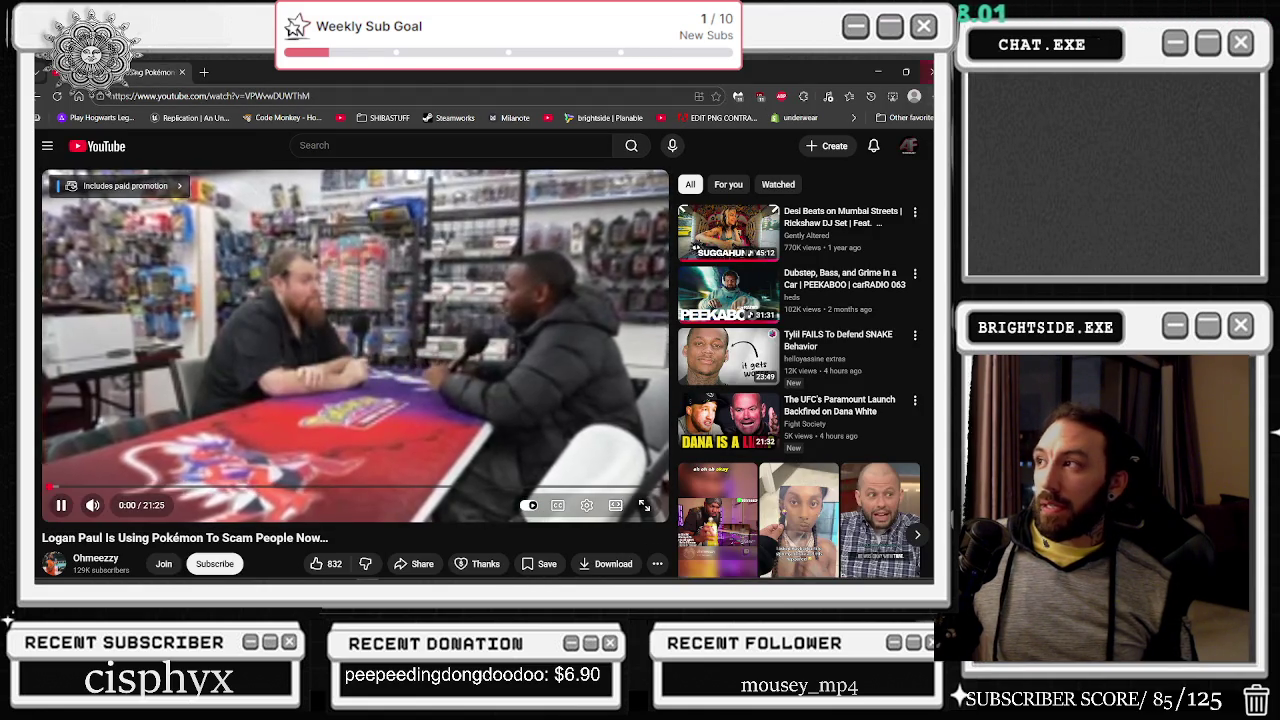
key("alt+Tab")
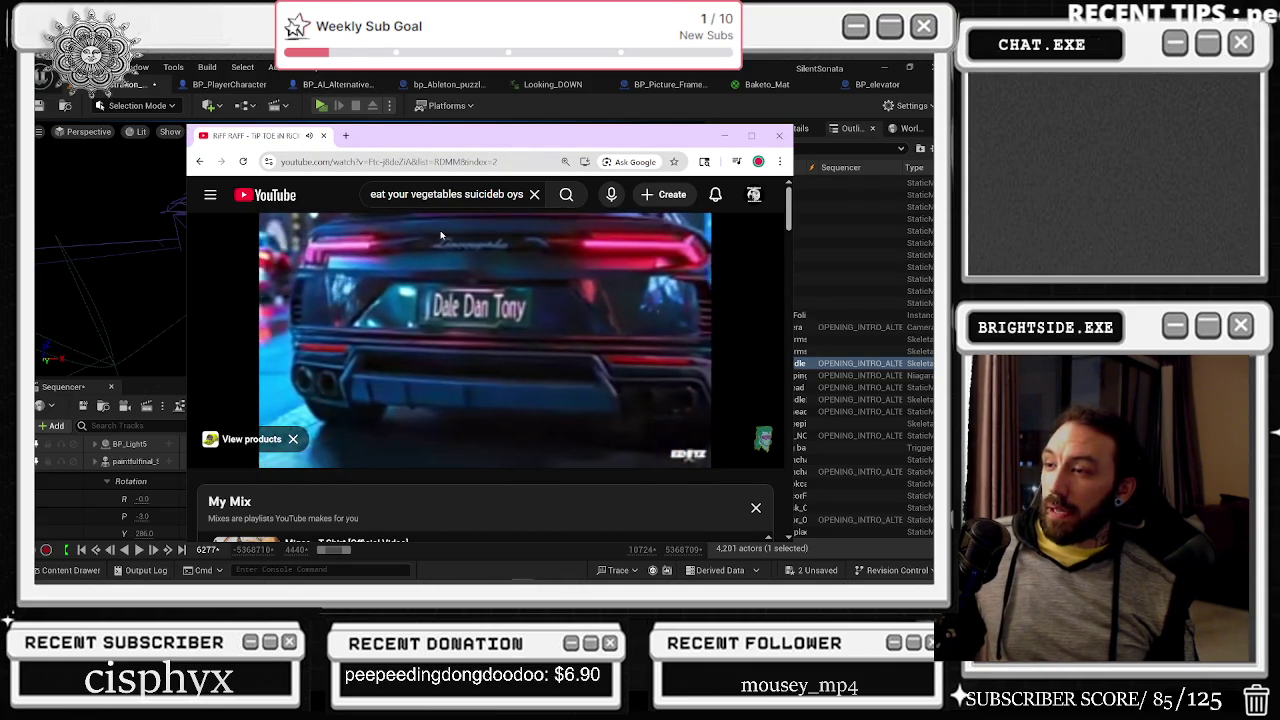
left_click(537, 97)
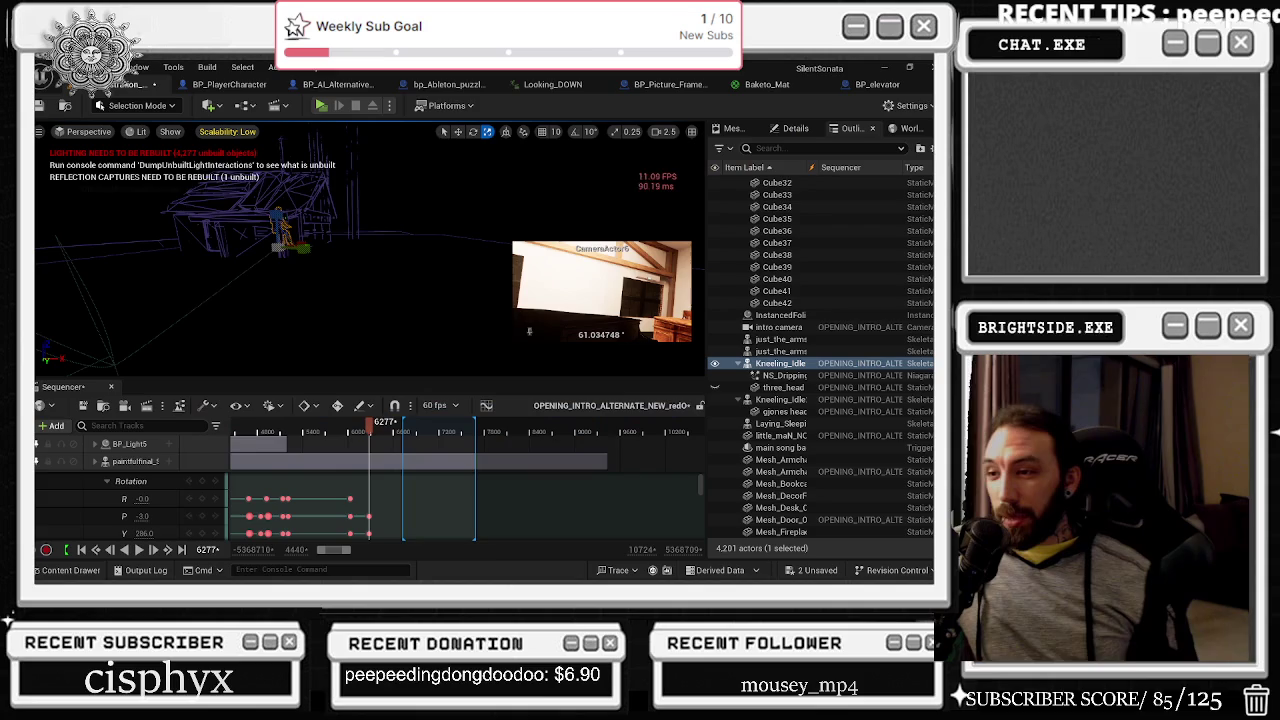
Step: Scrub around frames 6316–6328 and the piano shot, then collapse the character track to show Camera Cuts
left_click(374, 432)
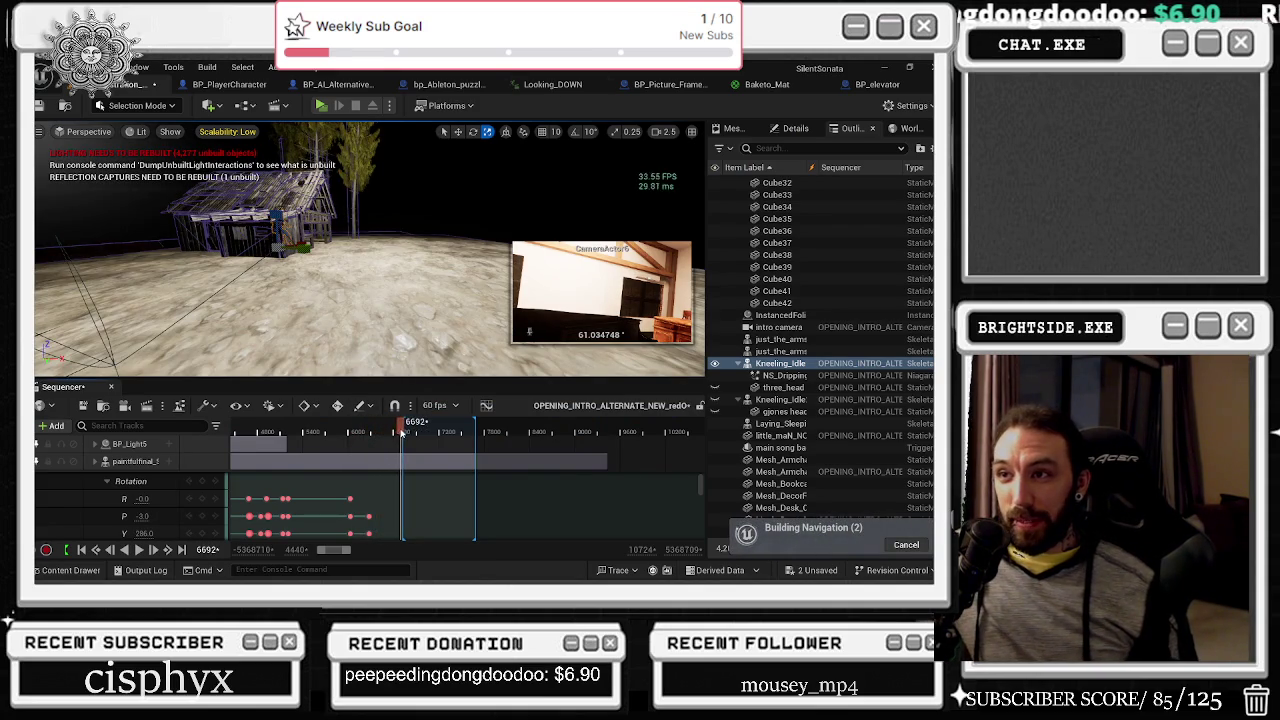
left_click_drag(422, 428, 375, 428)
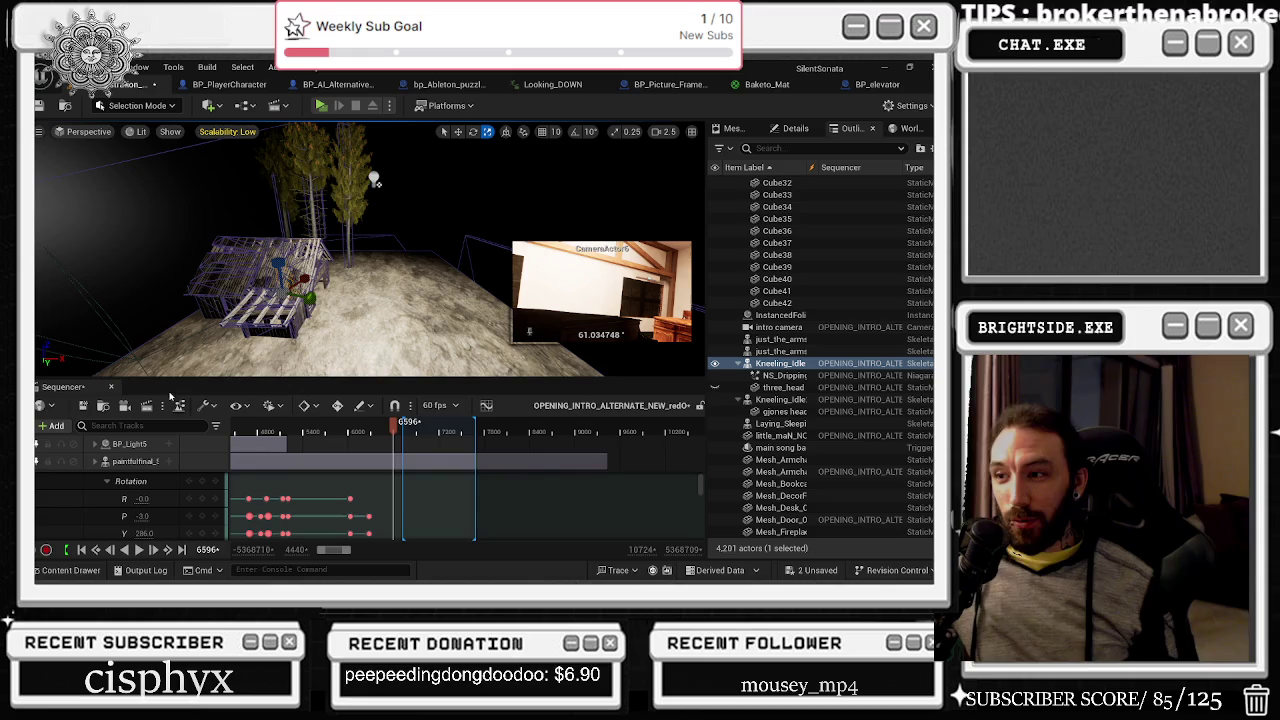
mouse_move(397, 424)
left_mouse_down()
mouse_move(334, 432)
mouse_move(426, 429)
mouse_move(290, 435)
mouse_move(388, 434)
left_mouse_up()
scroll(361, 225, "down", 10)
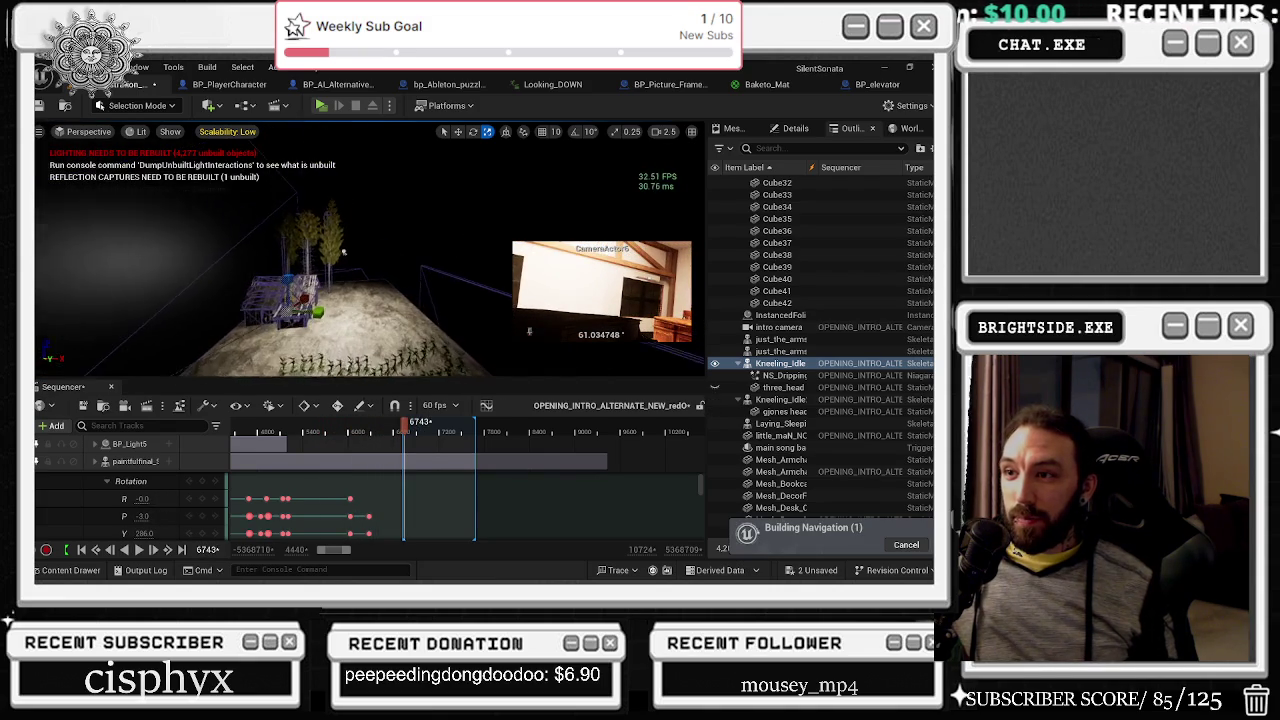
scroll(361, 225, "down", 5)
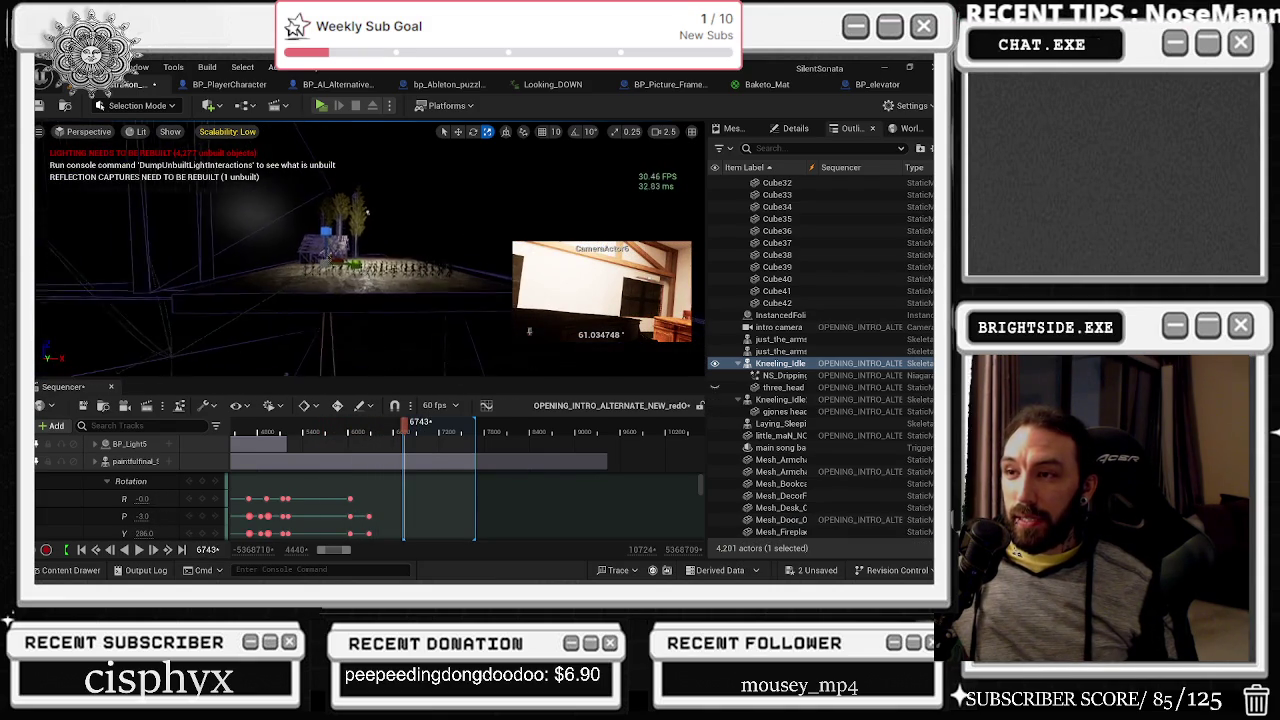
left_click(95, 466)
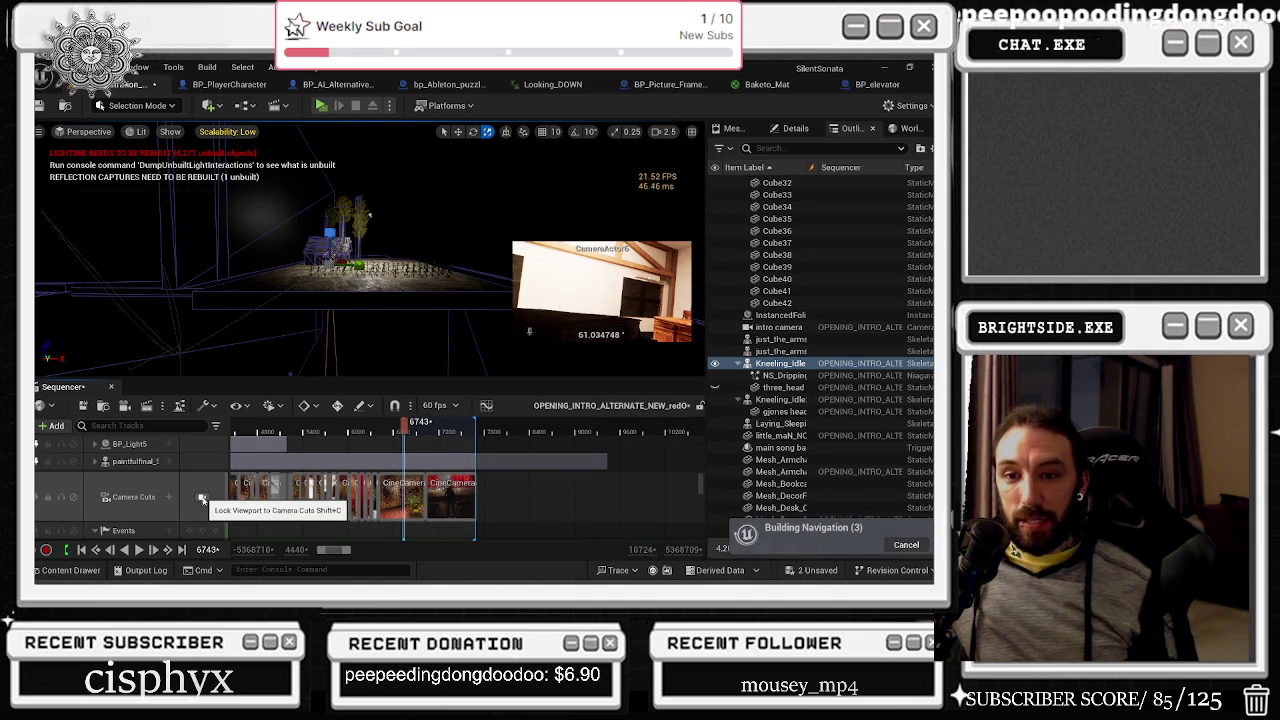
Step: Lock the viewport to Camera Cuts and play the intro through the theater and piano shots
left_click(202, 497)
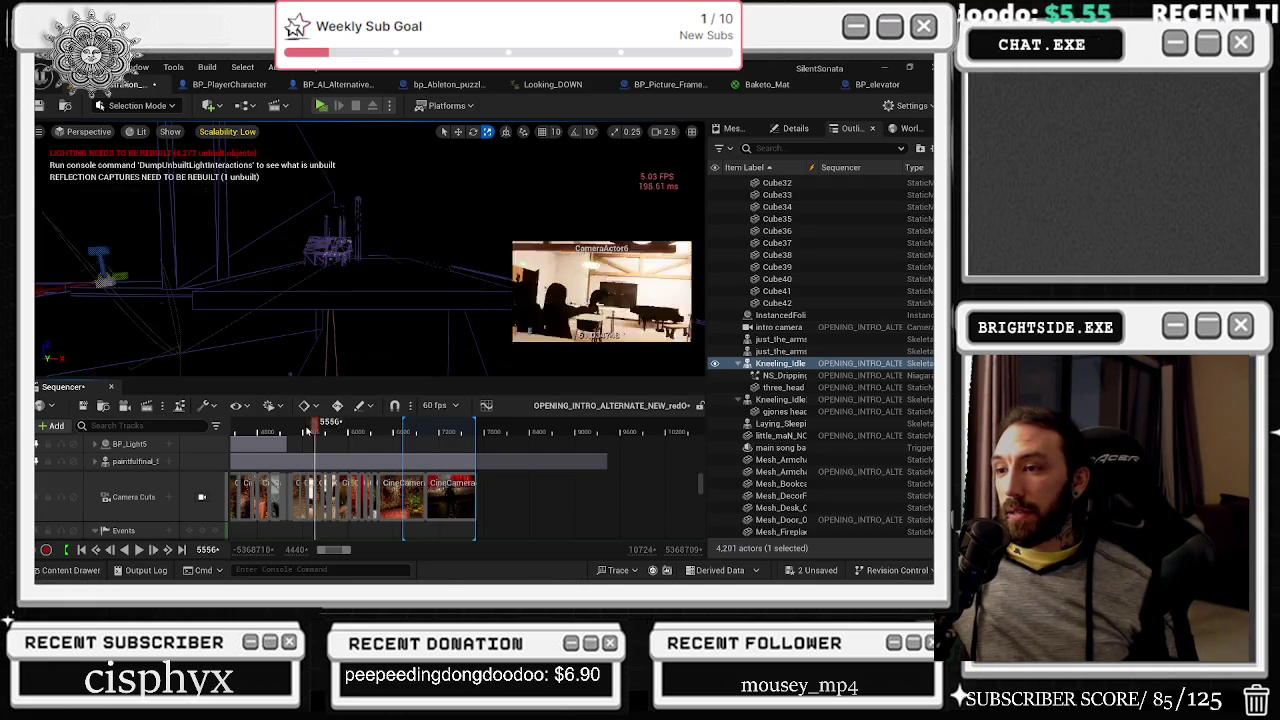
left_click_drag(404, 428, 409, 437)
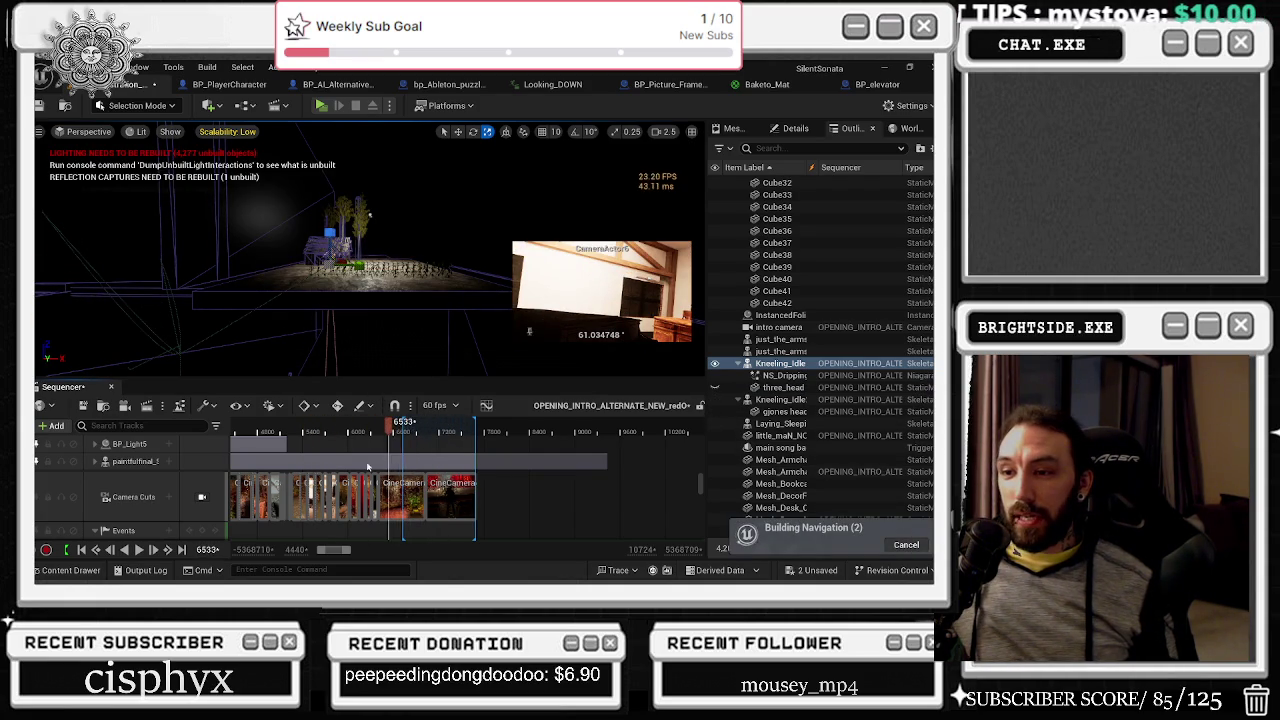
left_click(202, 496)
key("space")
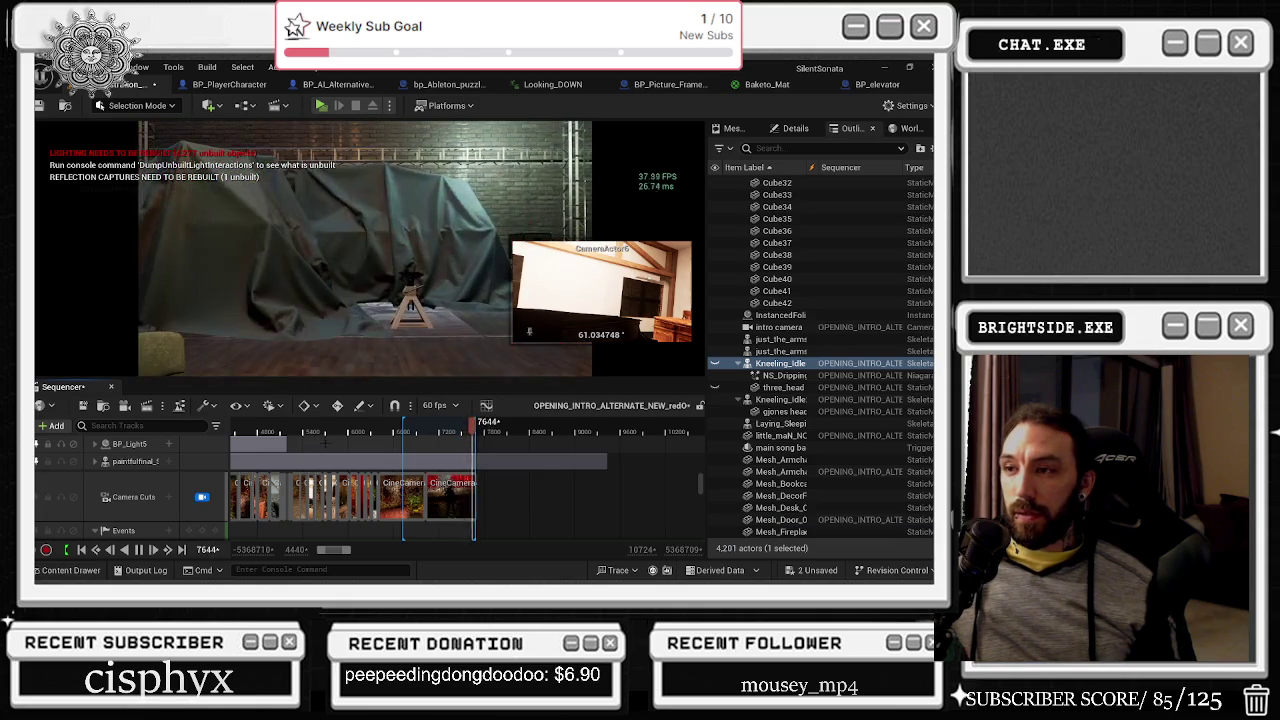
left_click(288, 428)
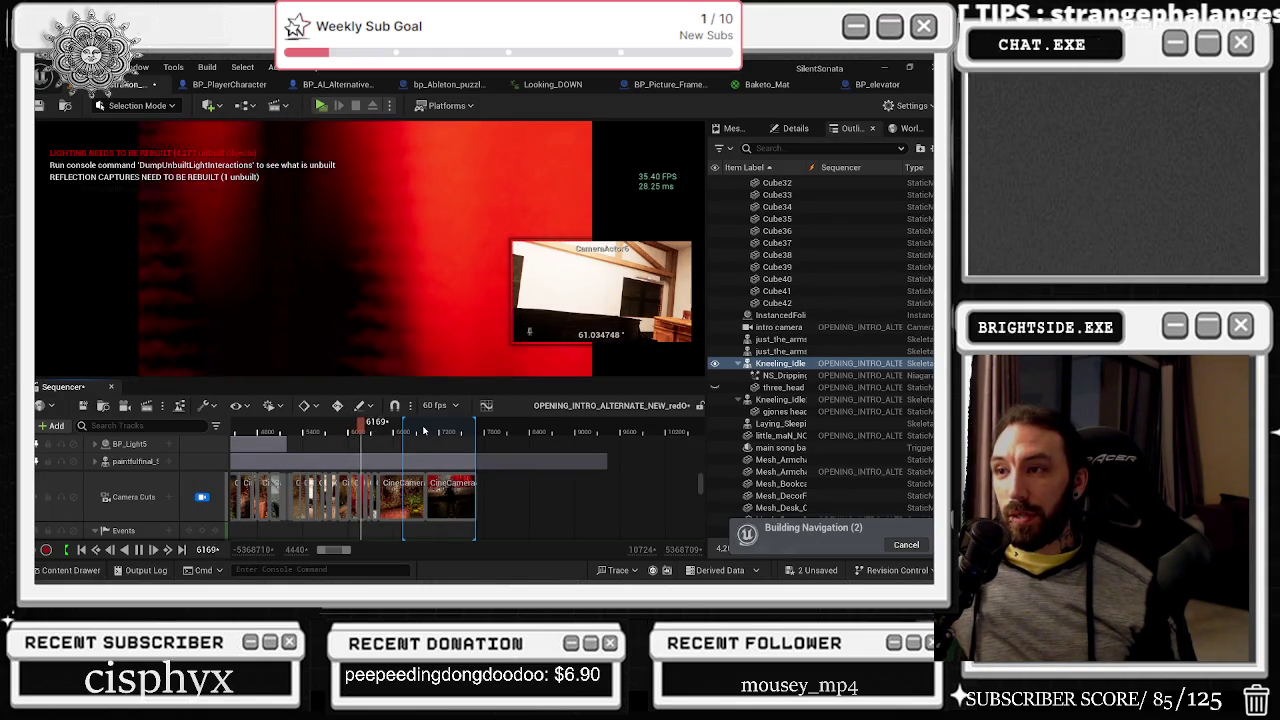
Step: Scrub through the theatre shot to preview the character's motion
left_click(360, 432)
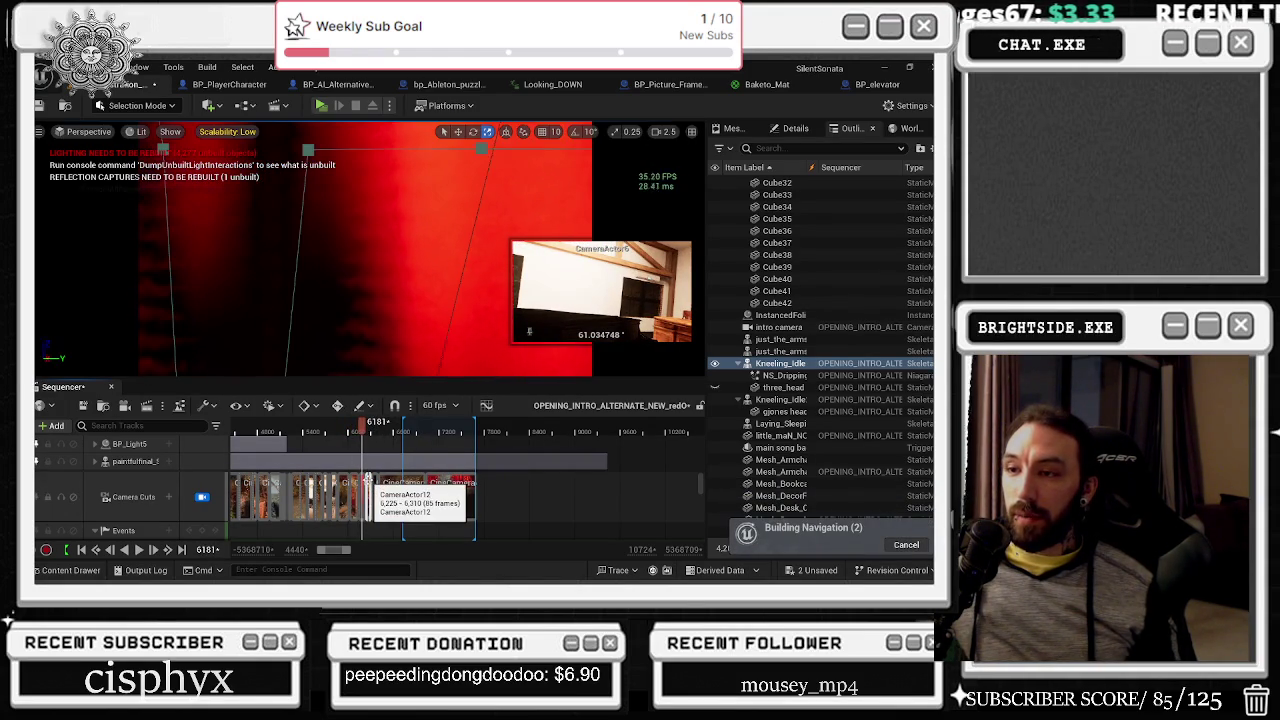
scroll(375, 486, "down", 5)
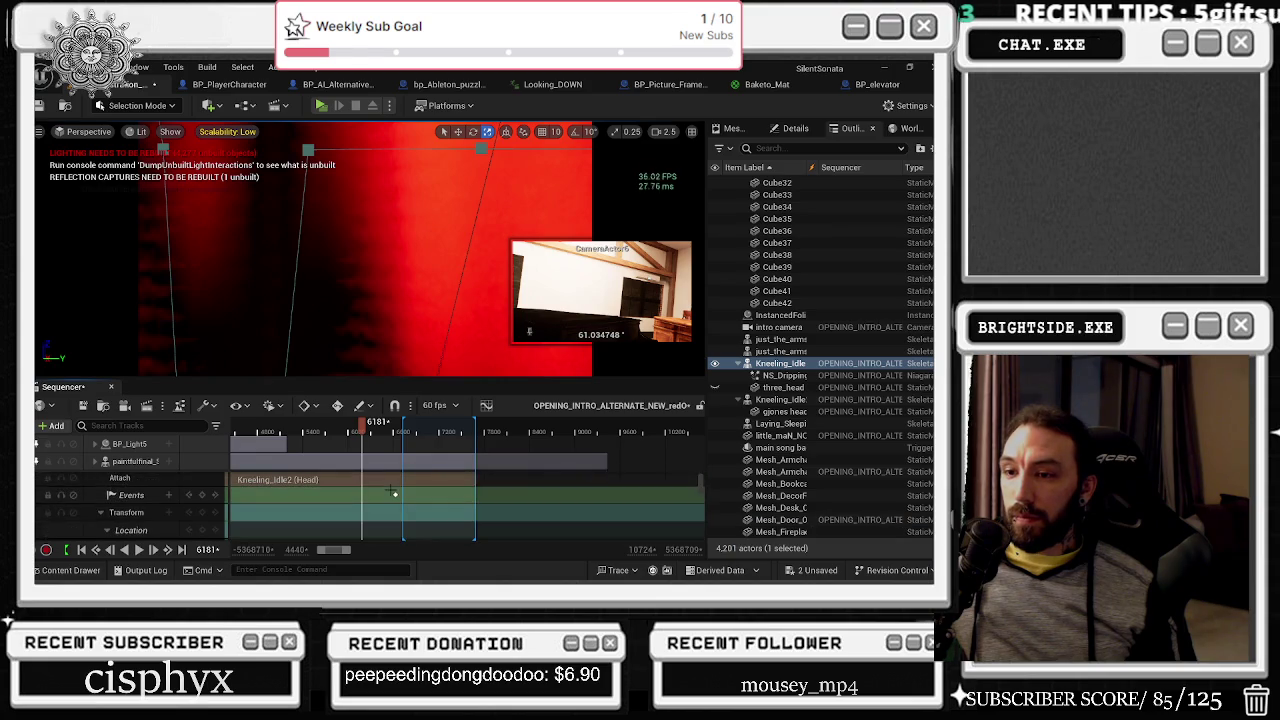
scroll(390, 490, "up", 3)
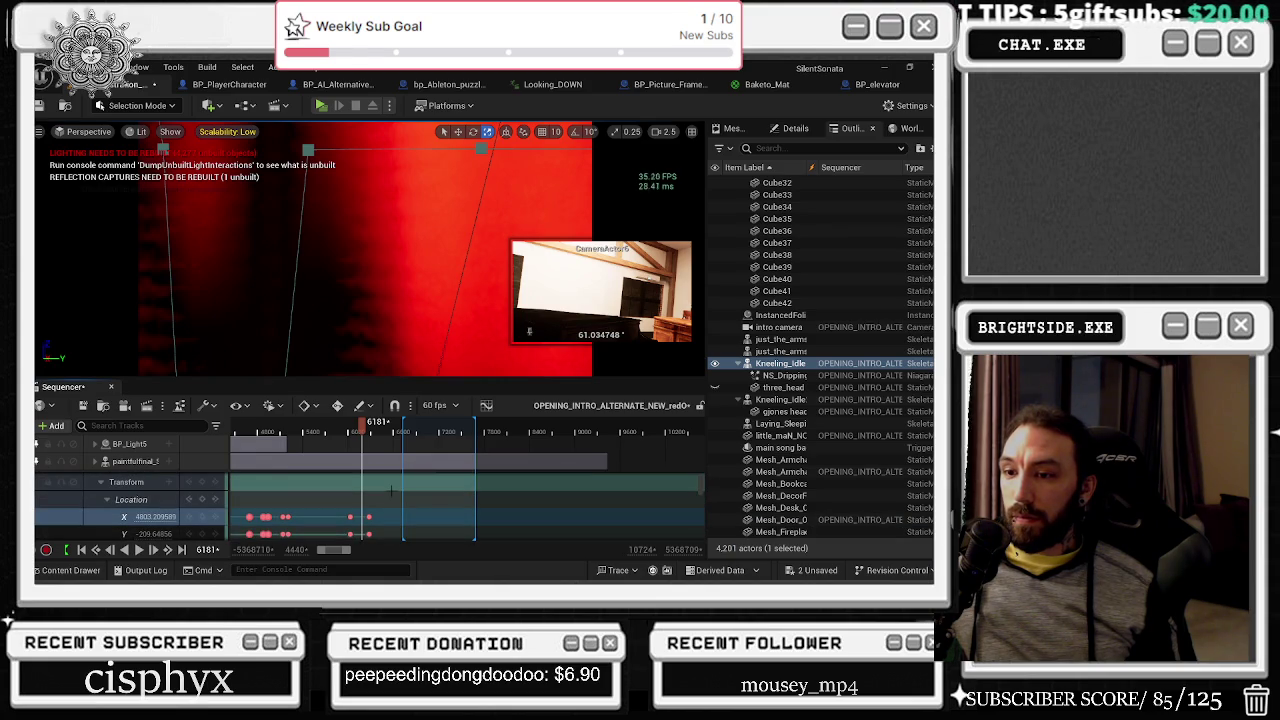
scroll(390, 490, "up", 4)
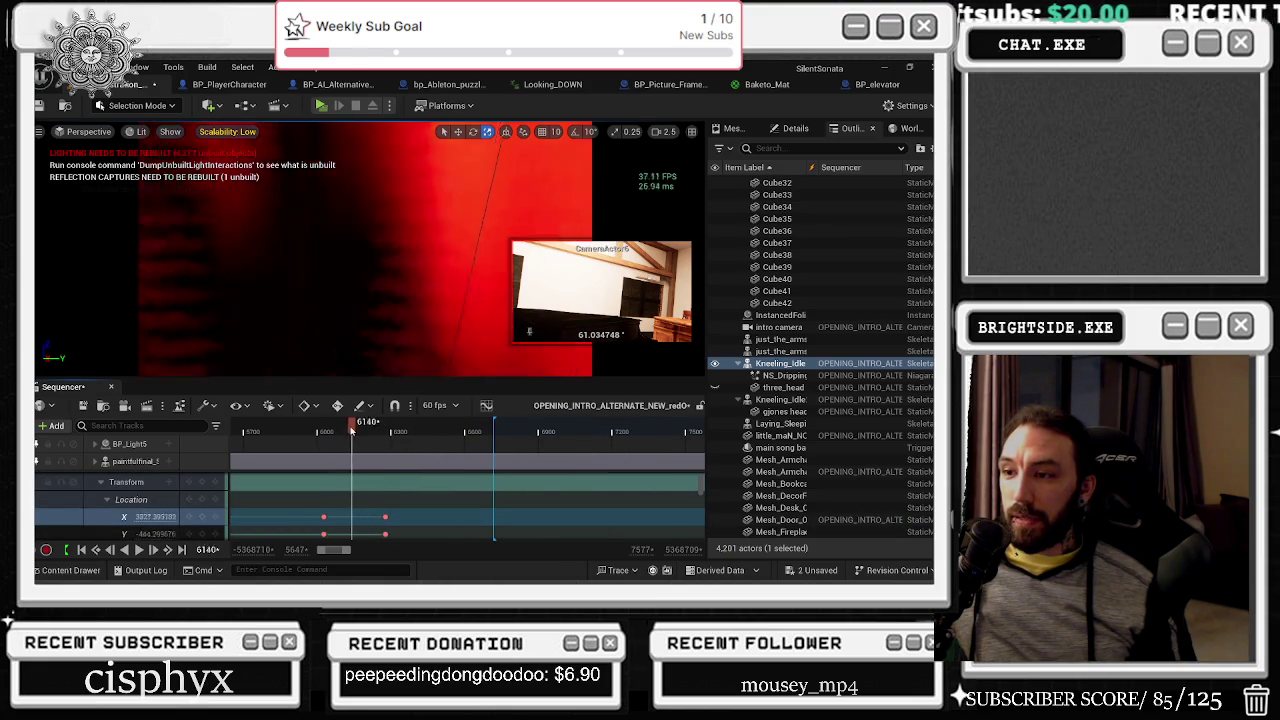
left_click(335, 432)
mouse_move(335, 432)
left_mouse_down()
mouse_move(309, 434)
mouse_move(391, 438)
mouse_move(378, 438)
left_mouse_up()
scroll(330, 517, "right", 3)
scroll(330, 516, "left", 1)
scroll(345, 512, "up", 1)
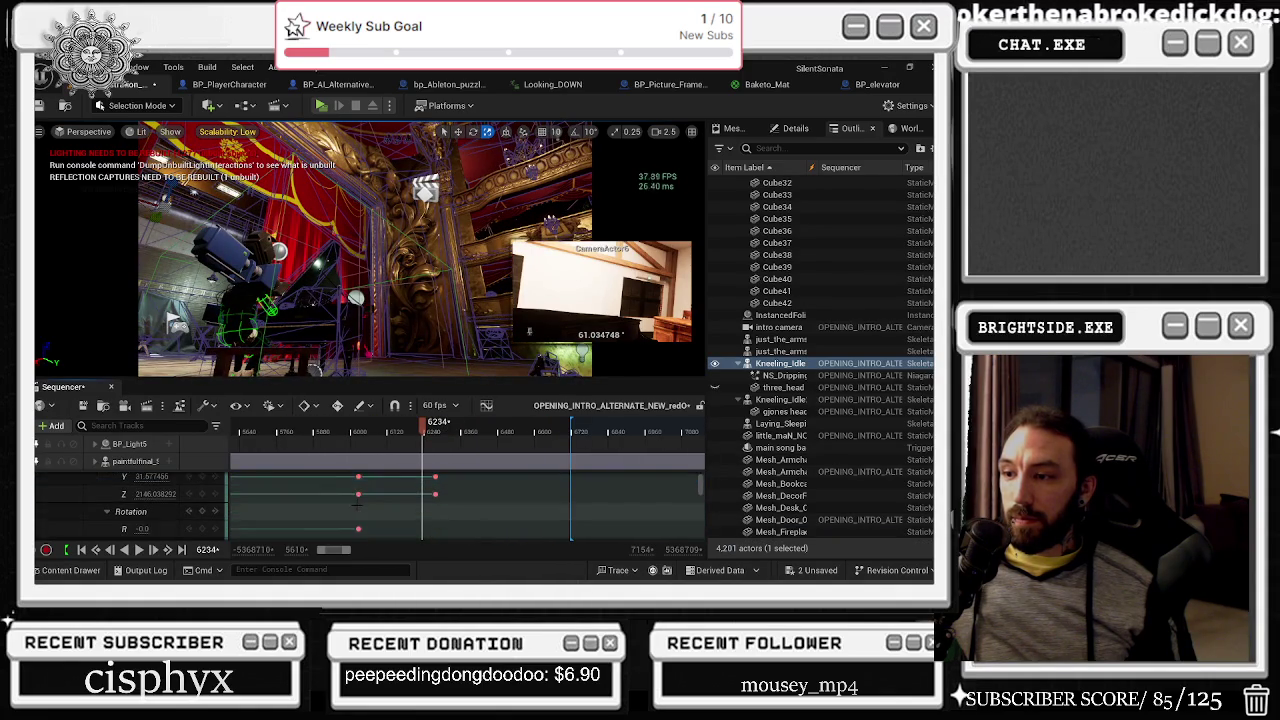
Step: Collapse Location and Rotation, marquee-select the transform key column, and review from frame 5863
left_click(108, 499)
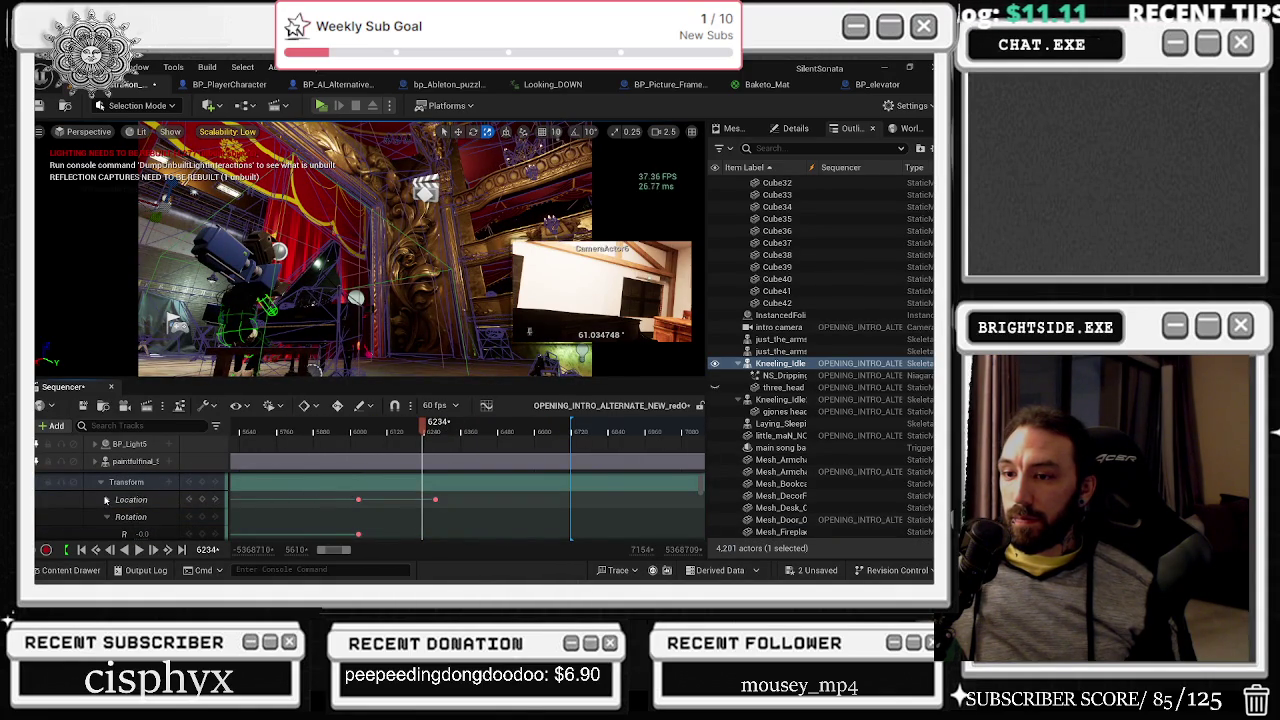
left_click(107, 516)
mouse_move(346, 495)
left_mouse_down()
mouse_move(367, 532)
mouse_move(361, 512)
mouse_move(422, 501)
left_mouse_up()
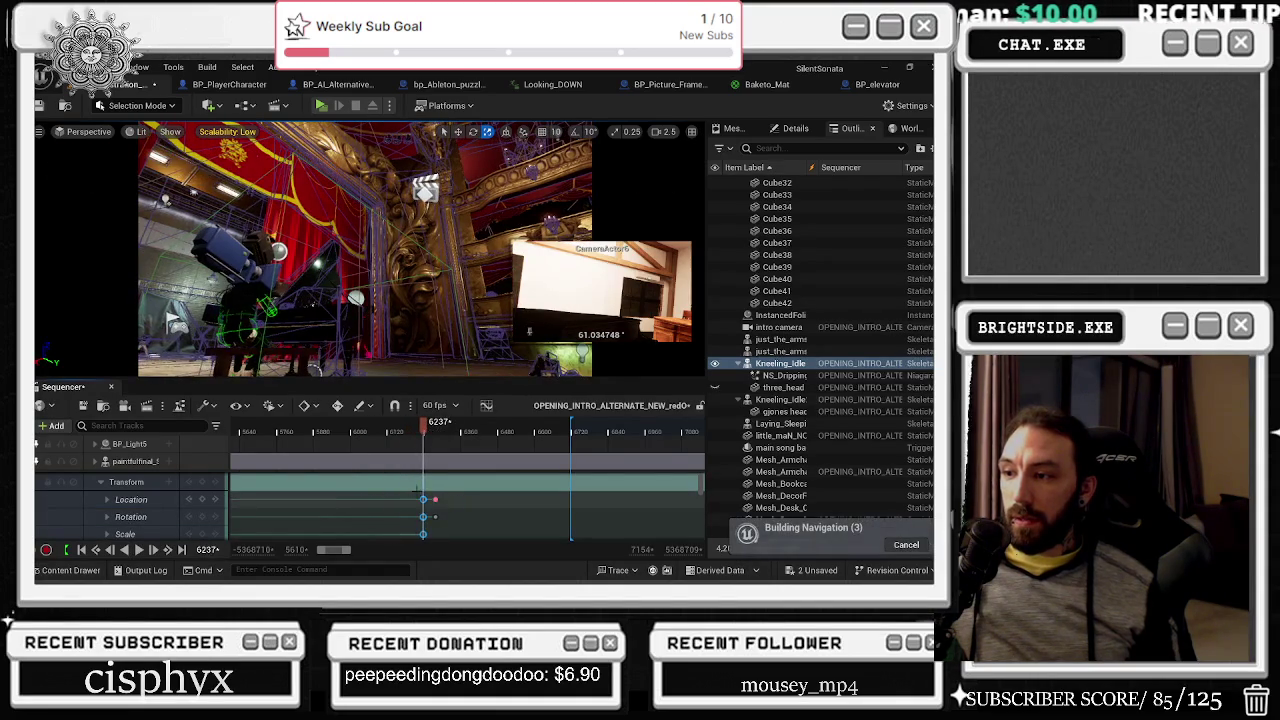
left_click(308, 431)
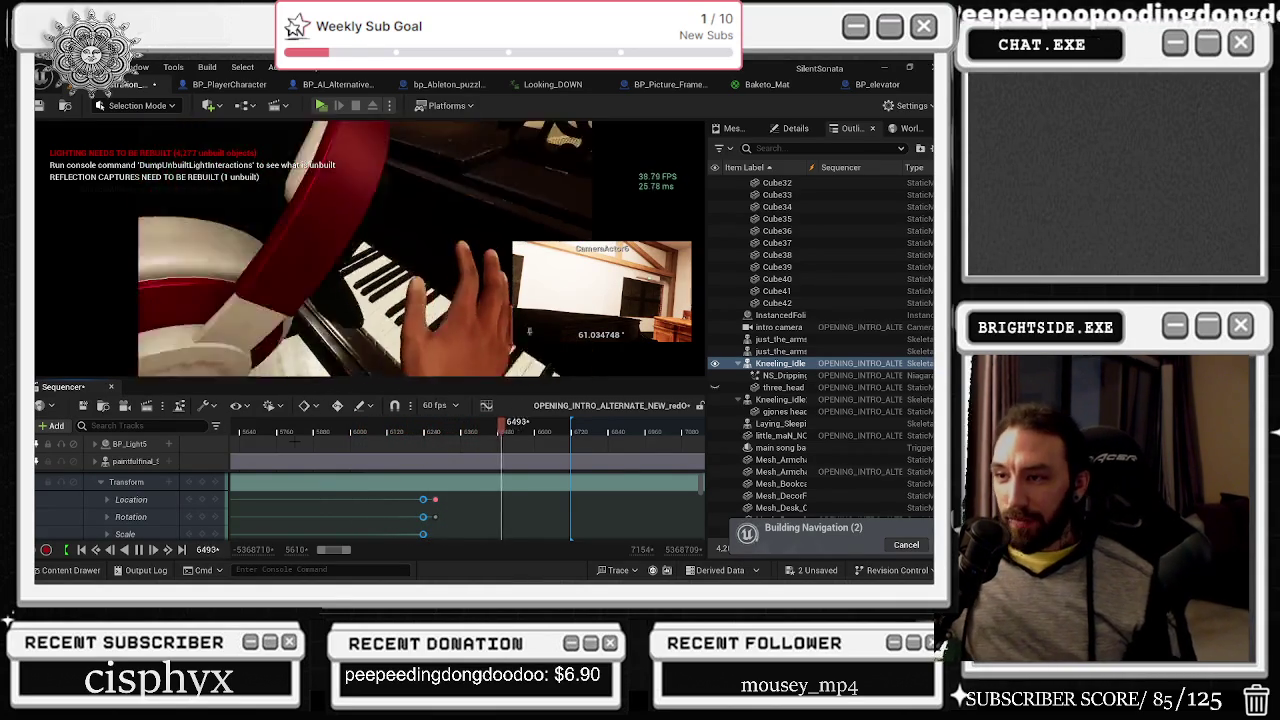
left_click(308, 432)
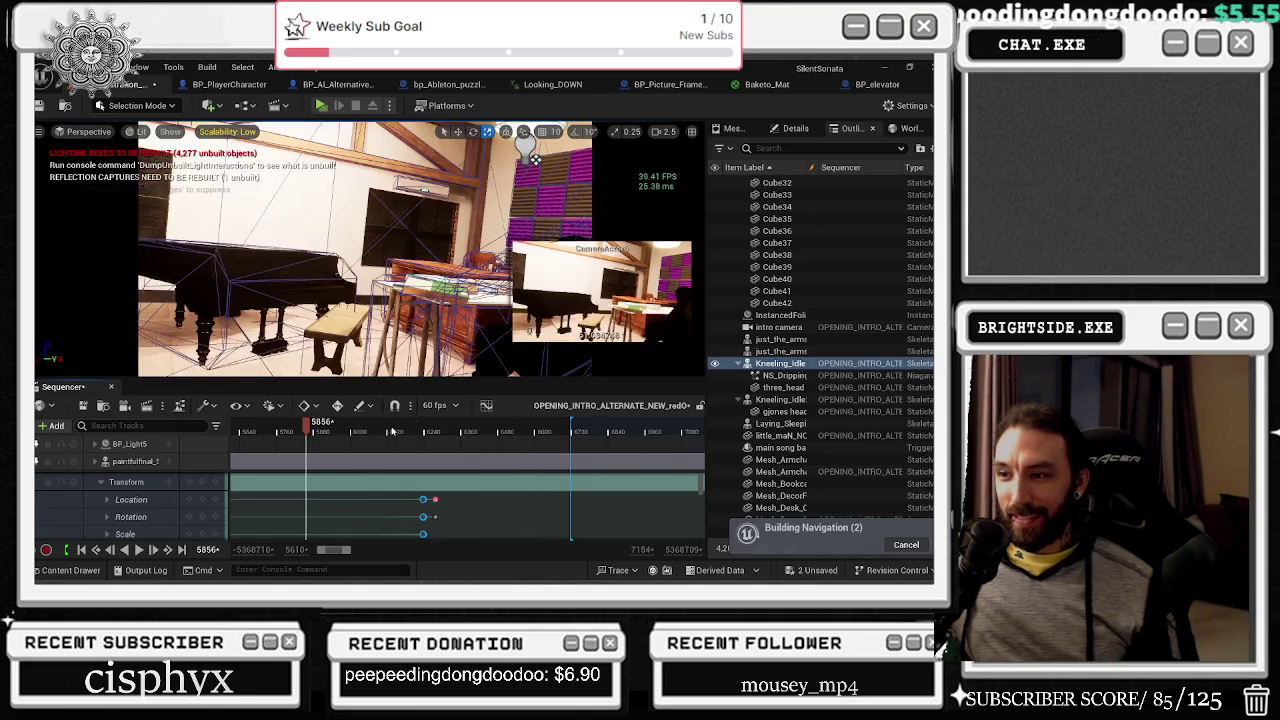
left_click(408, 431)
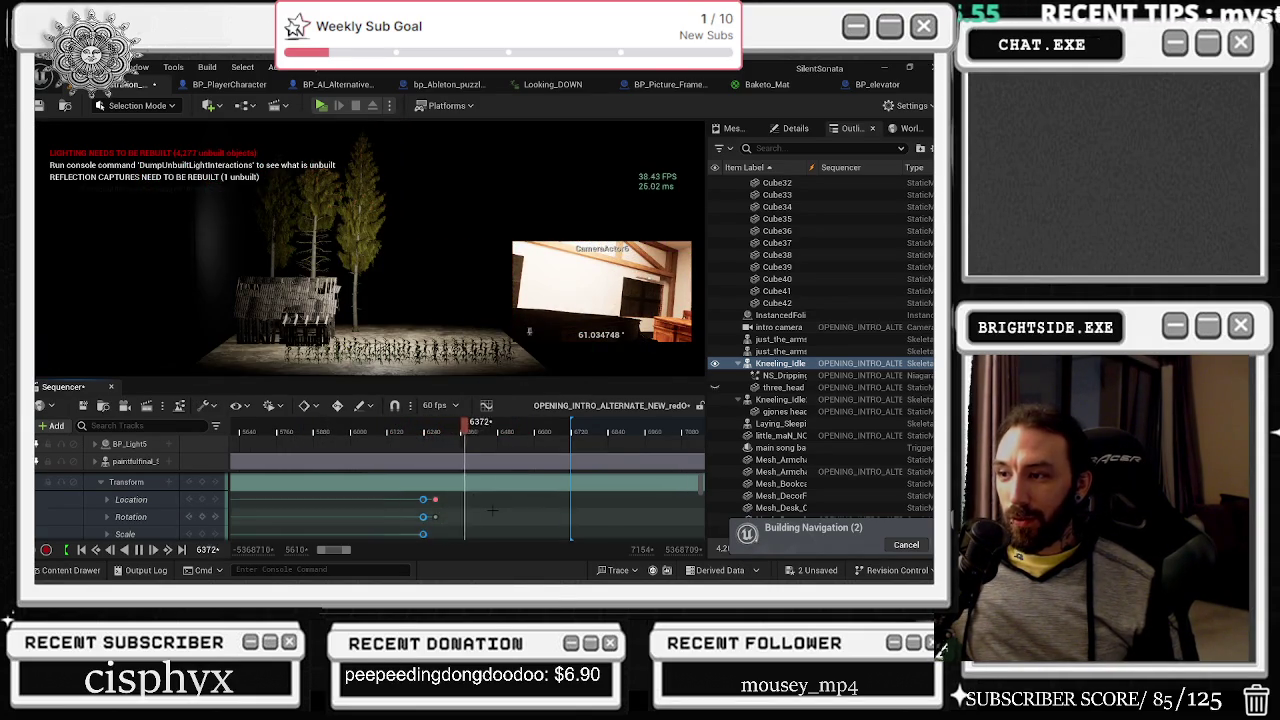
scroll(492, 510, "down", 3)
mouse_move(434, 432)
left_mouse_down()
mouse_move(391, 434)
mouse_move(446, 450)
left_mouse_up()
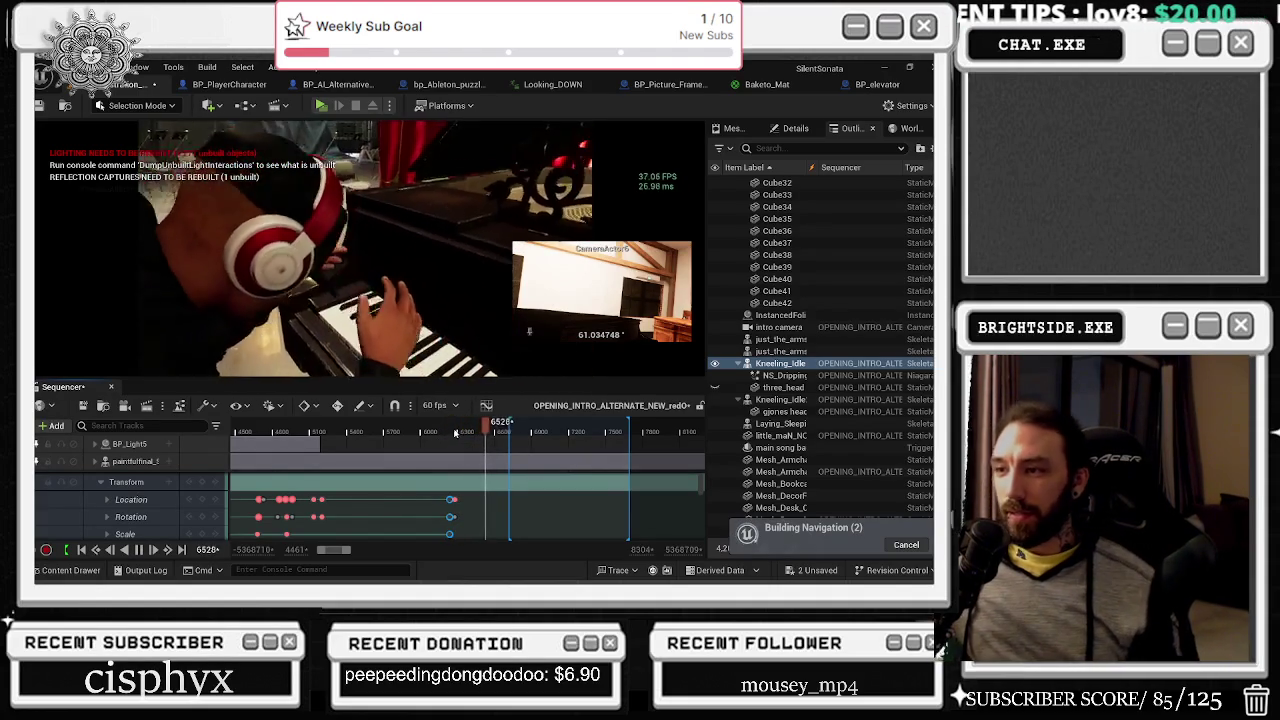
left_click(444, 432)
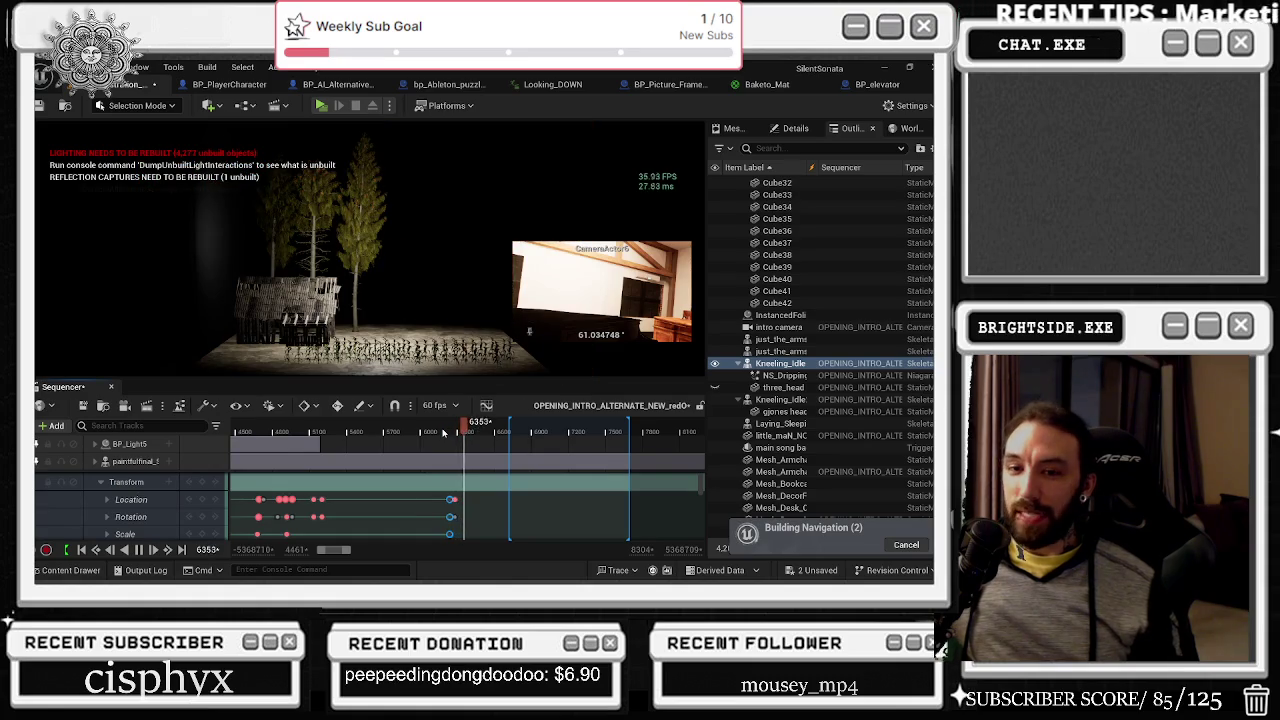
left_click(293, 430)
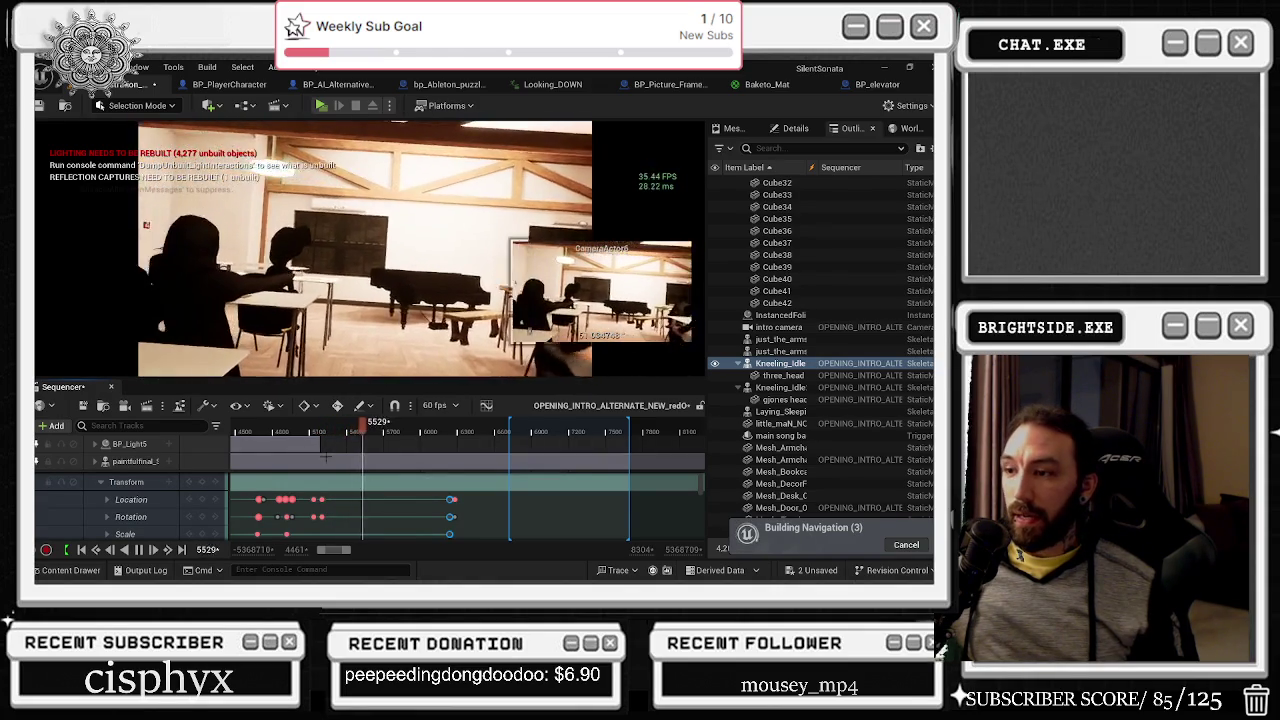
key("alt+Tab")
left_click(527, 282)
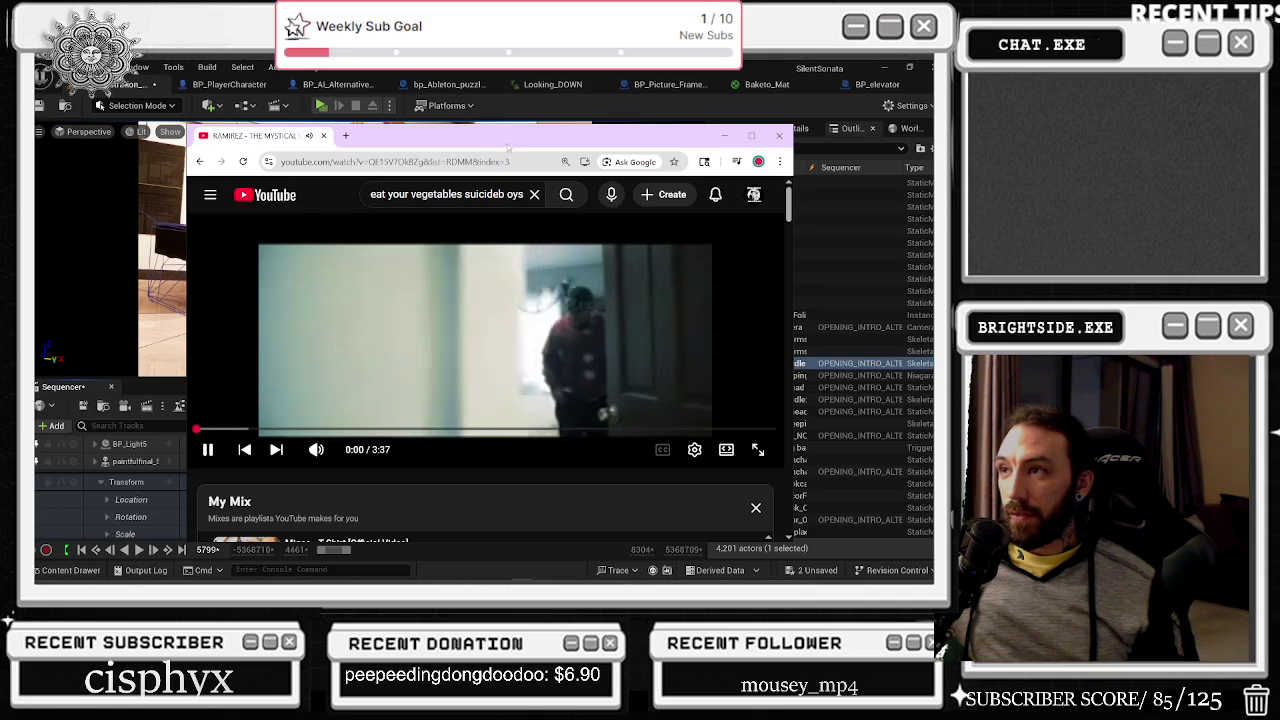
Step: Return to Unreal and jump the sequence back to the theater audience shot
key("alt+Tab")
left_click(259, 432)
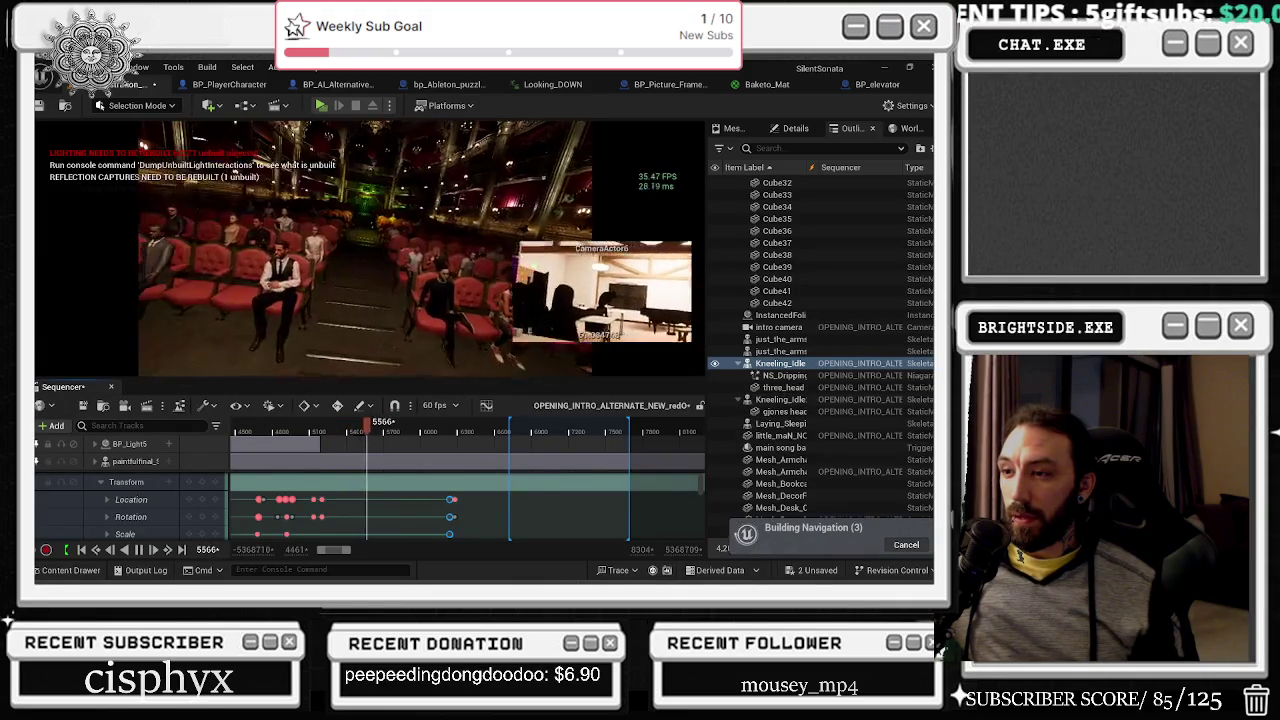
Step: Scrub to the forest shot and inspect Kneeling_Idle's skeletal mesh properties, then select its track
left_click_drag(370, 432, 472, 434)
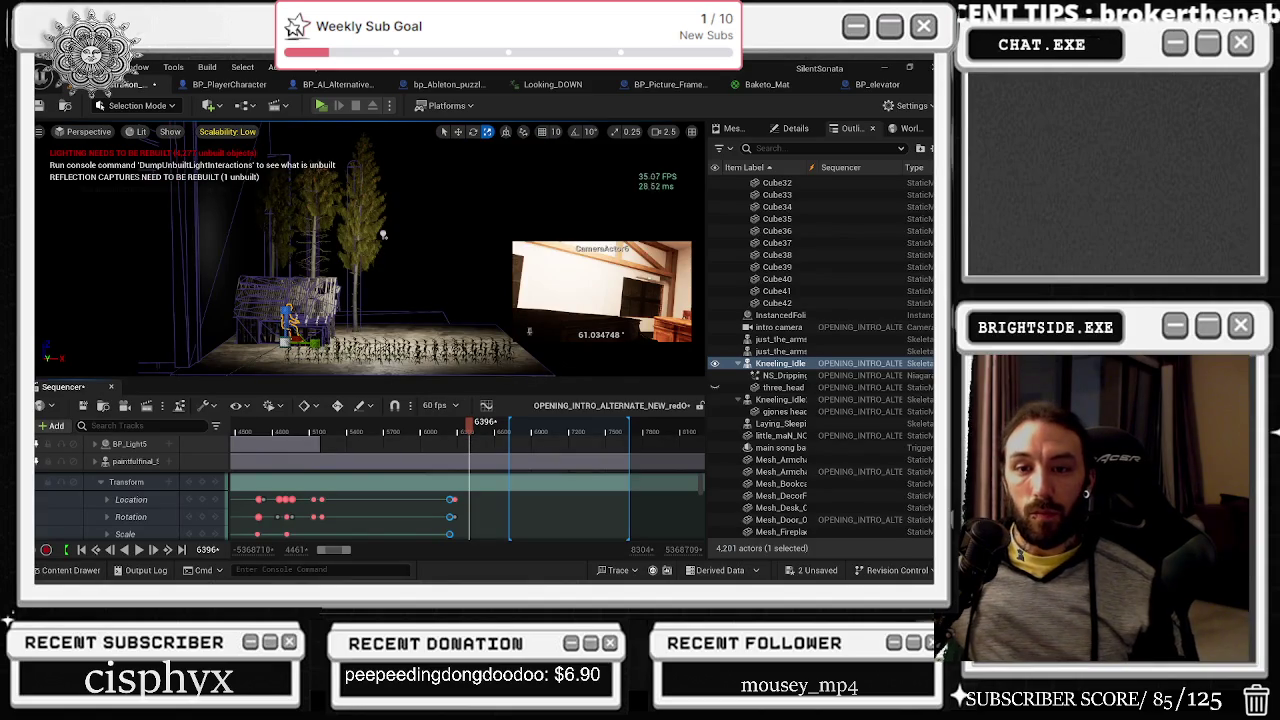
left_click(796, 133)
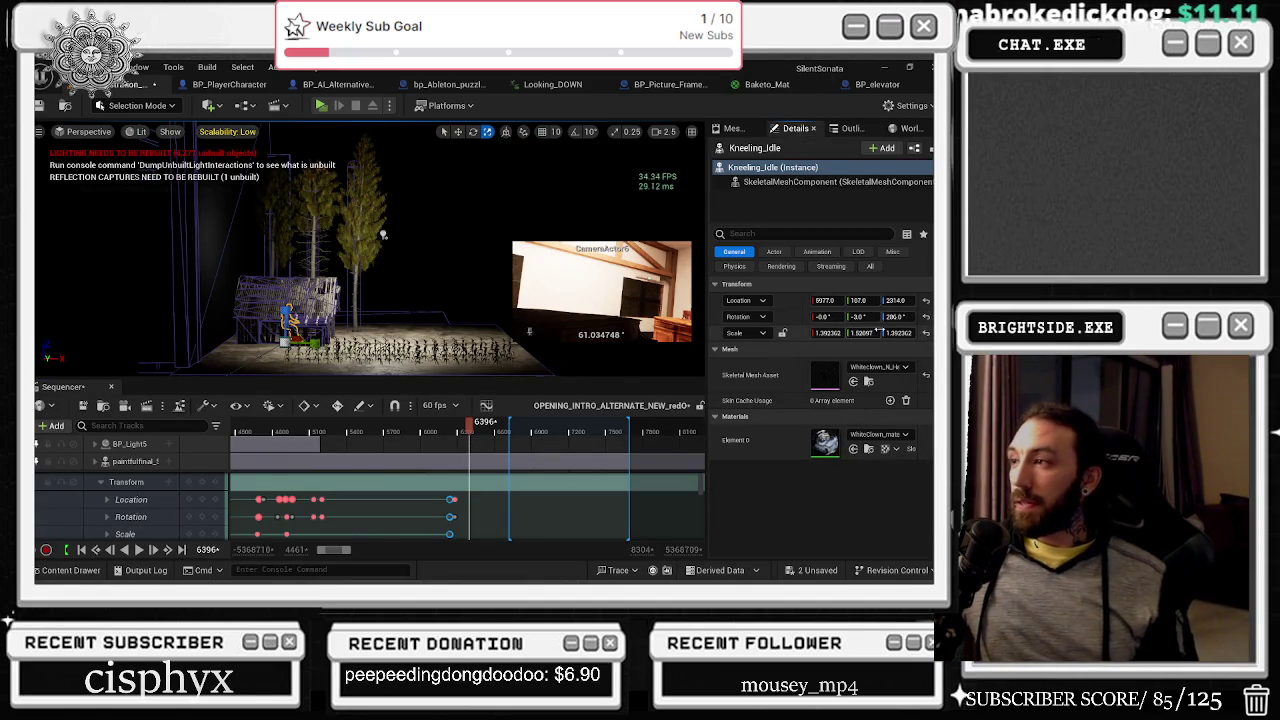
left_click(775, 183)
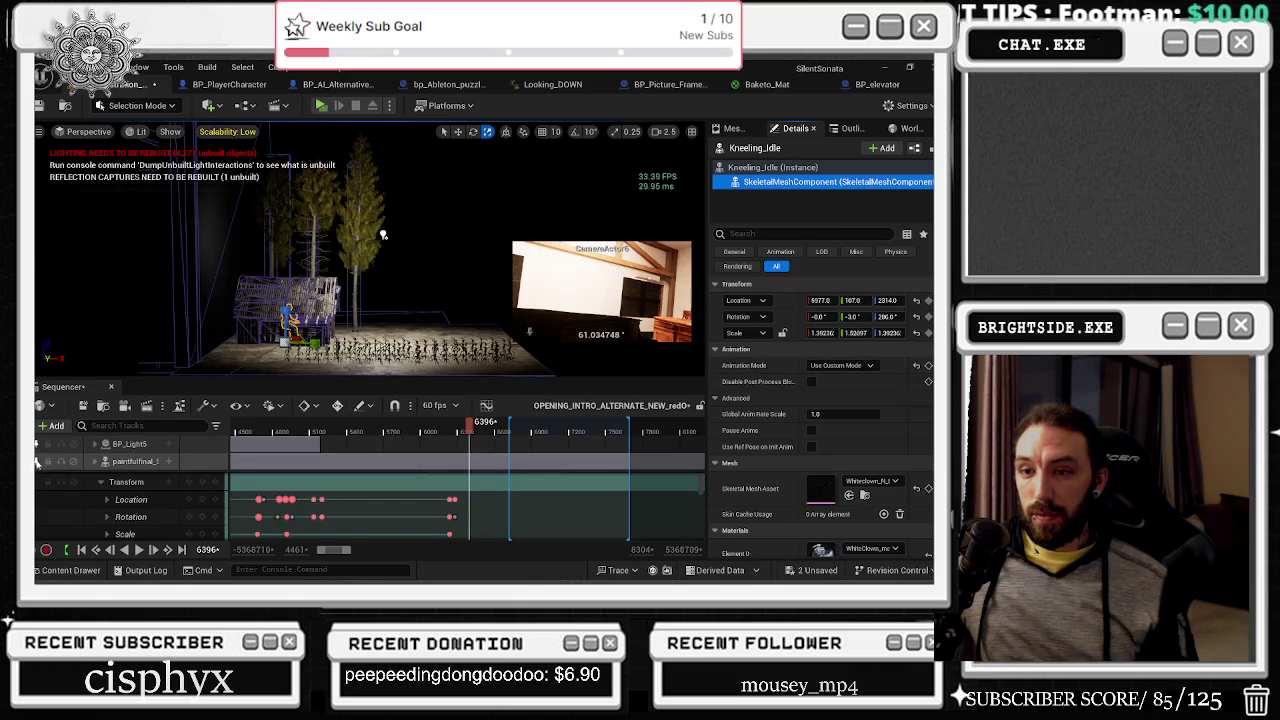
scroll(35, 462, "down", 2)
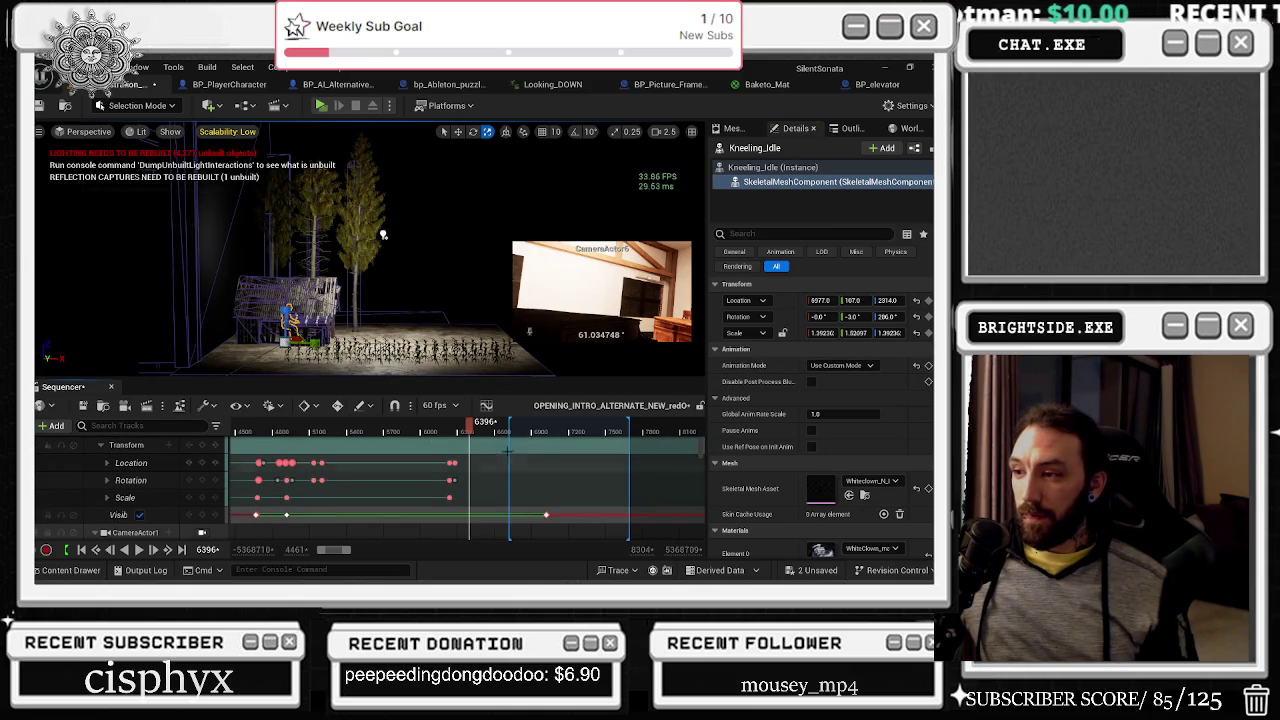
scroll(110, 444, "up", 1)
left_click(97, 452)
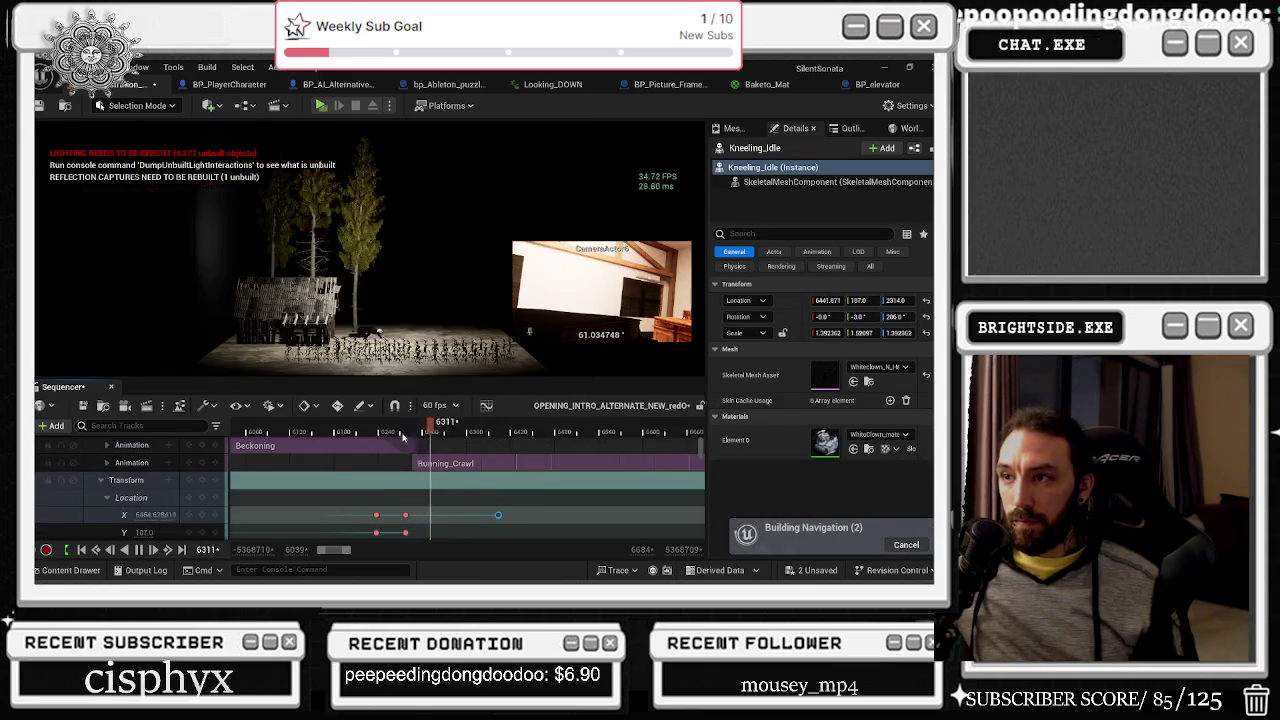
Step: Move the final Location X key at frame 6403 (about 7746.9) slightly earlier
key("period")
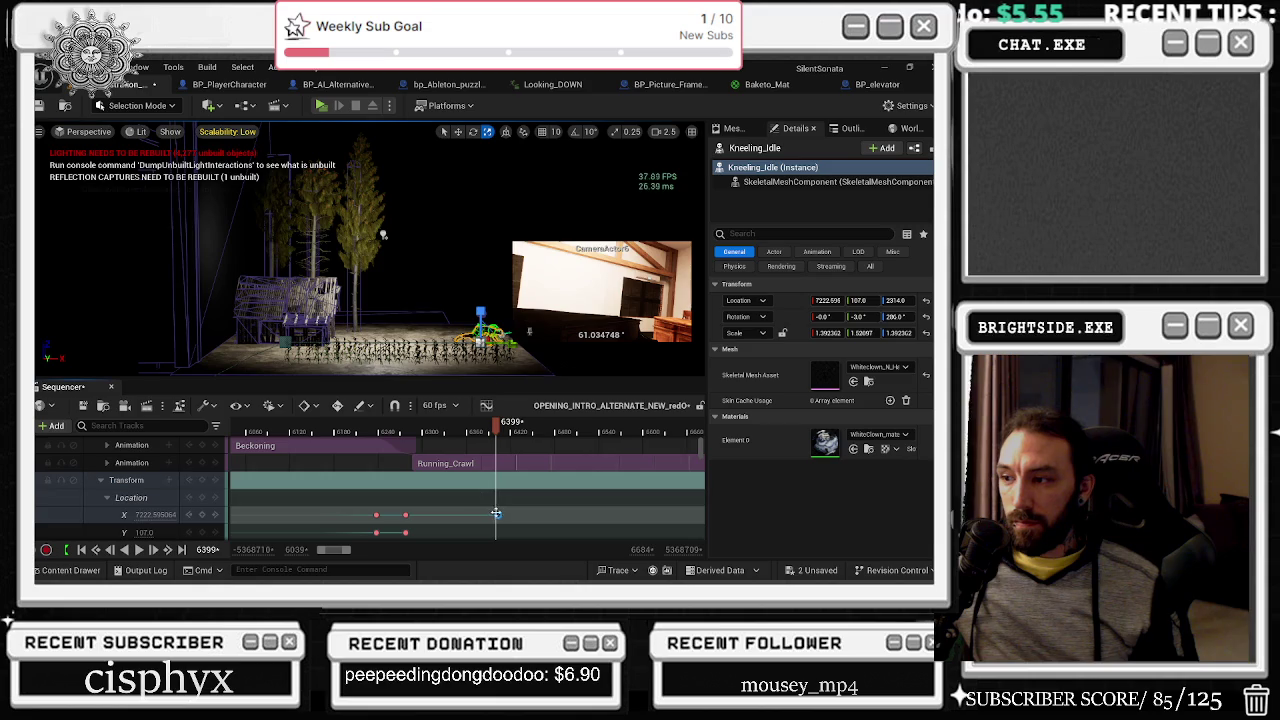
left_click(498, 514)
left_click(498, 515)
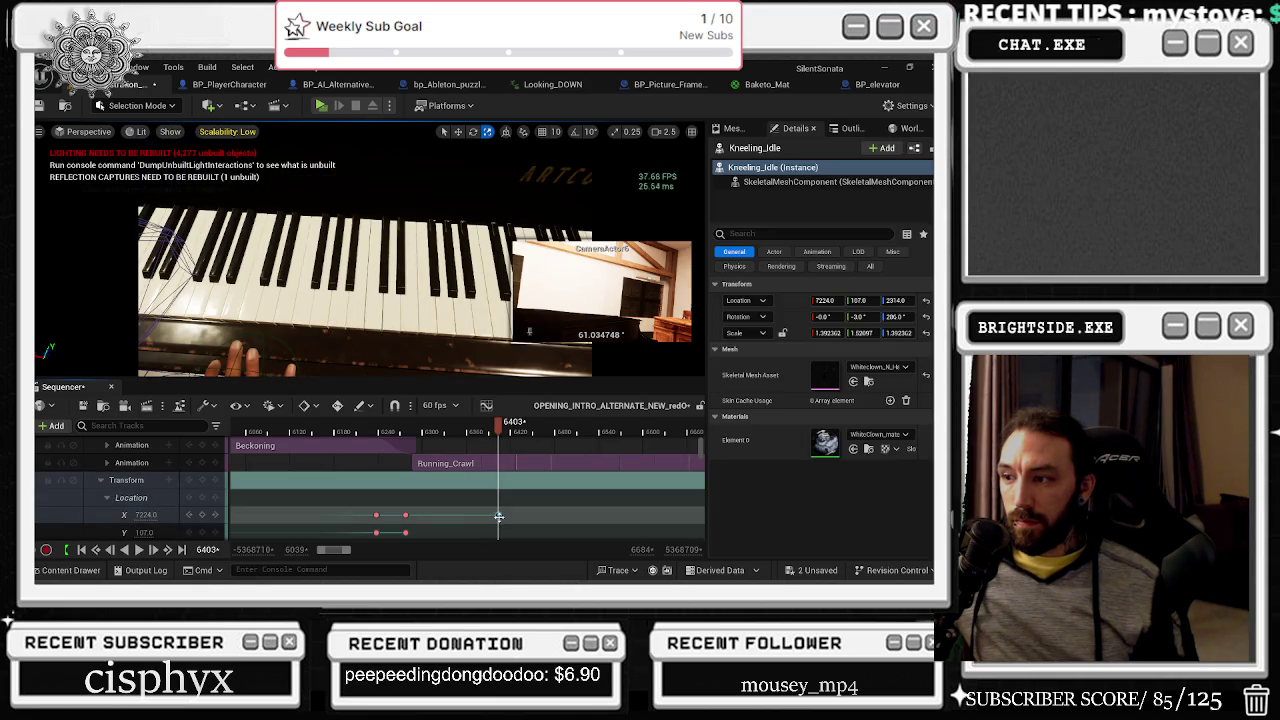
left_click_drag(500, 430, 484, 430)
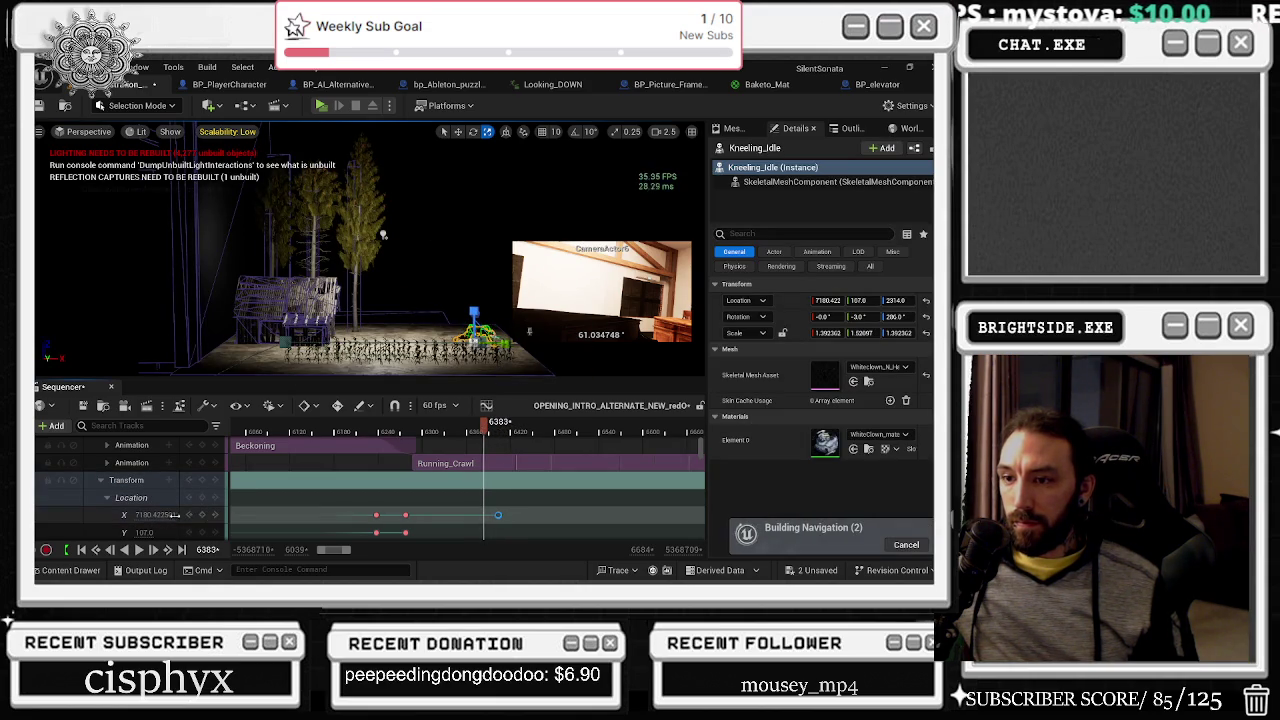
left_click(404, 521)
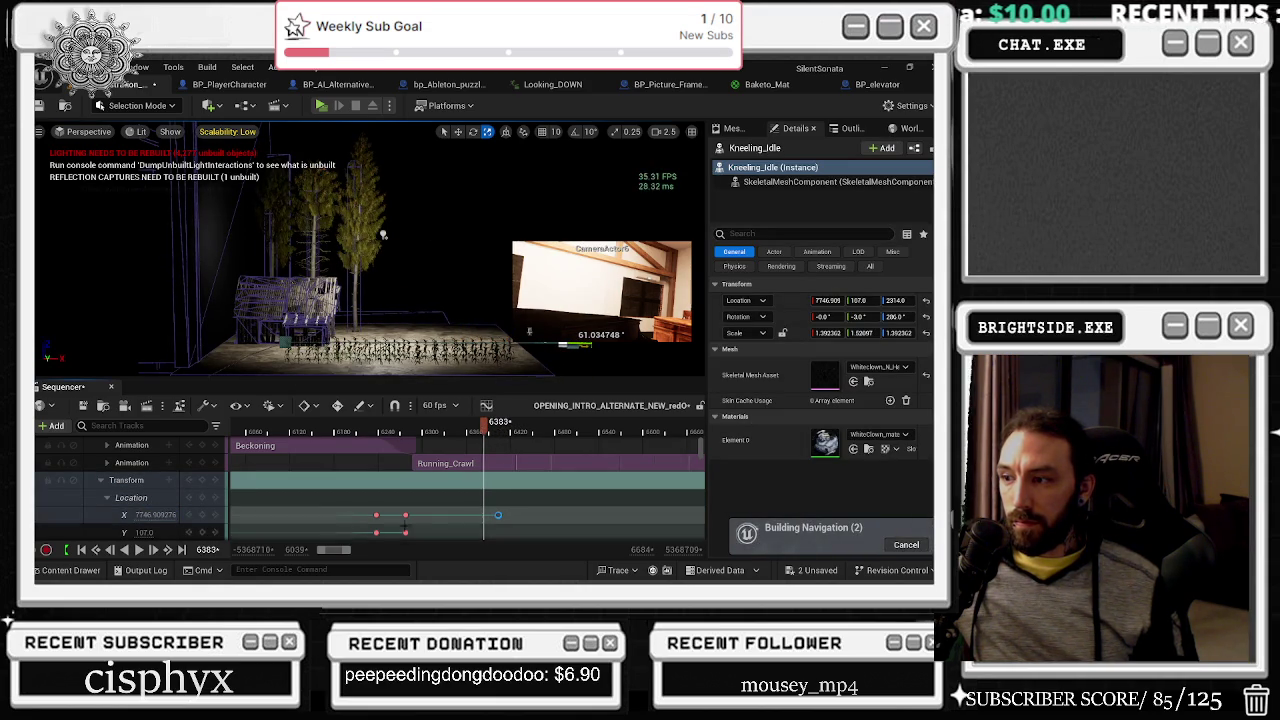
left_click(498, 515)
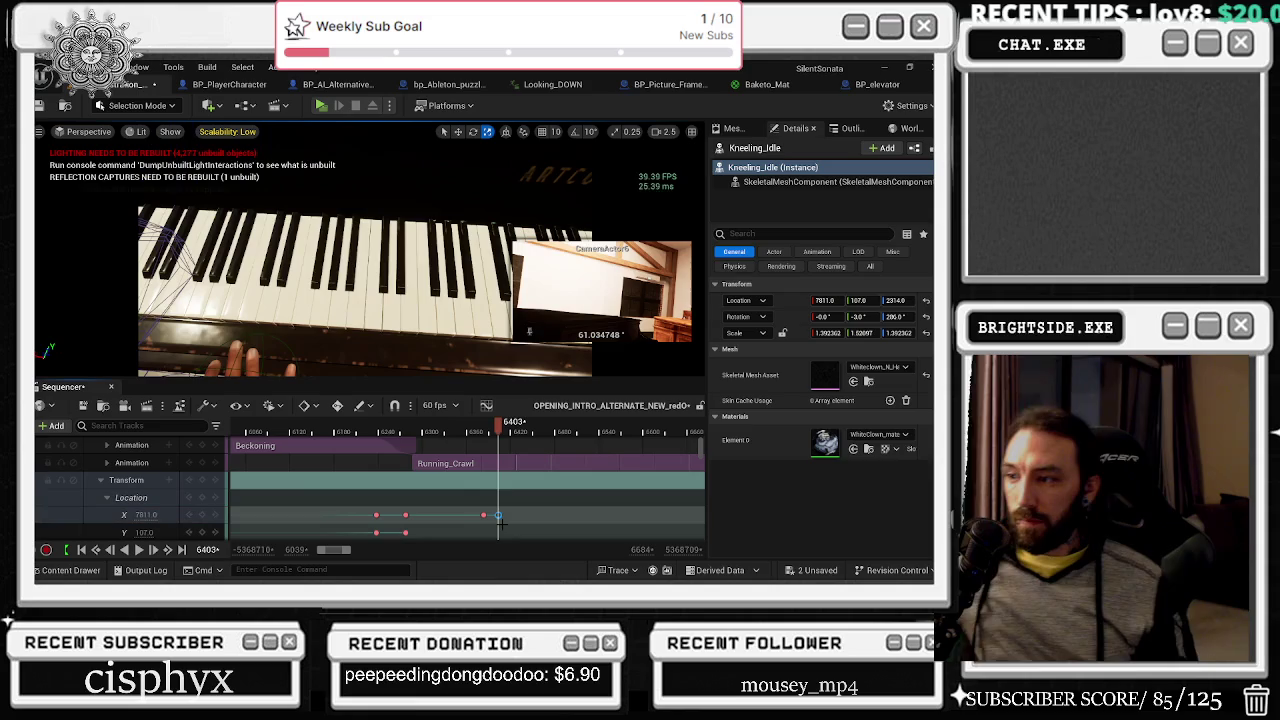
left_click_drag(498, 517, 463, 518)
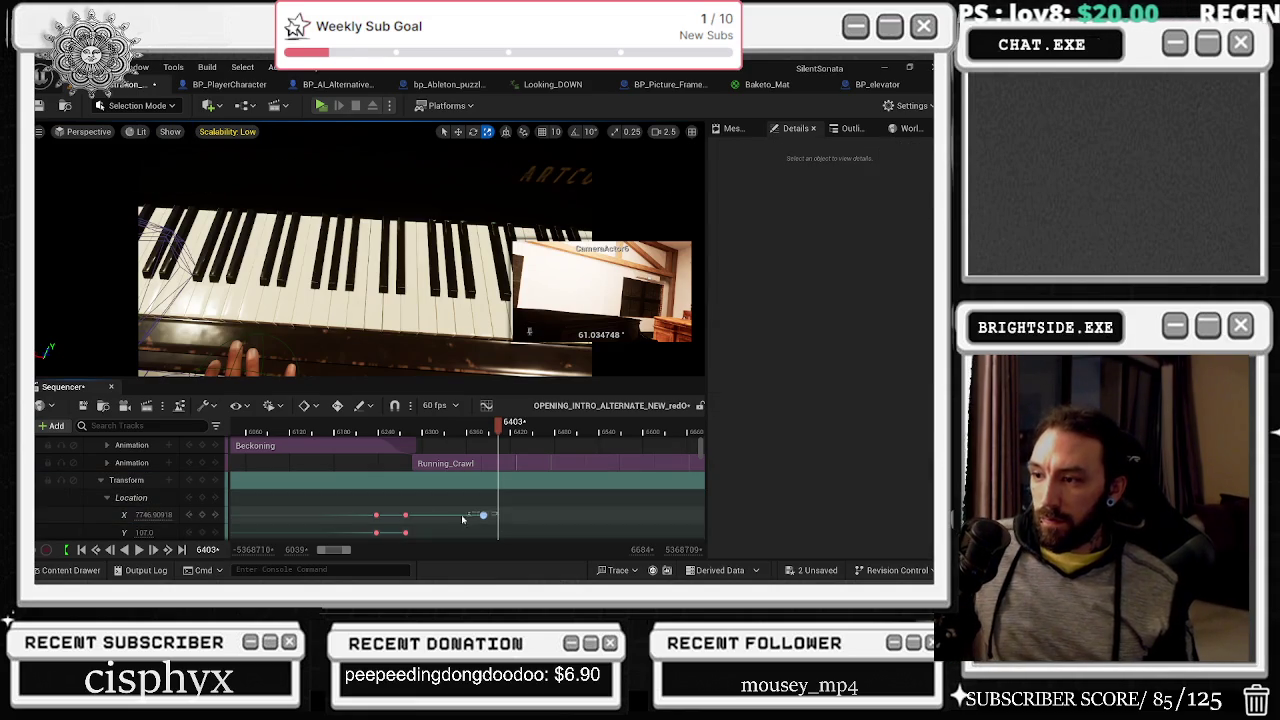
right_click(406, 516)
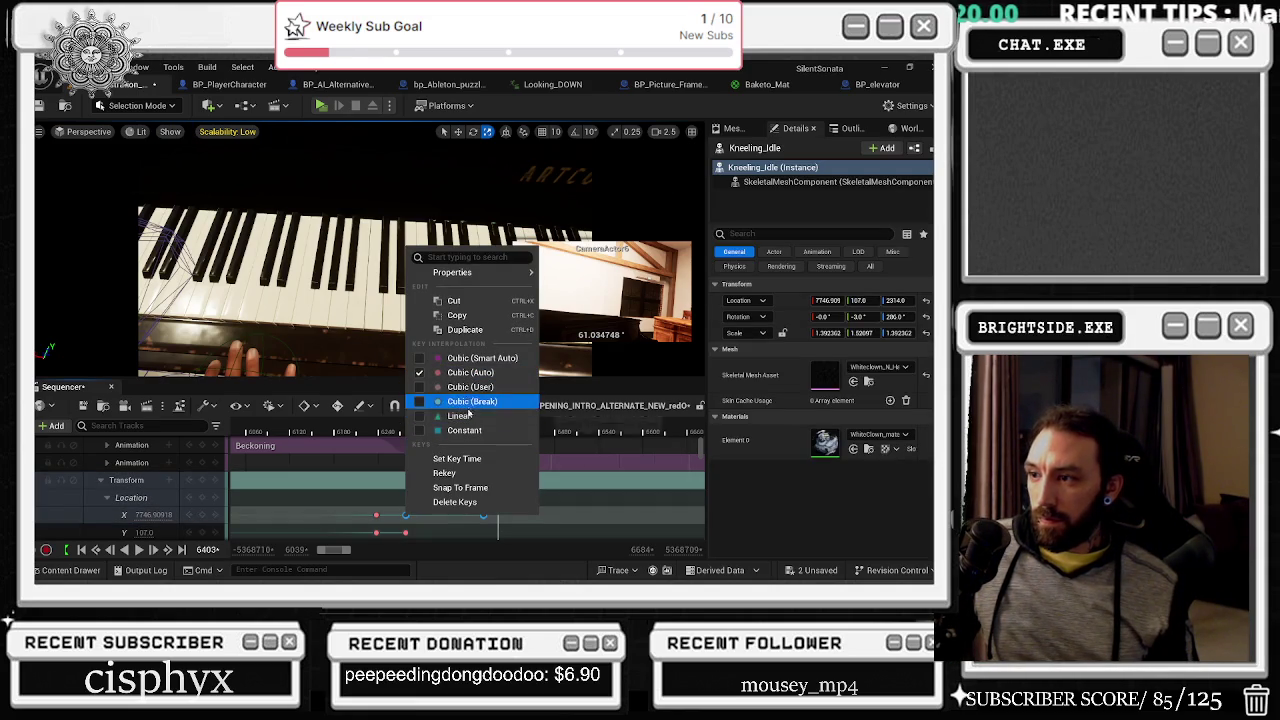
Step: Set the X location keys to Constant interpolation and preview playback around frame 6395
left_click(462, 430)
left_click(380, 432)
key("space")
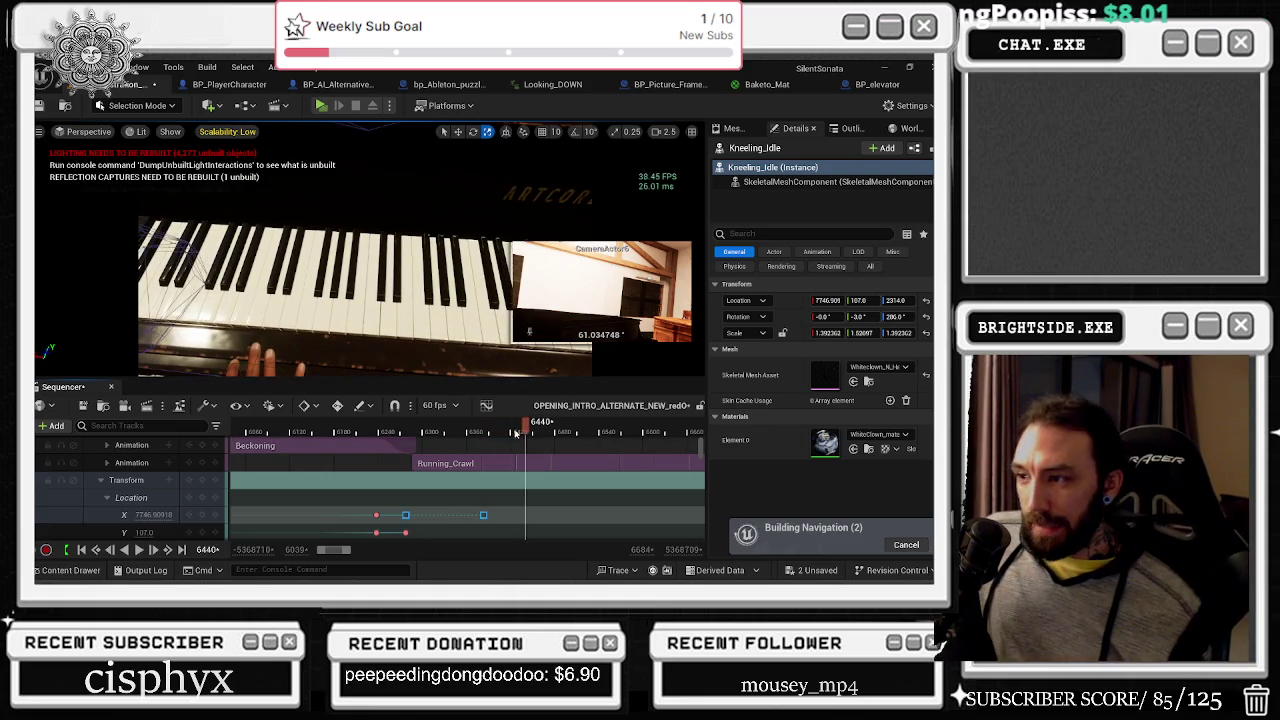
left_click(434, 432)
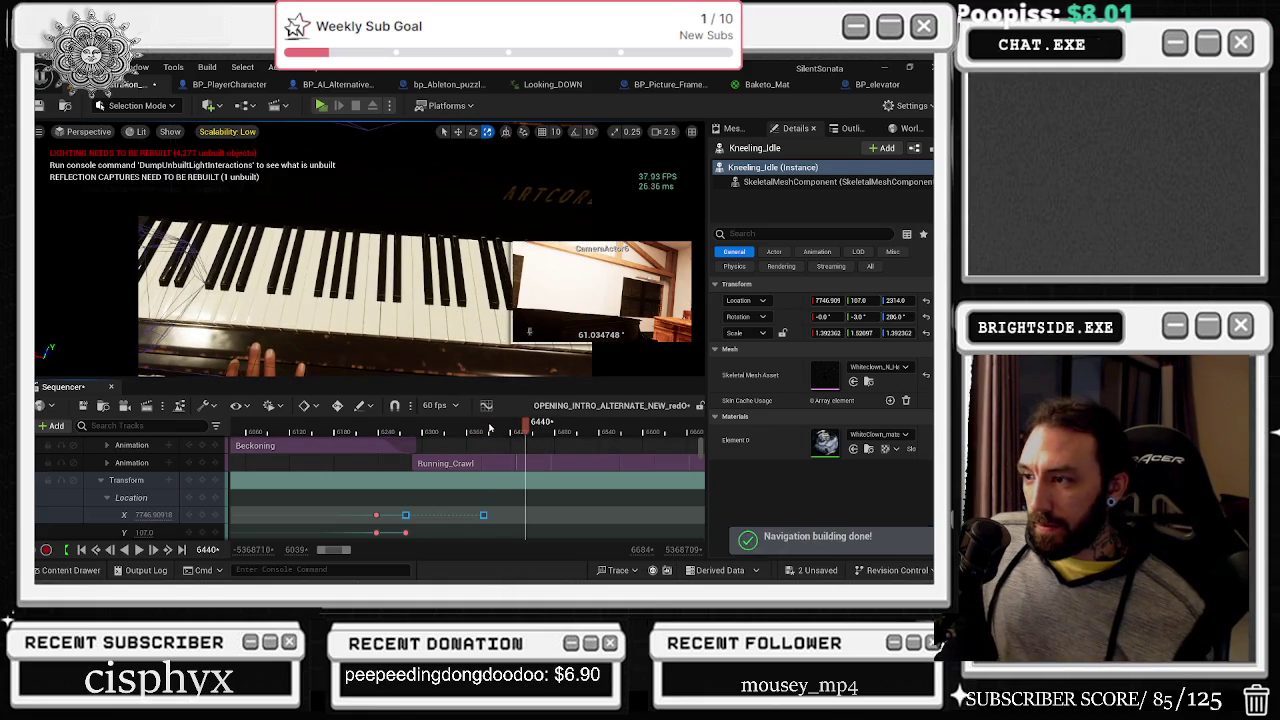
left_click(447, 432)
left_click_drag(496, 441, 492, 444)
Step: Change the X location keys' interpolation to Cubic (Auto)
right_click(483, 514)
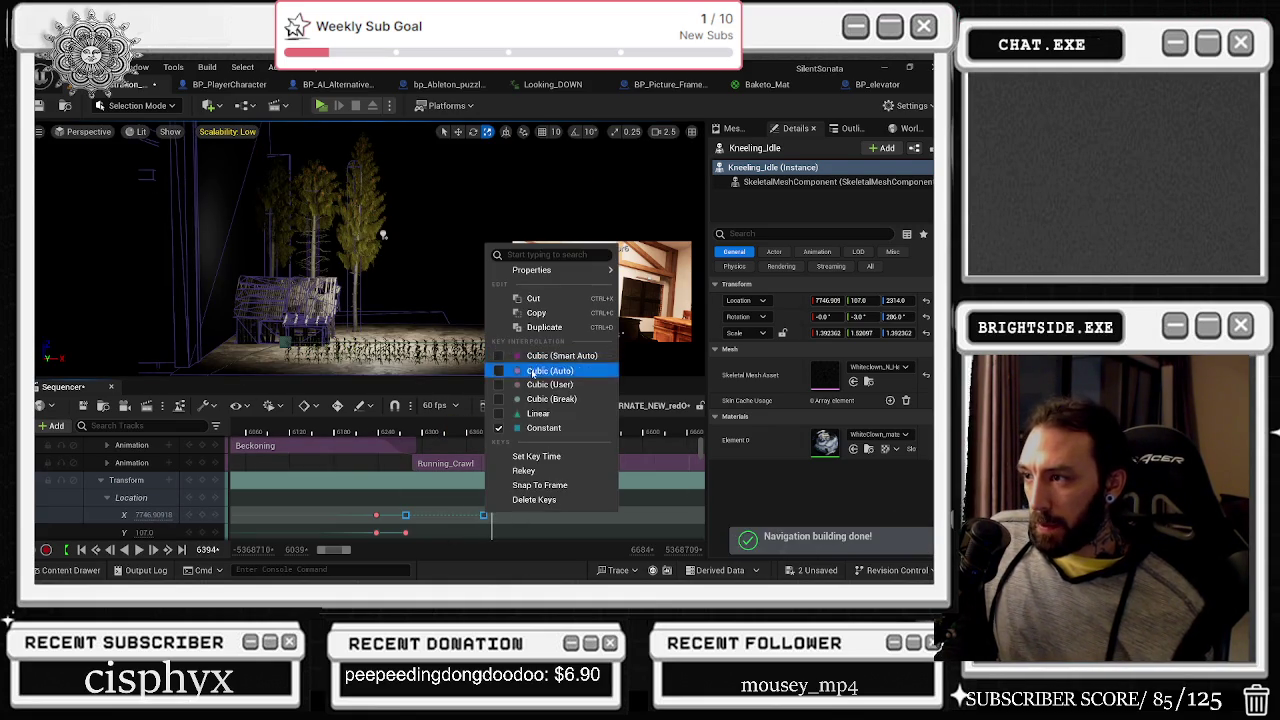
left_click(543, 366)
left_click(405, 432)
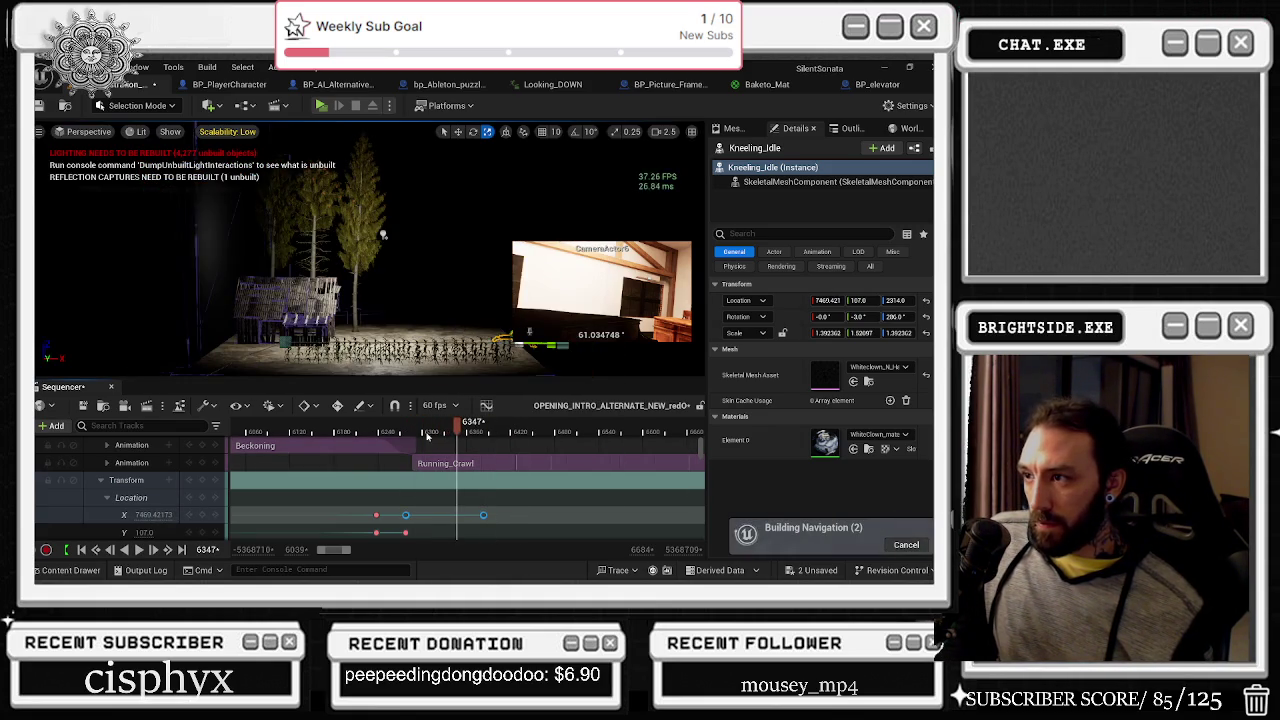
right_click(485, 514)
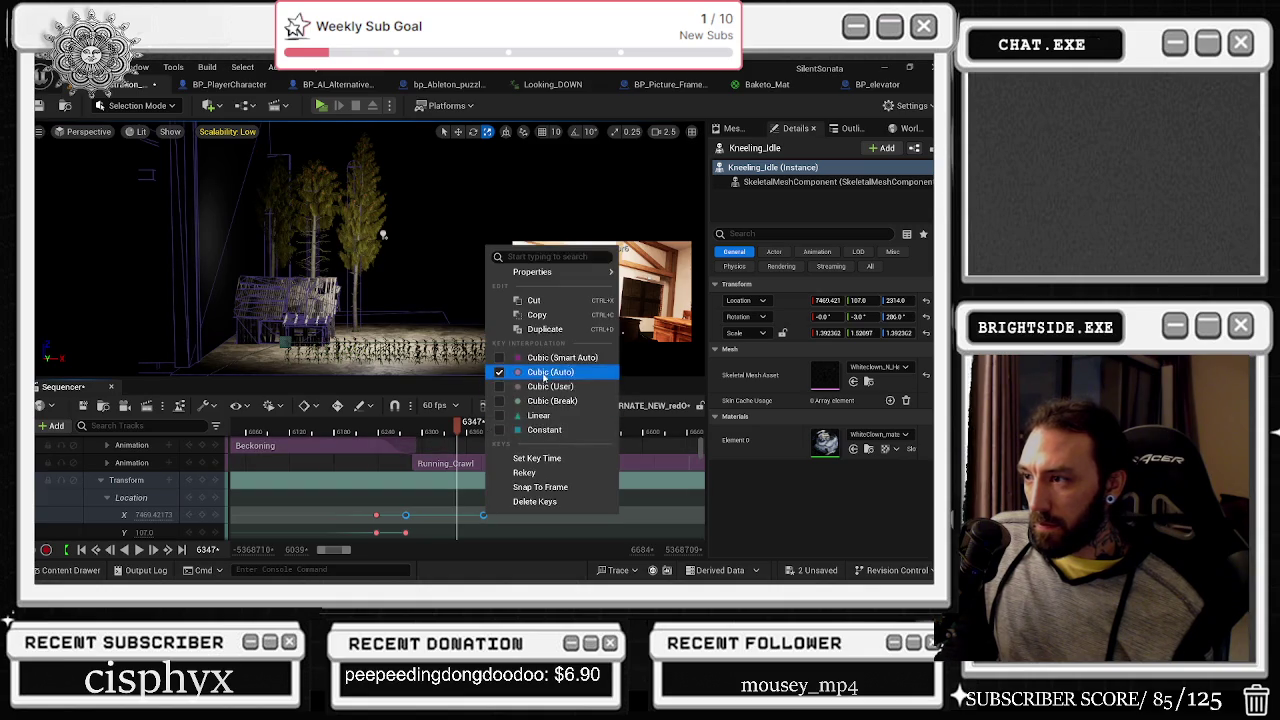
left_click(543, 360)
Step: Push the last Location X key later, to roughly frame 6495, and replay the move
left_click_drag(484, 515, 531, 515)
left_click(515, 514)
left_click(447, 432)
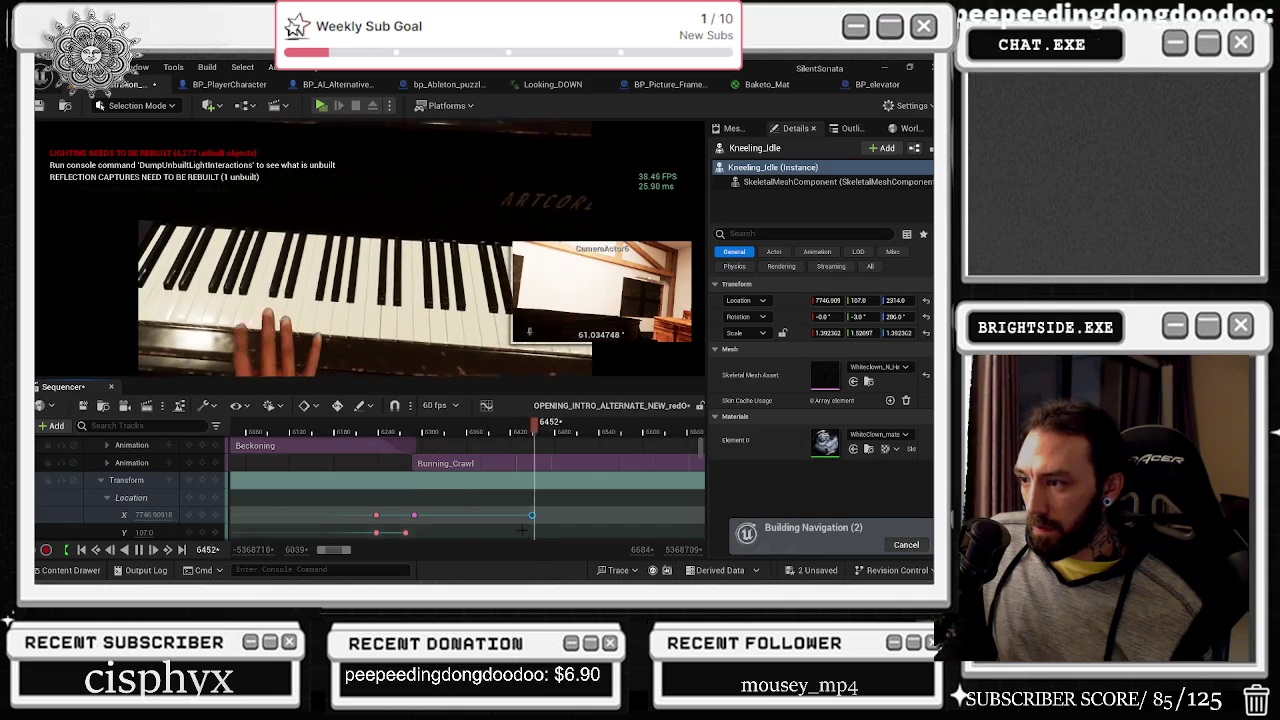
left_click_drag(530, 515, 565, 515)
left_click(439, 432)
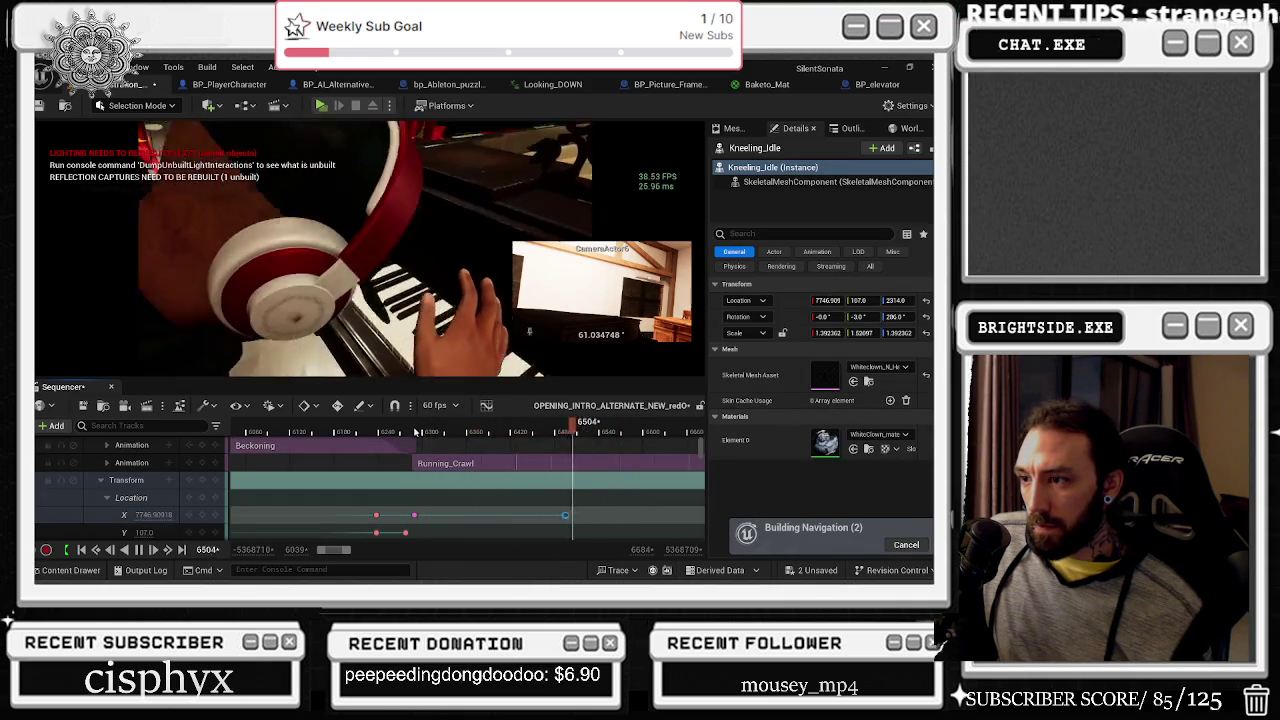
Step: Key the character's Z Location at 2322 and play back to preview the height change
left_click(415, 432)
scroll(440, 460, "down", 2)
key("space")
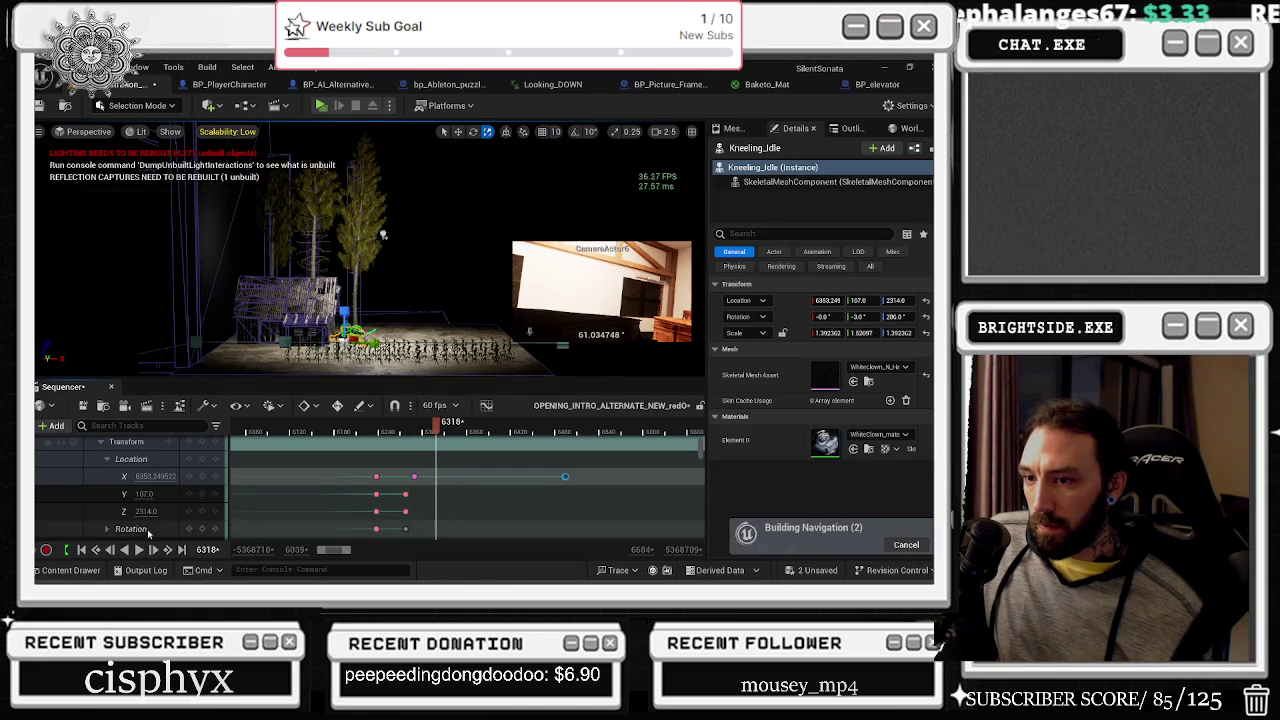
type("2322")
key("Return")
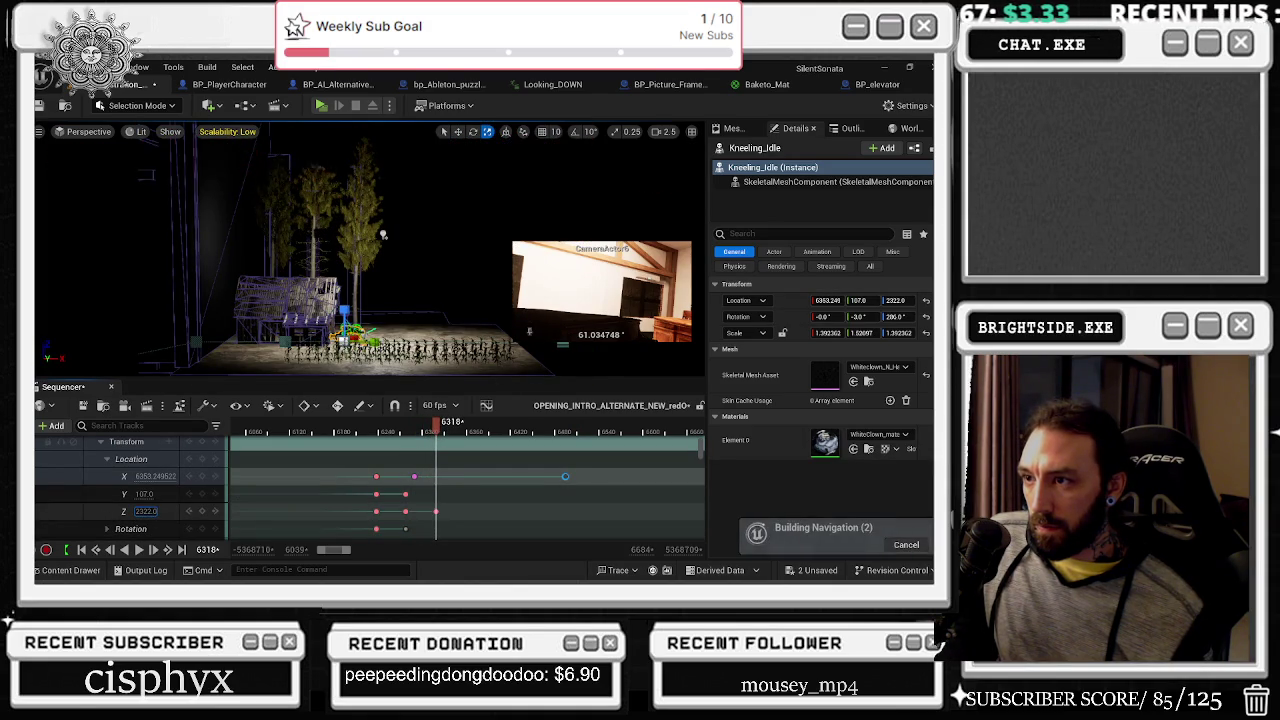
key("Left")
key("Left")
key("Left")
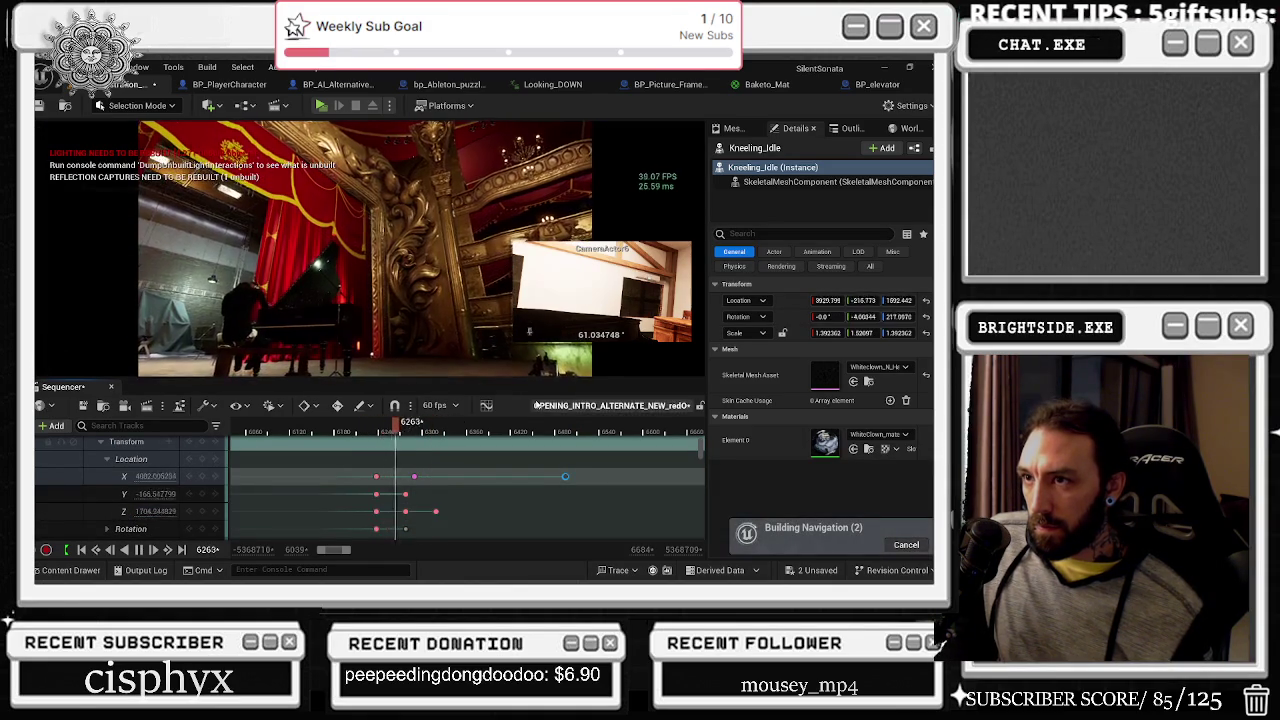
key("space")
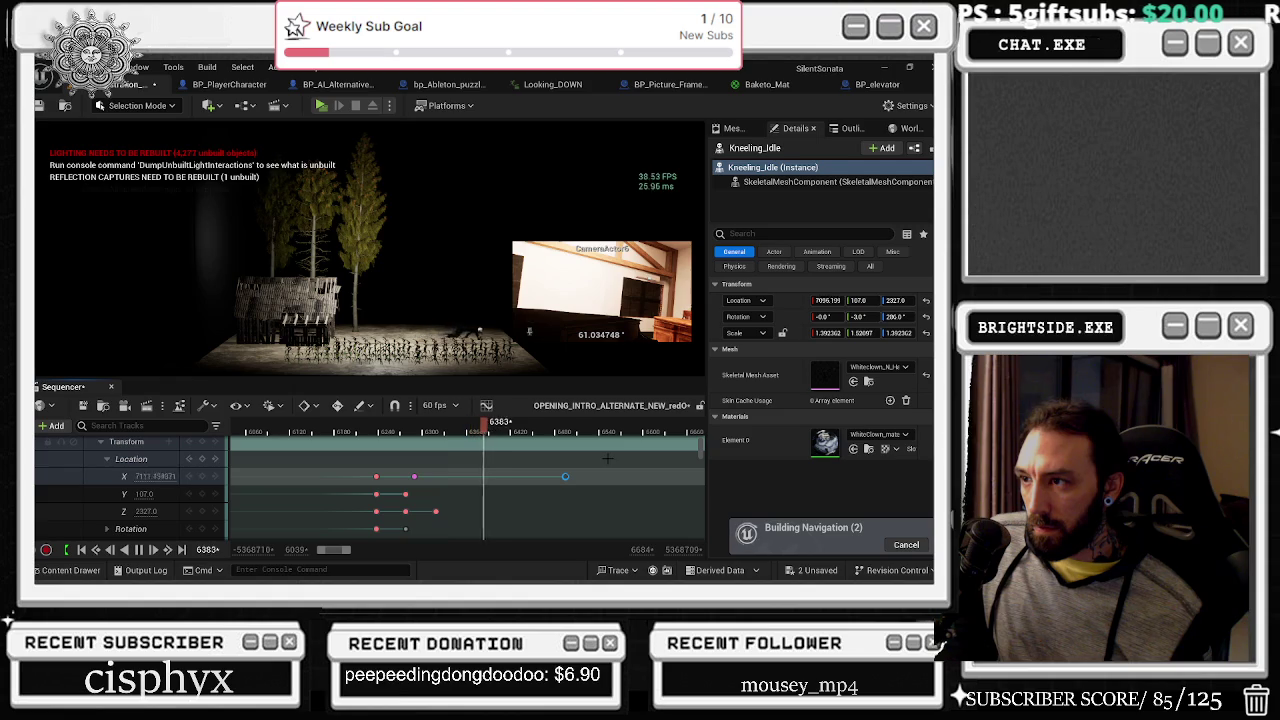
key("space")
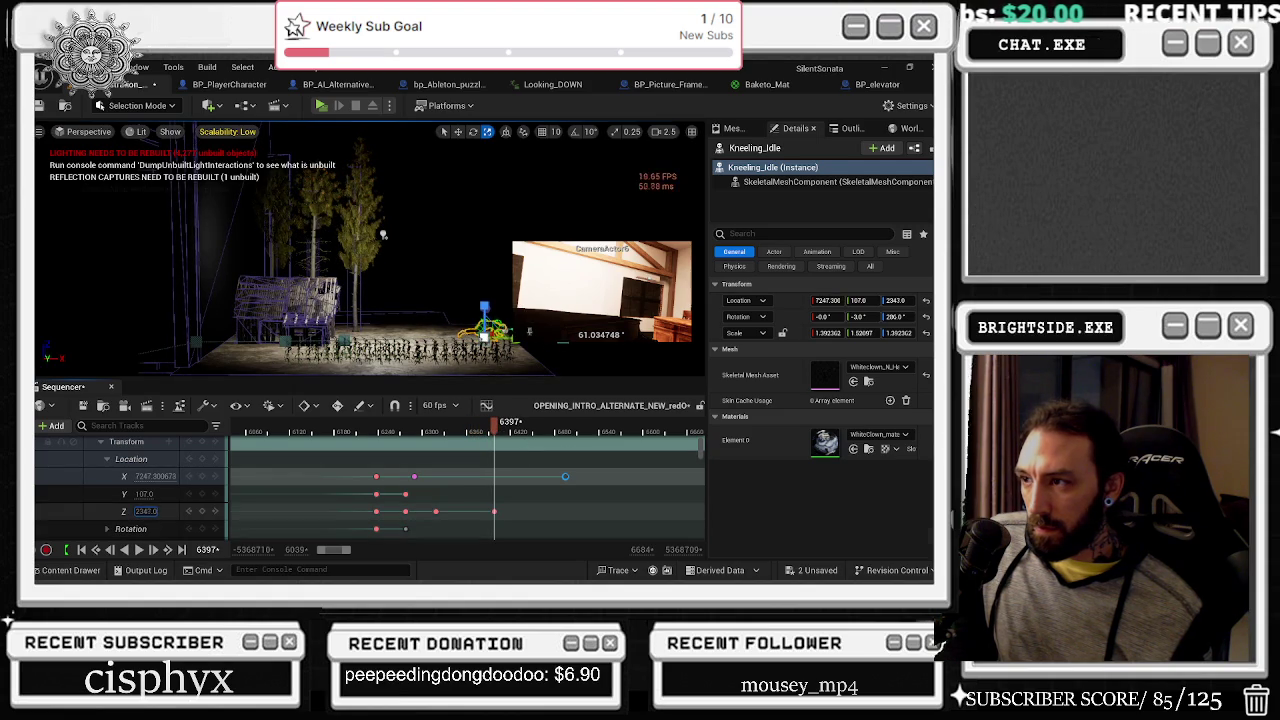
Step: Key Z Location 2356 at frame 6397 and replay from frame 6304
type("2356")
key("Return")
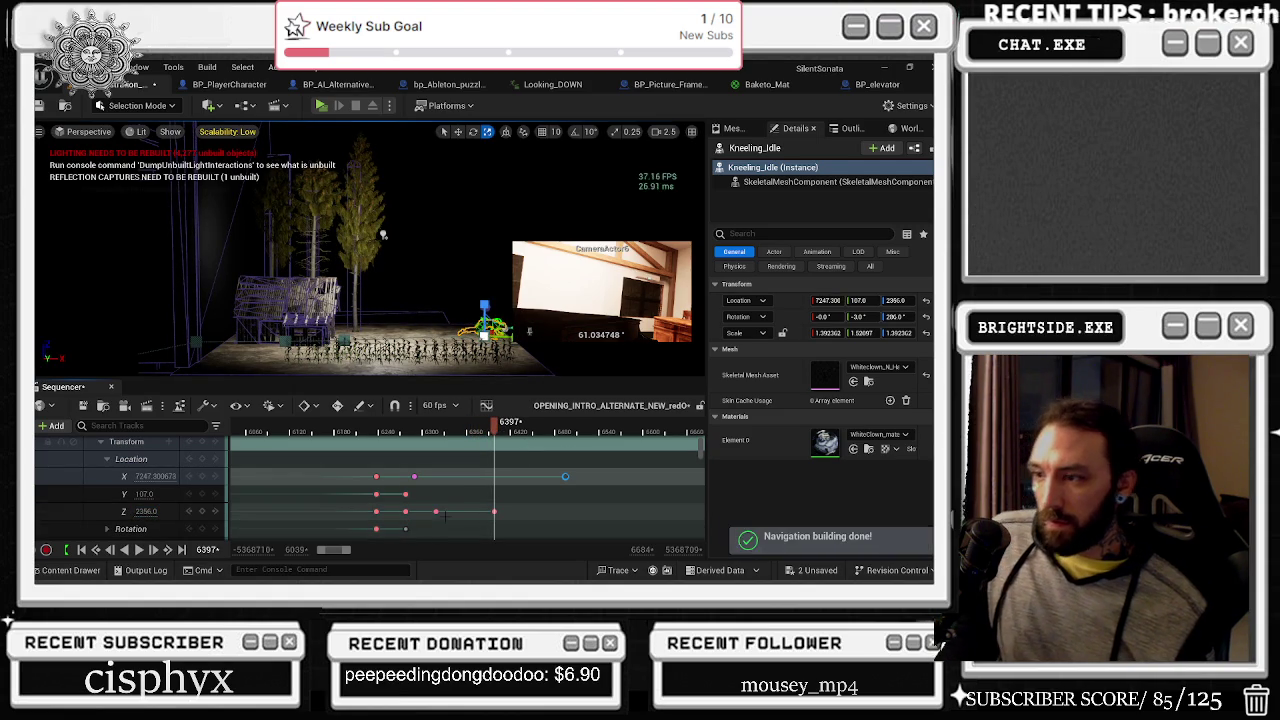
key("comma")
left_click(425, 462)
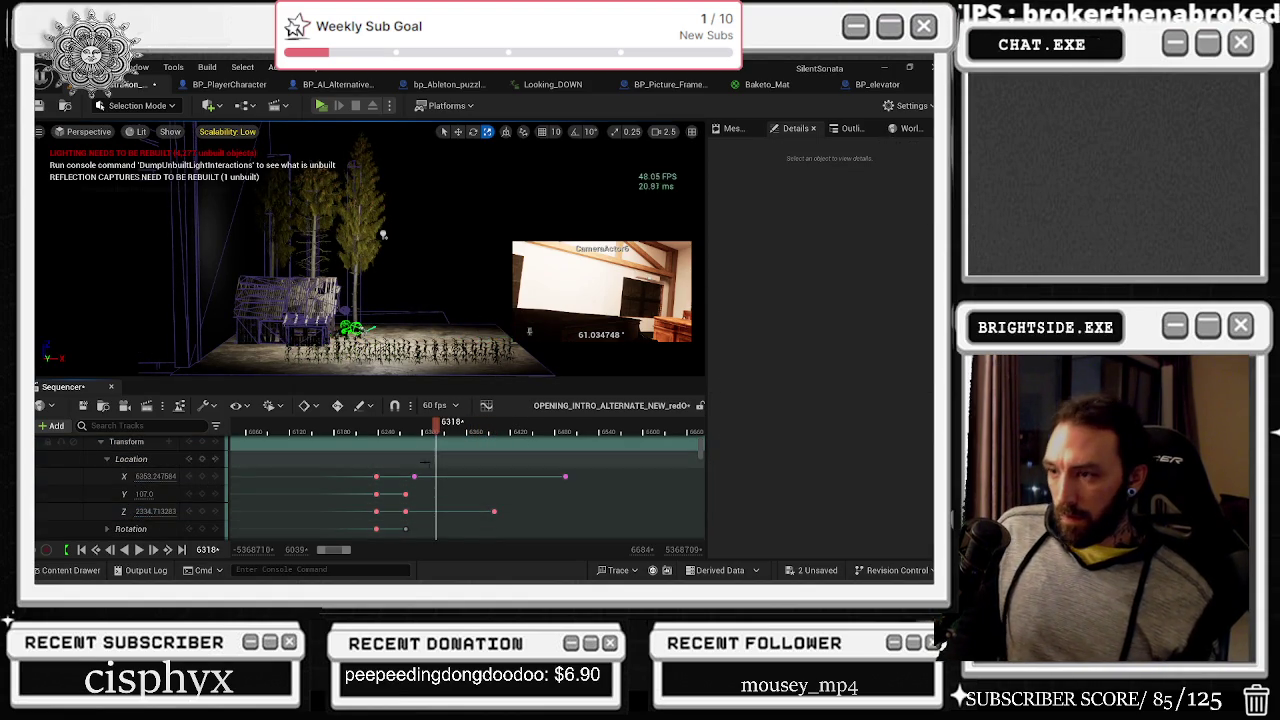
left_click(425, 432)
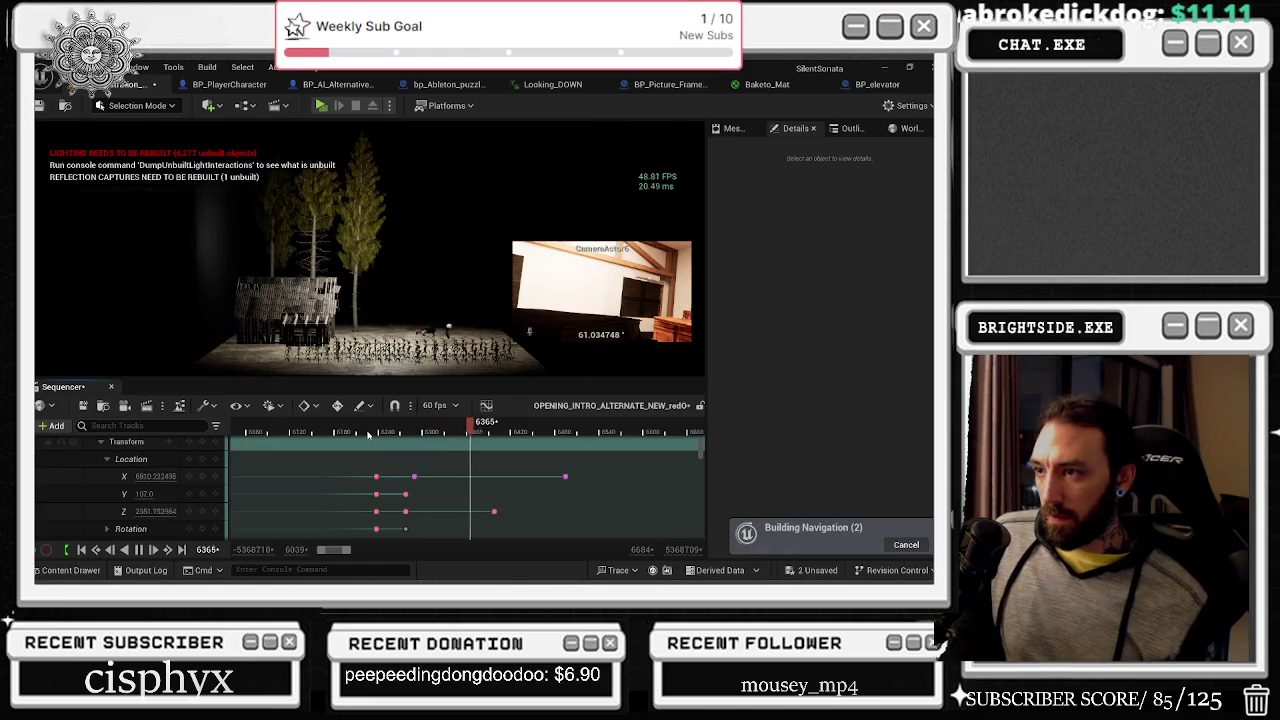
left_click(494, 432)
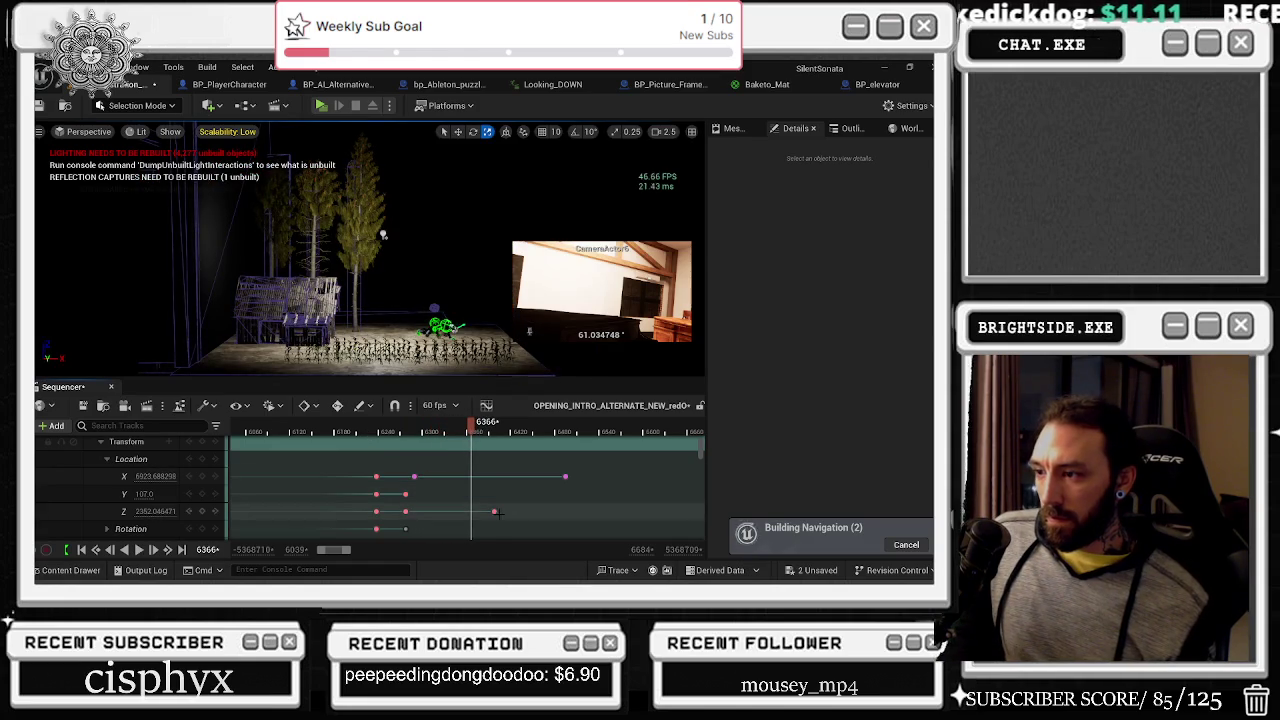
left_click(493, 510)
left_click(414, 432)
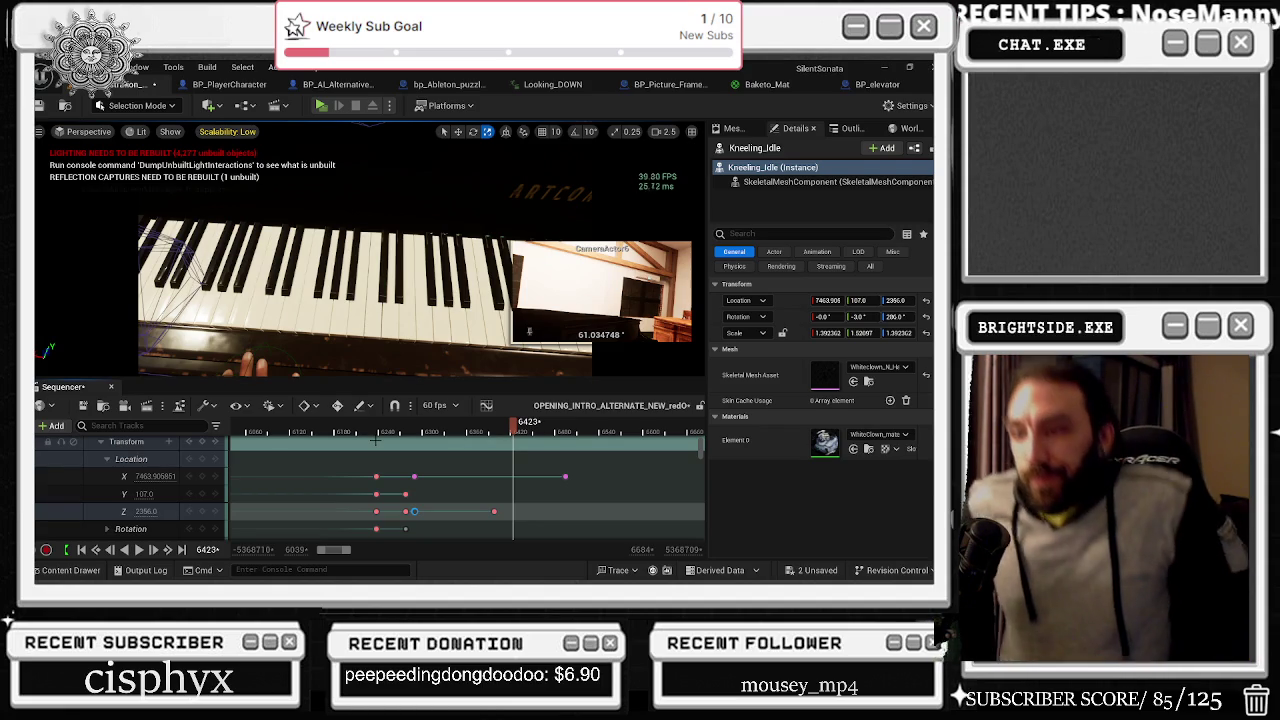
scroll(400, 440, "down", 3)
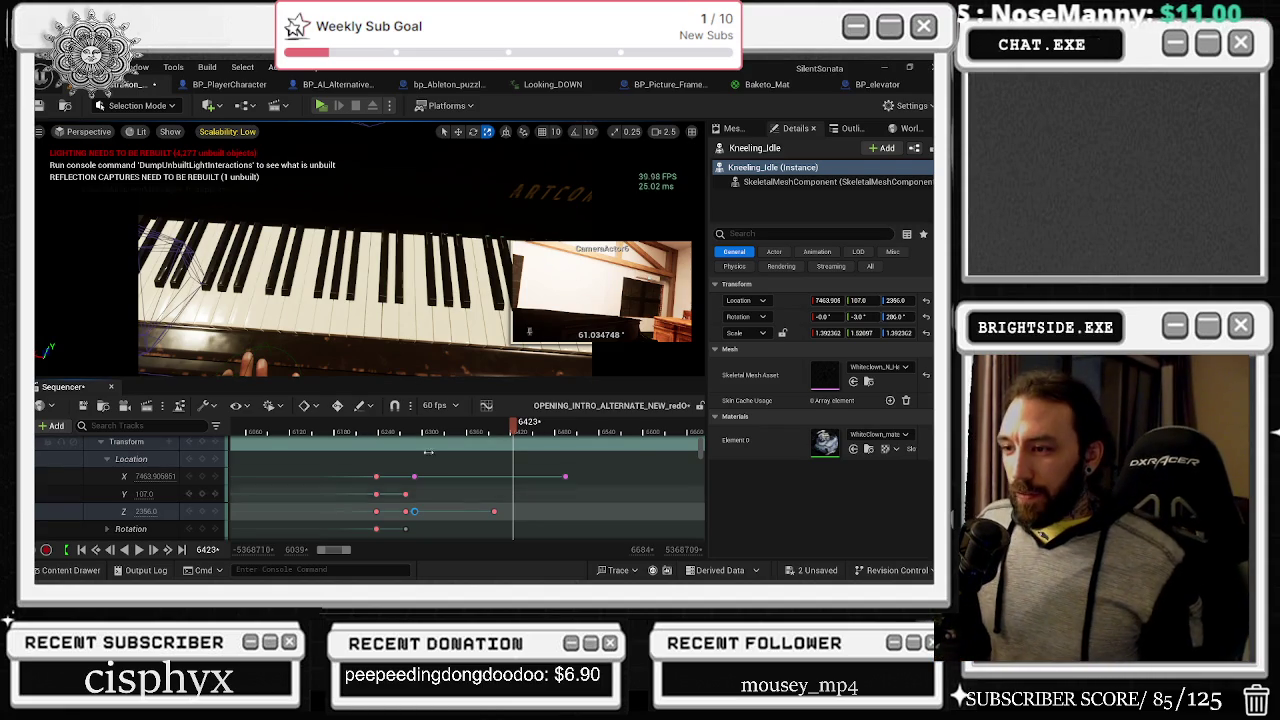
left_click(409, 432)
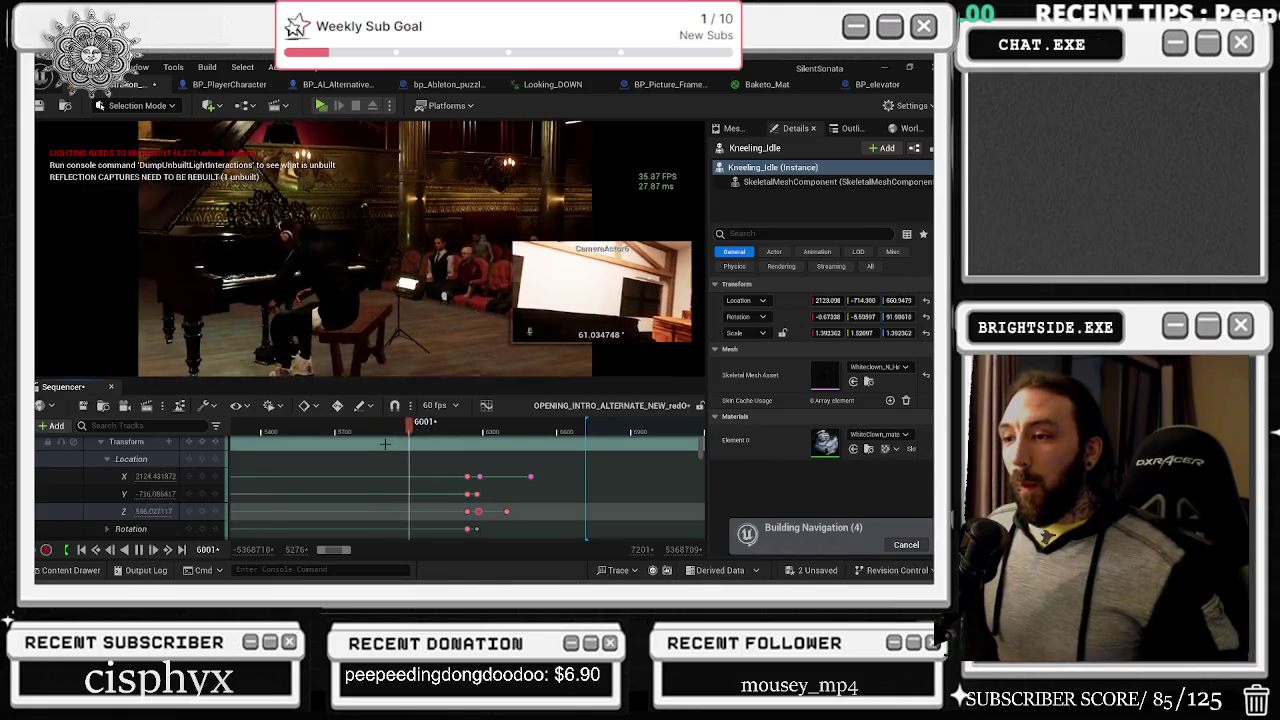
key("space")
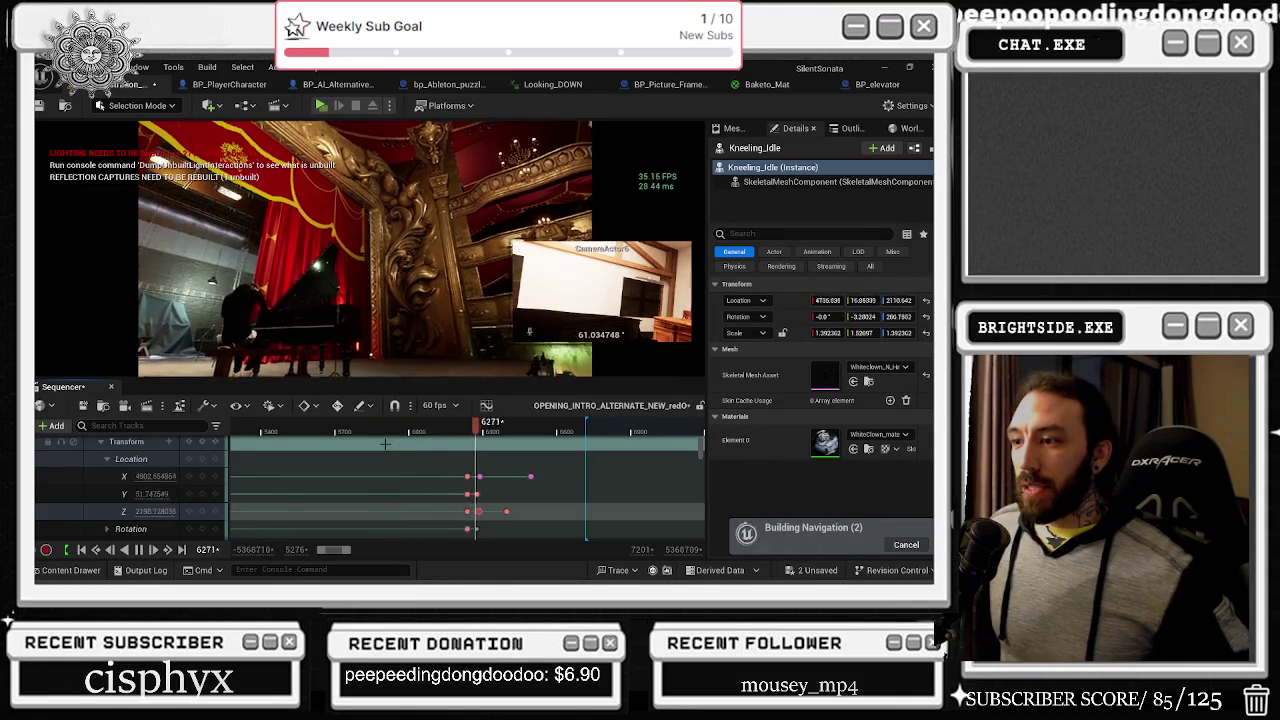
left_click(360, 430)
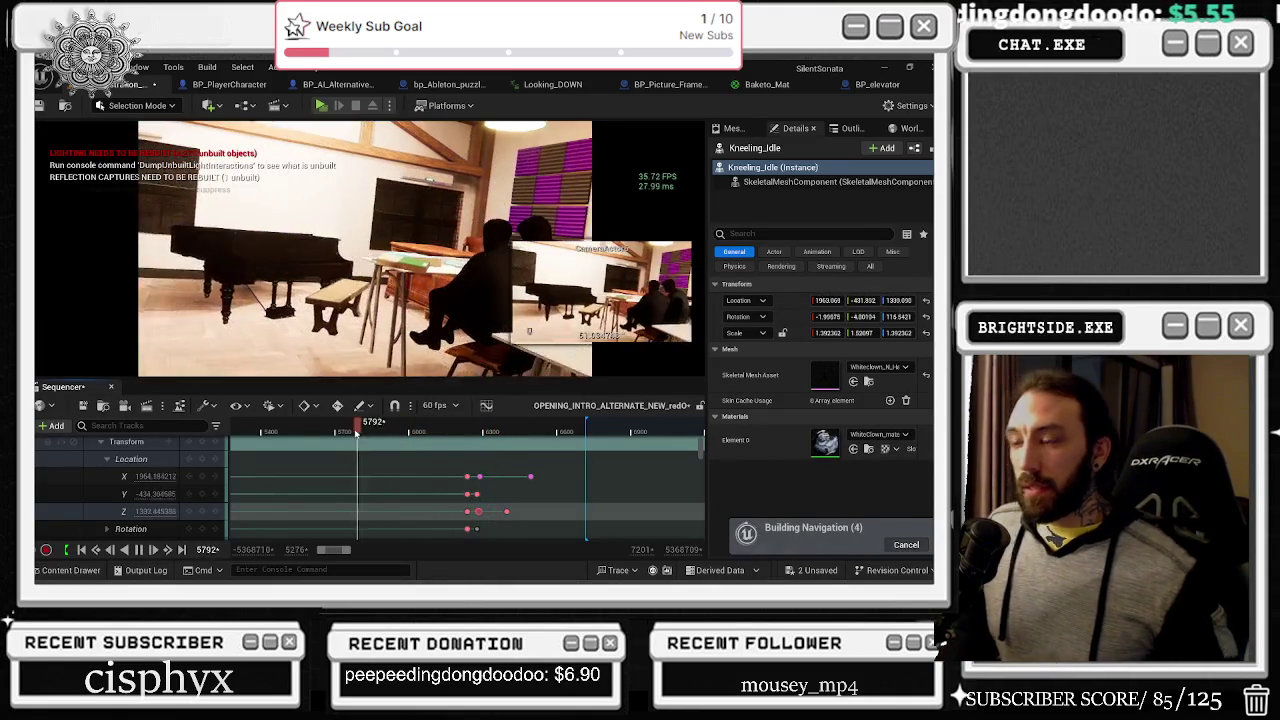